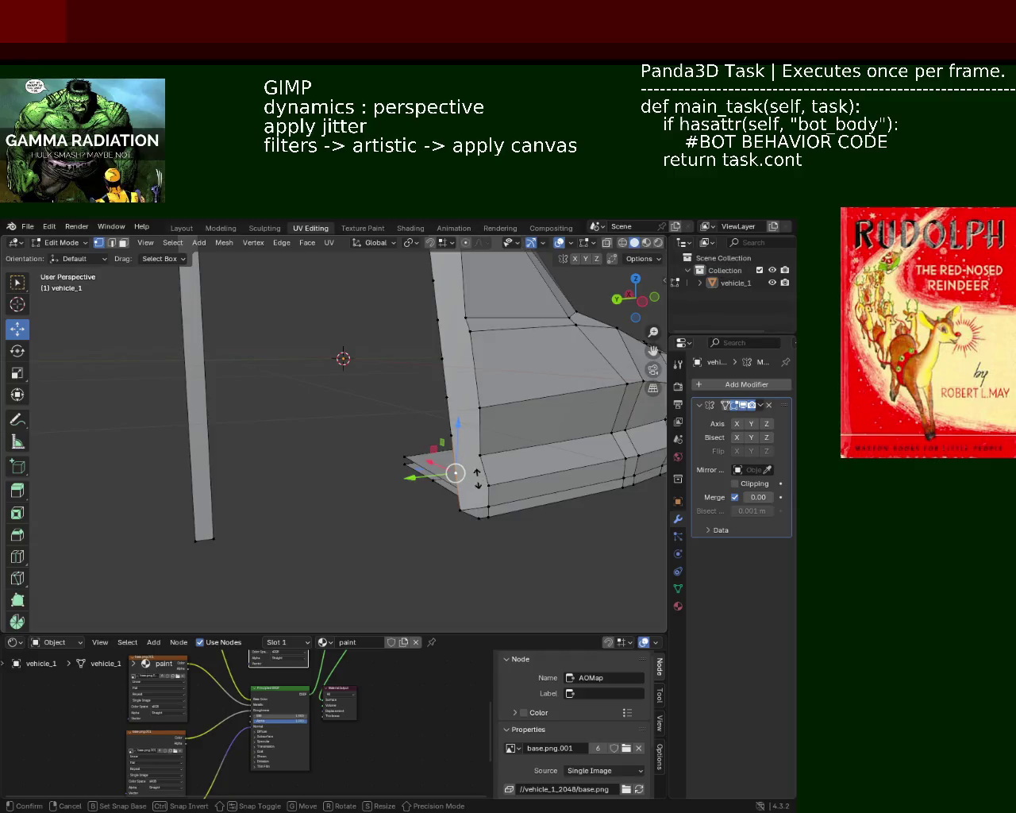
- Vertex-slide the door pillar vertices along their edges to bring them into line
{"action": "left_click", "coordinate": [464, 442]}
{"action": "key", "text": "shift+v"}
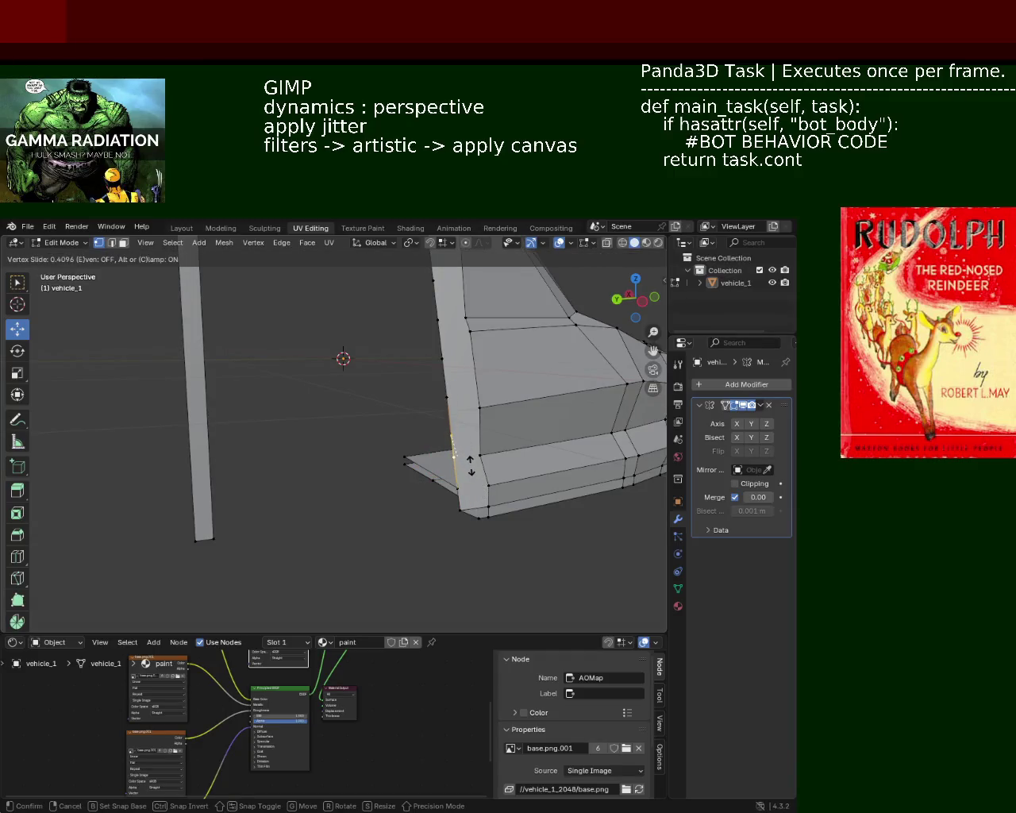
{"action": "left_click", "coordinate": [472, 472]}
{"action": "left_click", "coordinate": [457, 412]}
{"action": "key", "text": "shift+v"}
{"action": "left_click", "coordinate": [457, 410]}
{"action": "key", "text": "shift+v"}
{"action": "left_click", "coordinate": [438, 314]}
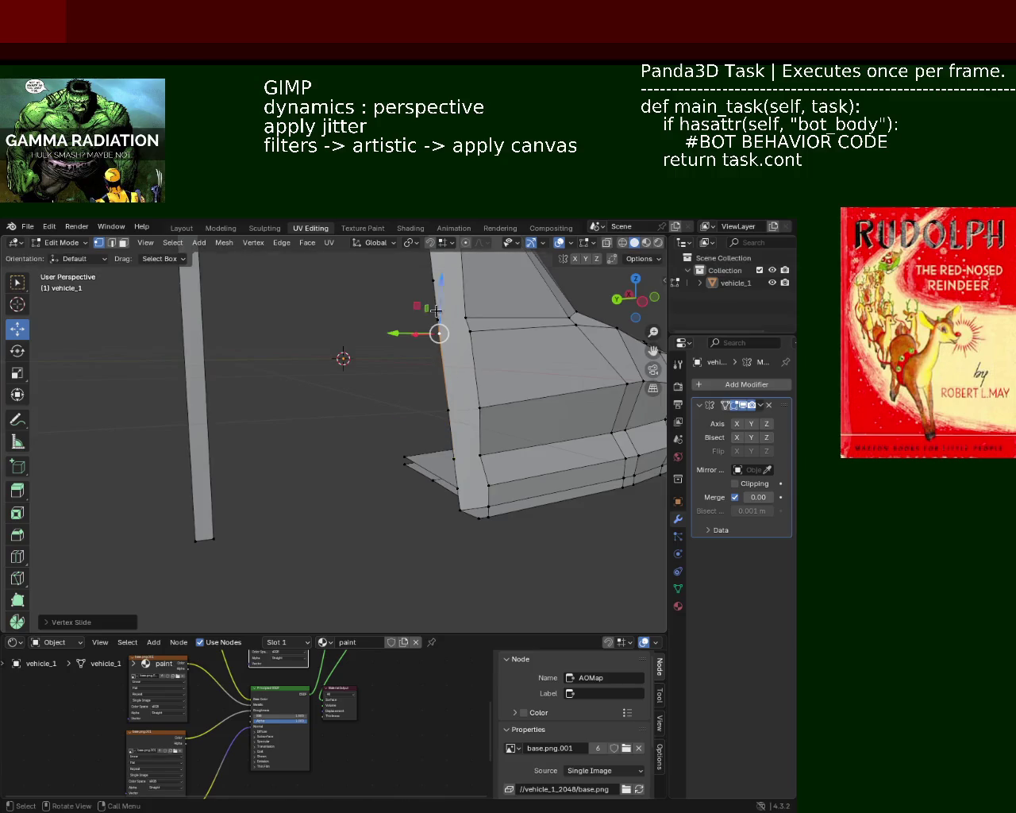
{"action": "key", "text": "shift+v"}
{"action": "left_click", "coordinate": [438, 314]}
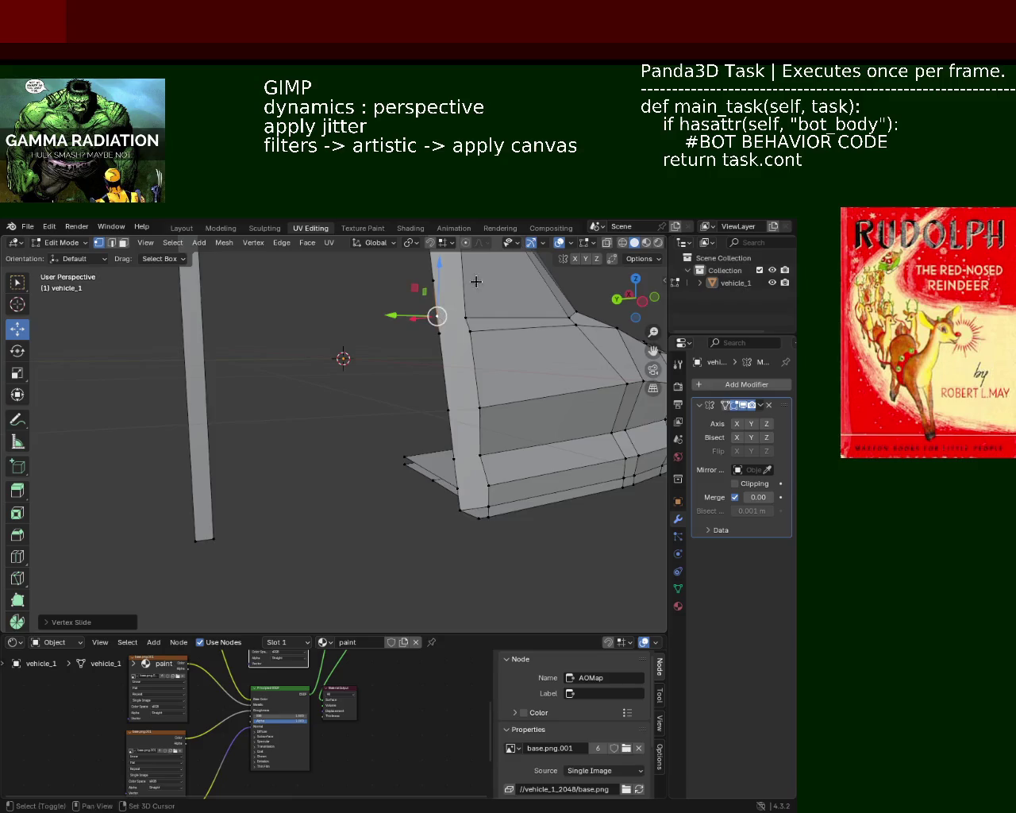
- Dissolve the extra pillar edge and slide the vertex below up to straighten the edge
{"action": "middle_click_drag", "start_coordinate": [438, 314], "coordinate": [445, 413]}
{"action": "left_click", "coordinate": [447, 397], "text": "shift"}
{"action": "key", "text": "x"}
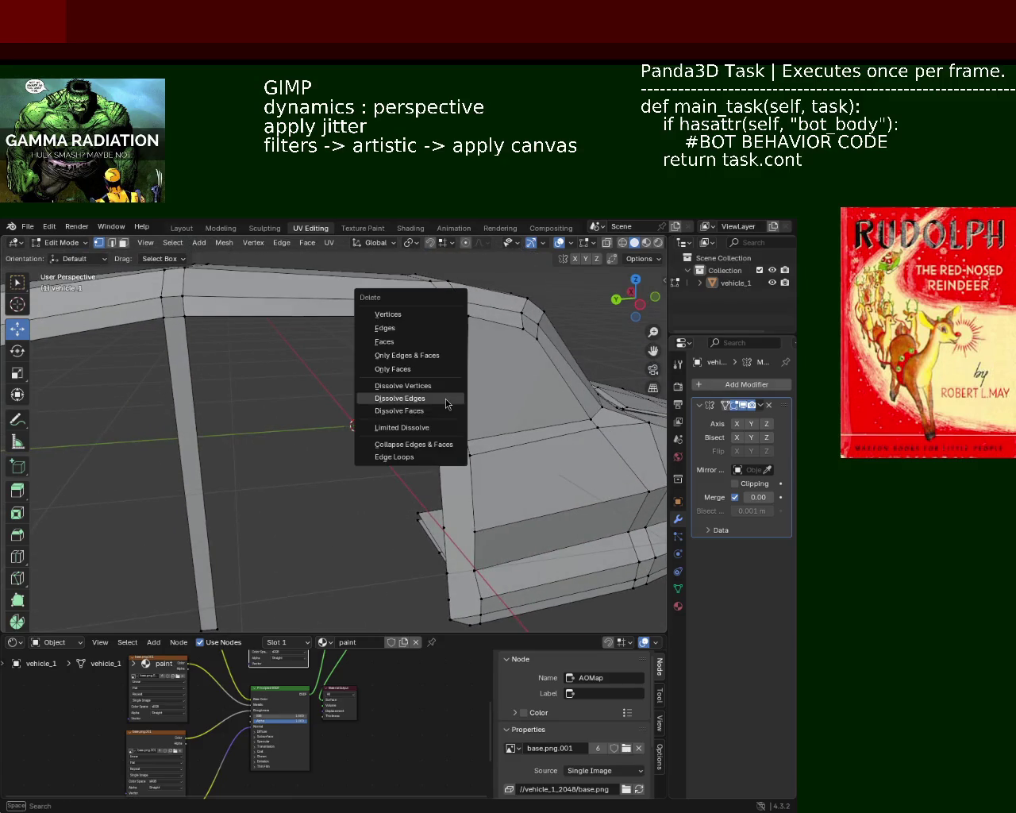
{"action": "left_click", "coordinate": [447, 397]}
{"action": "left_click", "coordinate": [445, 449]}
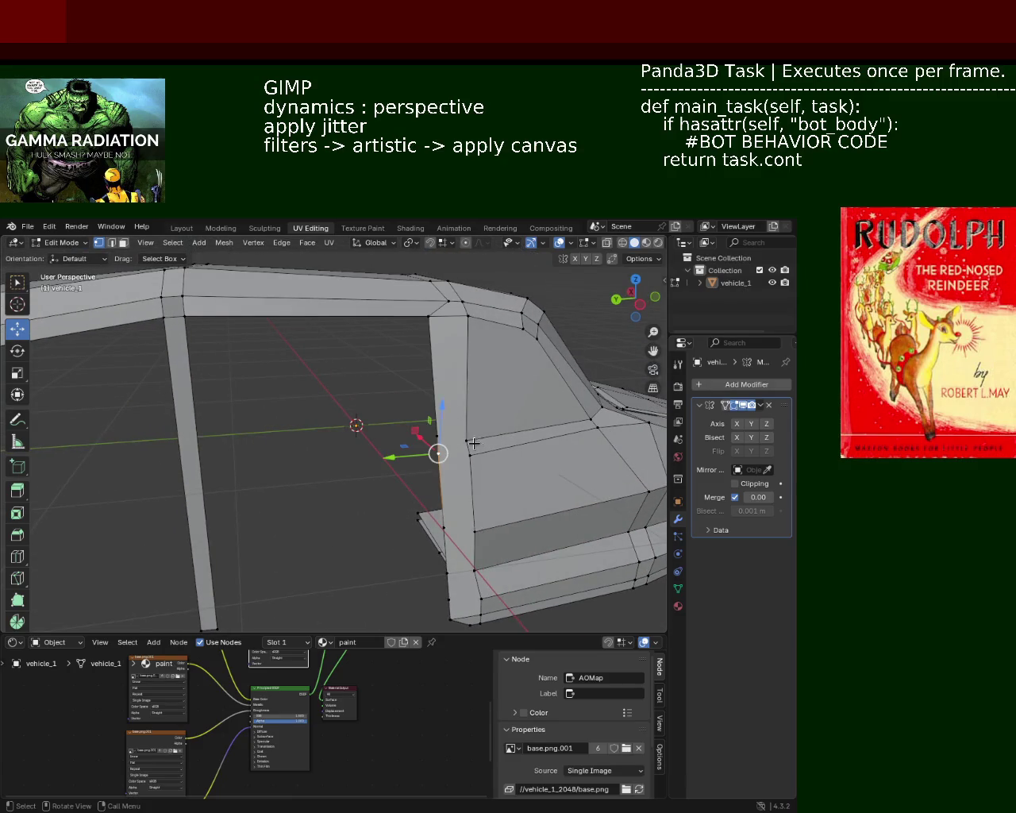
{"action": "key", "text": "shift+v"}
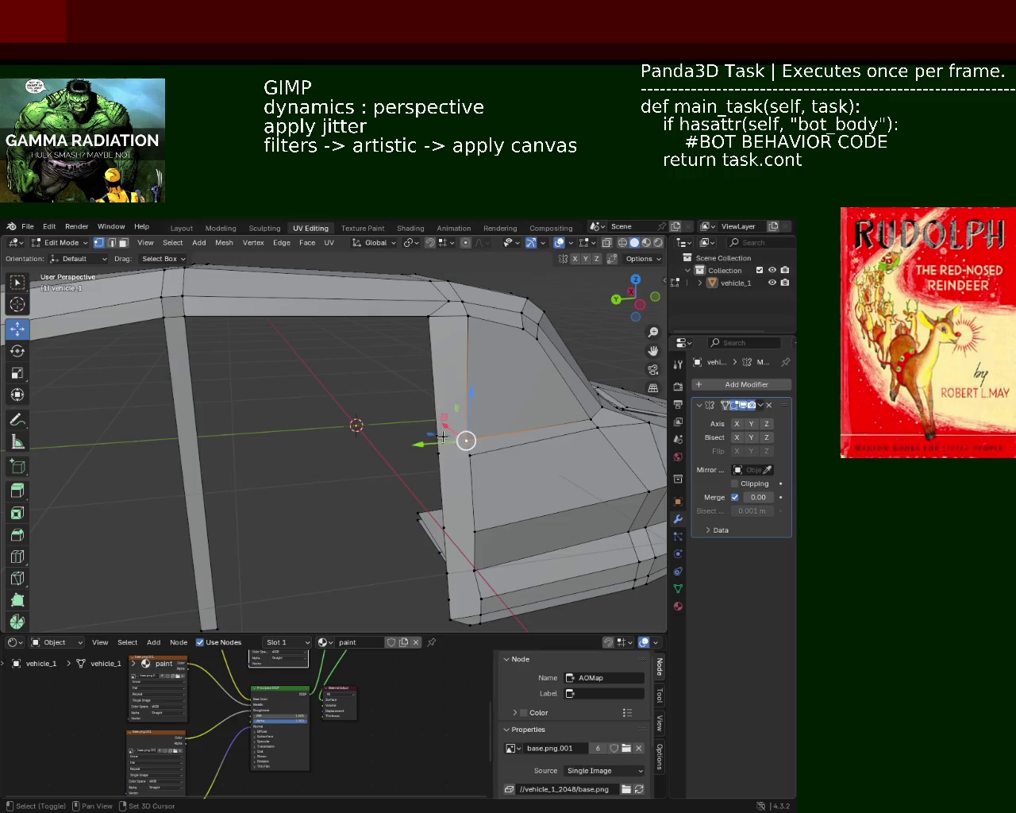
{"action": "left_click", "coordinate": [478, 458]}
- Select the pillar's horizontal, lower and bottom edges and grab the bottom edge
{"action": "left_click", "coordinate": [435, 455]}
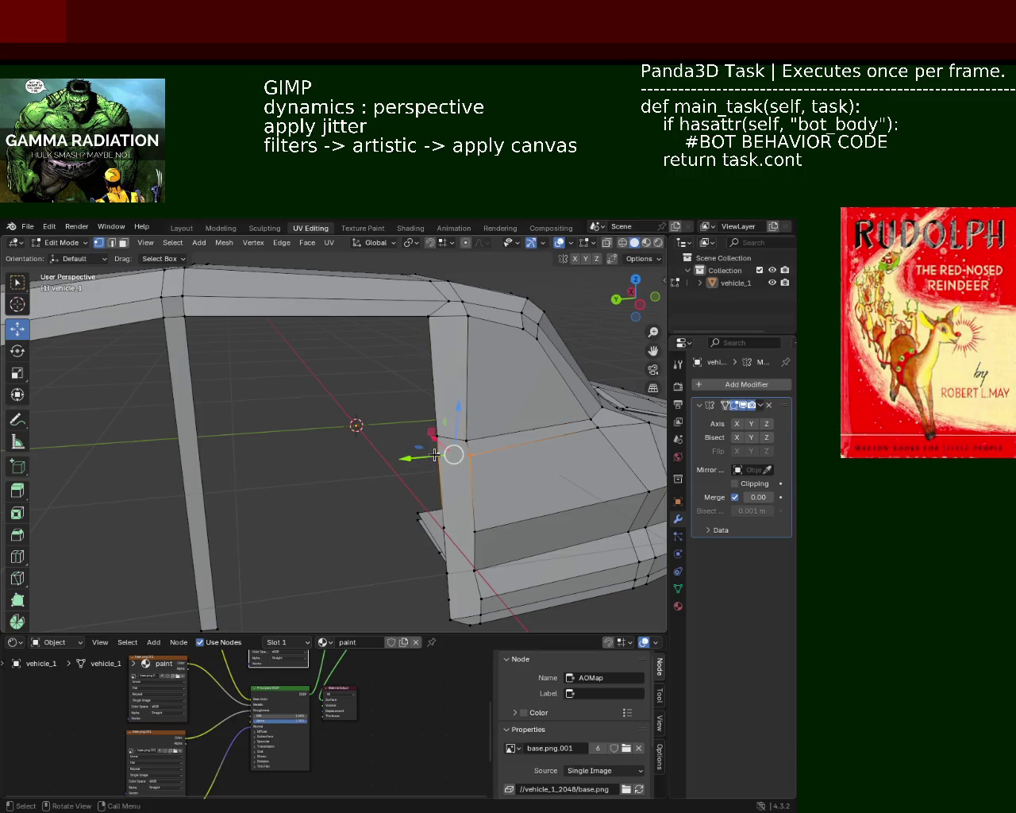
{"action": "left_click", "coordinate": [436, 524]}
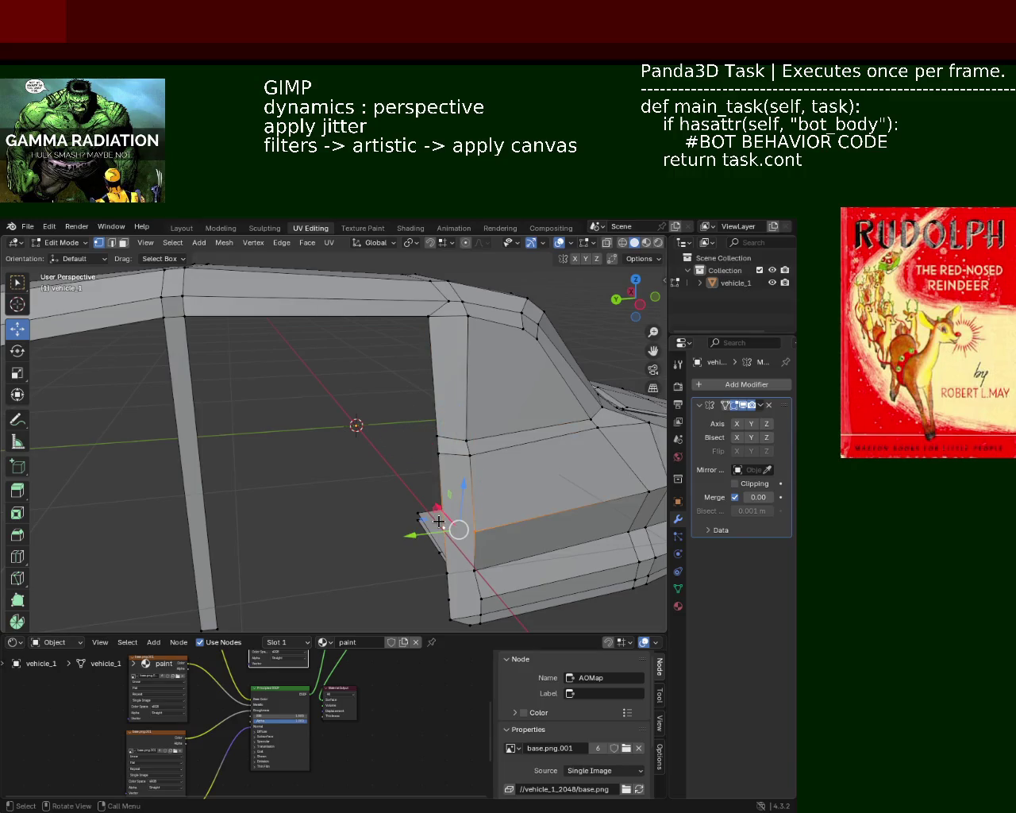
{"action": "left_click", "coordinate": [475, 575]}
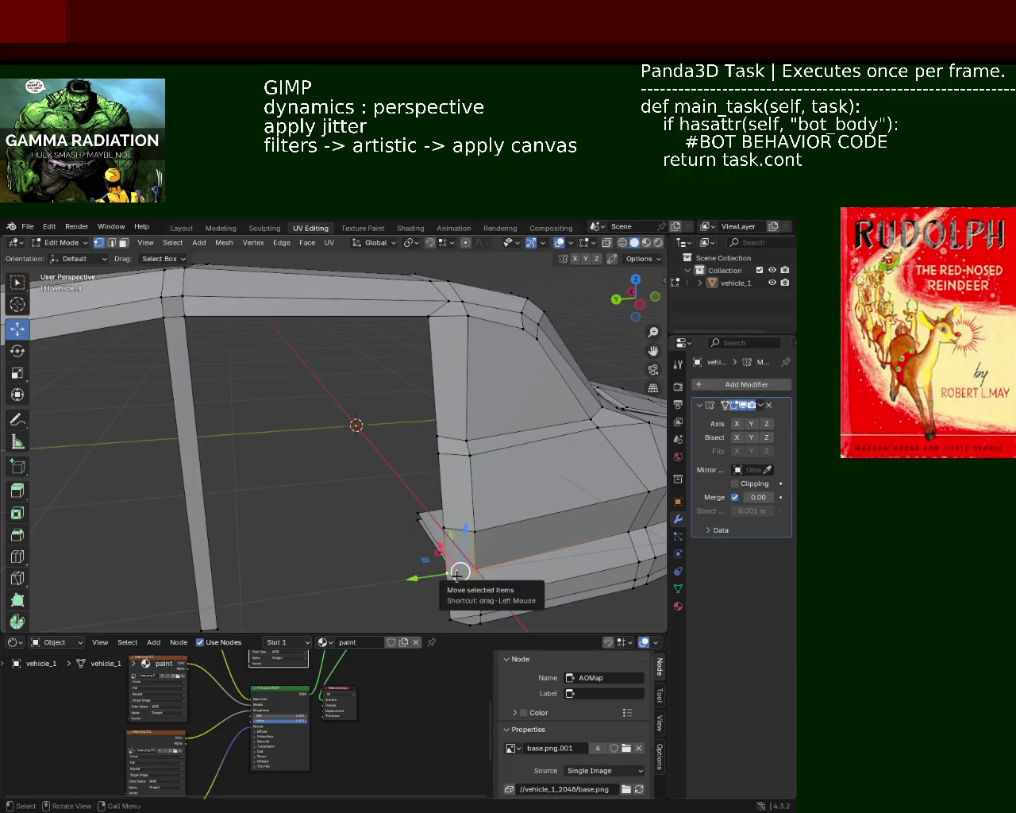
{"action": "middle_click_drag", "start_coordinate": [499, 588], "coordinate": [431, 475]}
{"action": "key", "text": "g"}
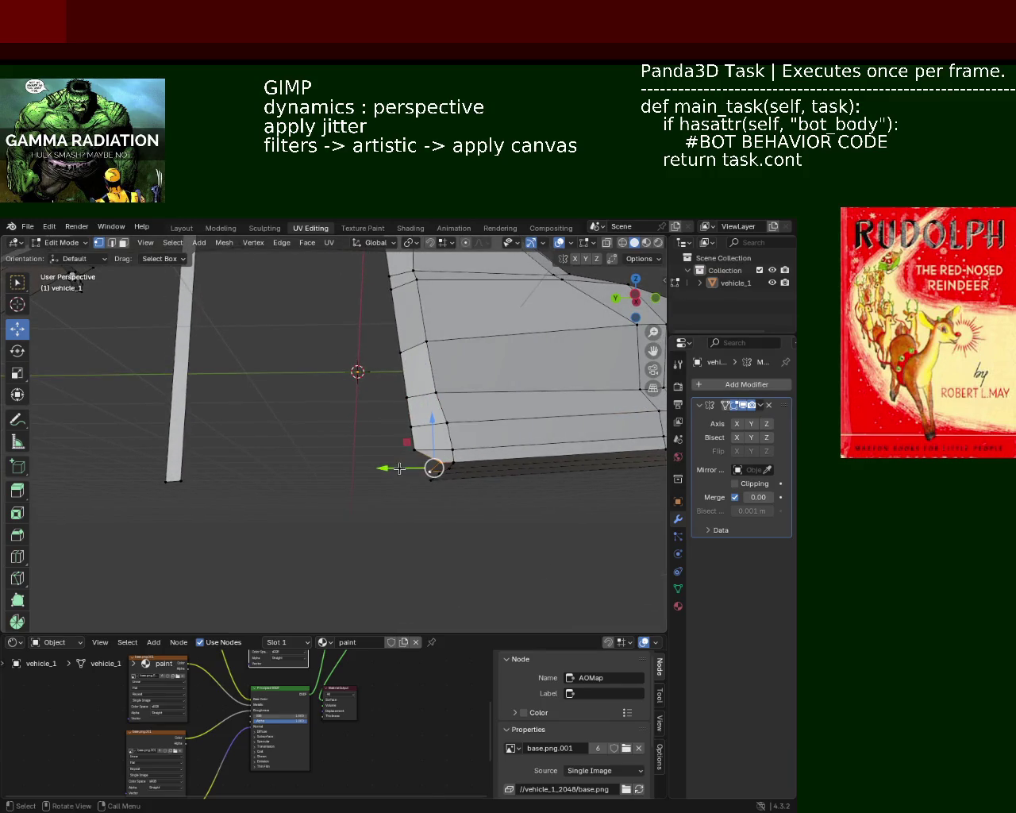
- Slide the pillar's bottom edge sideways along Y, then orbit around the car body
{"action": "left_click_drag", "start_coordinate": [389, 463], "coordinate": [374, 474]}
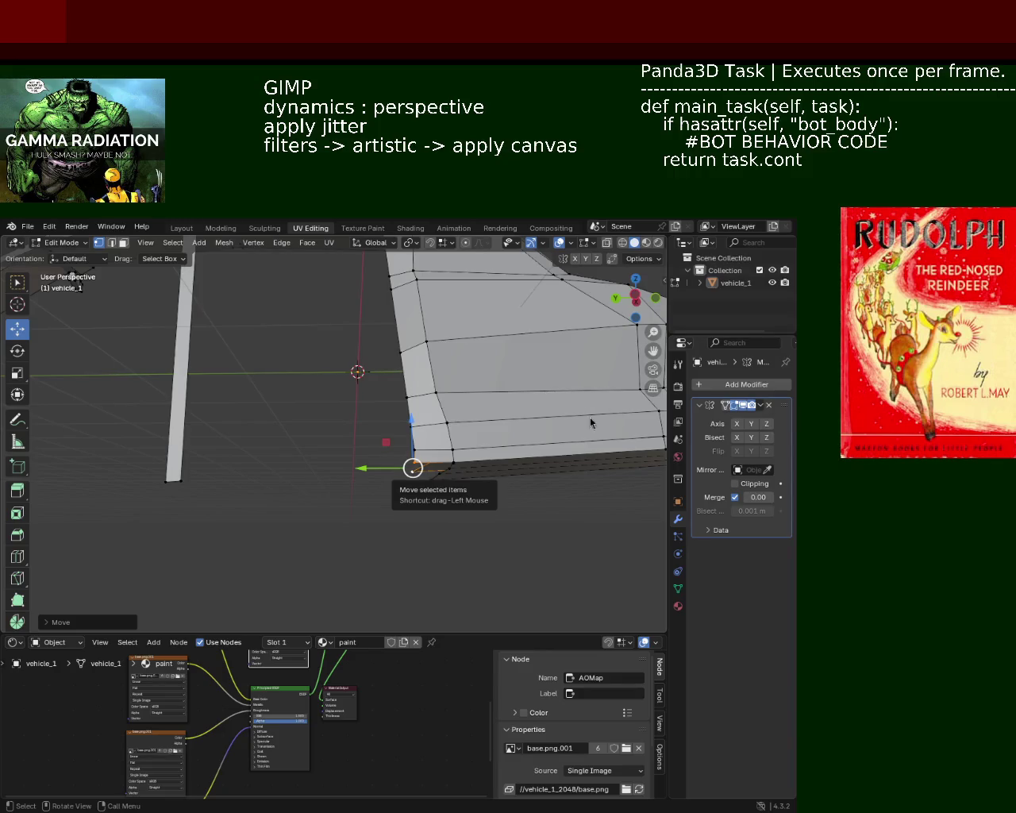
{"action": "mouse_move", "coordinate": [302, 348]}
{"action": "middle_mouse_down"}
{"action": "mouse_move", "coordinate": [399, 507]}
{"action": "mouse_move", "coordinate": [369, 428]}
{"action": "mouse_move", "coordinate": [451, 471]}
{"action": "middle_mouse_up"}
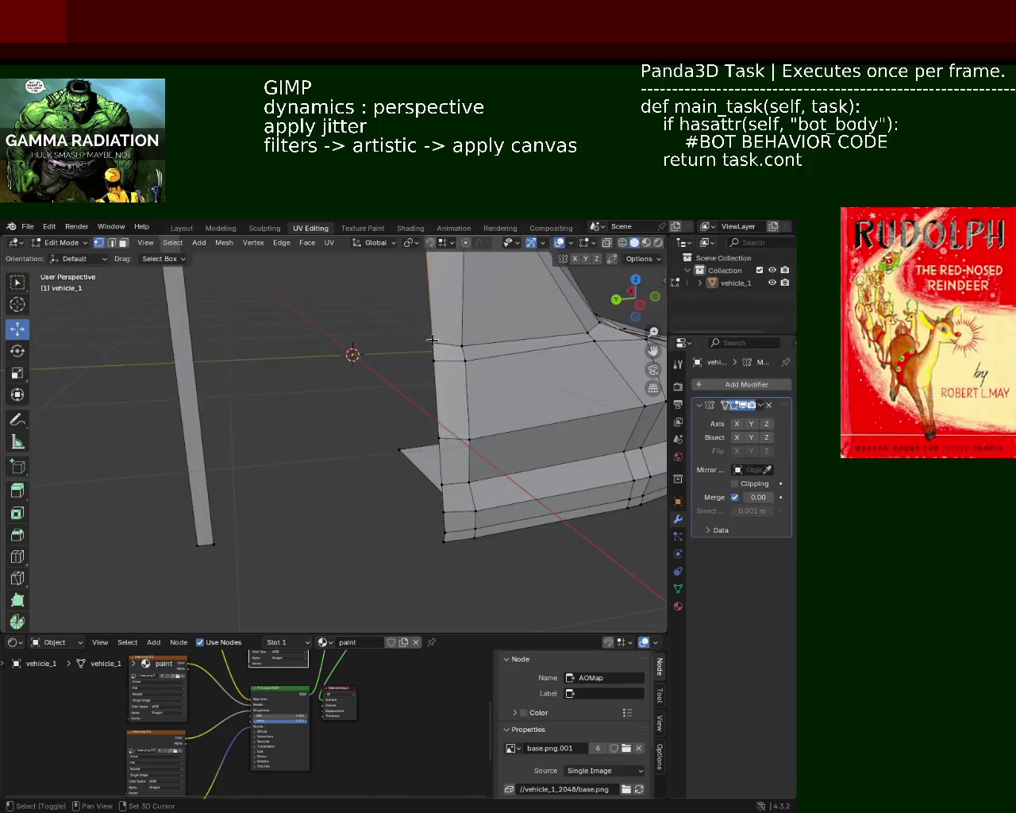
- Select the vertices down the pillar edge and set them back along Y
{"action": "left_click", "coordinate": [439, 440], "text": "shift"}
{"action": "left_click", "coordinate": [444, 483], "text": "shift"}
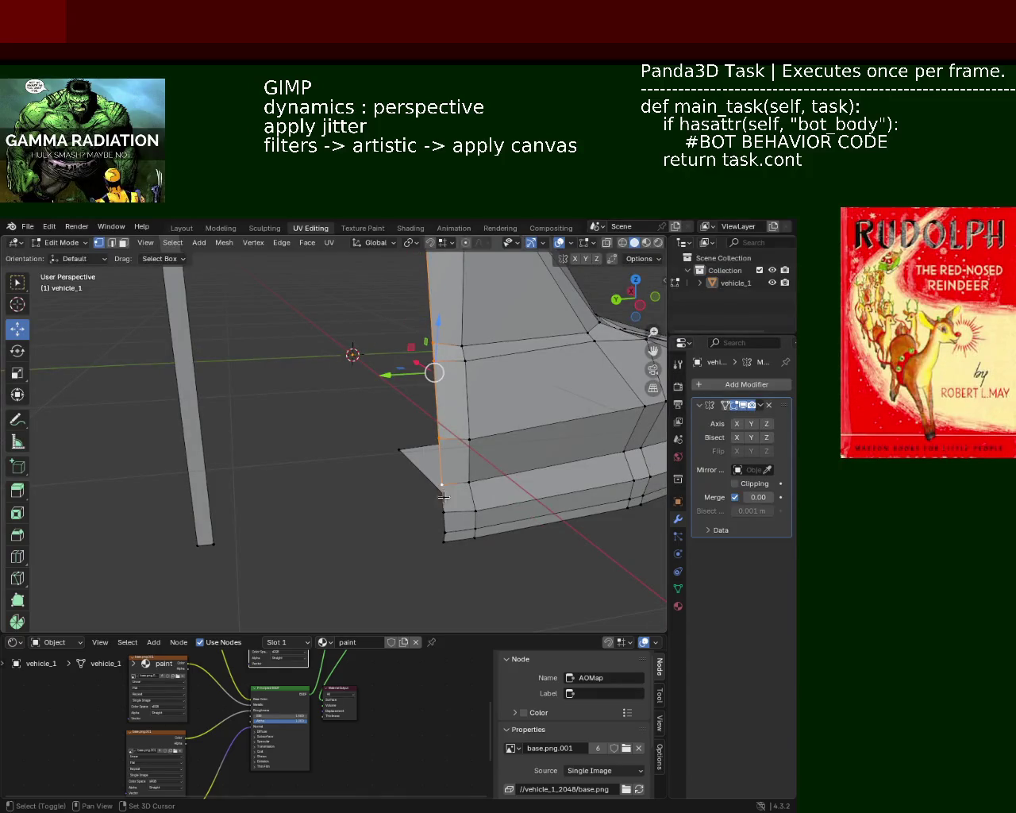
{"action": "left_click", "coordinate": [442, 515], "text": "shift"}
{"action": "left_click", "coordinate": [449, 538], "text": "shift"}
{"action": "left_click", "coordinate": [449, 538], "text": "shift"}
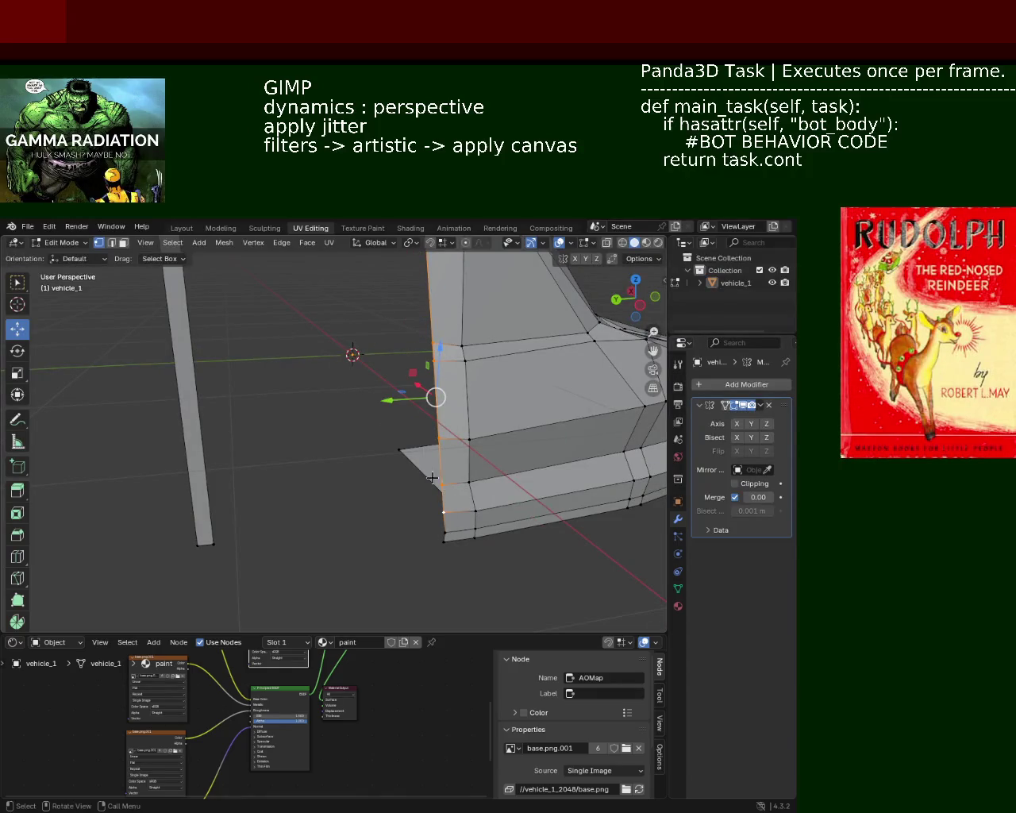
{"action": "left_click", "coordinate": [439, 536], "text": "shift"}
{"action": "left_click", "coordinate": [443, 540], "text": "shift"}
{"action": "left_click_drag", "start_coordinate": [400, 436], "coordinate": [420, 437]}
- Move the roof frame corner vertex along Y to match
{"action": "mouse_move", "coordinate": [433, 433]}
{"action": "middle_mouse_down"}
{"action": "mouse_move", "coordinate": [477, 472]}
{"action": "mouse_move", "coordinate": [510, 411]}
{"action": "middle_mouse_up"}
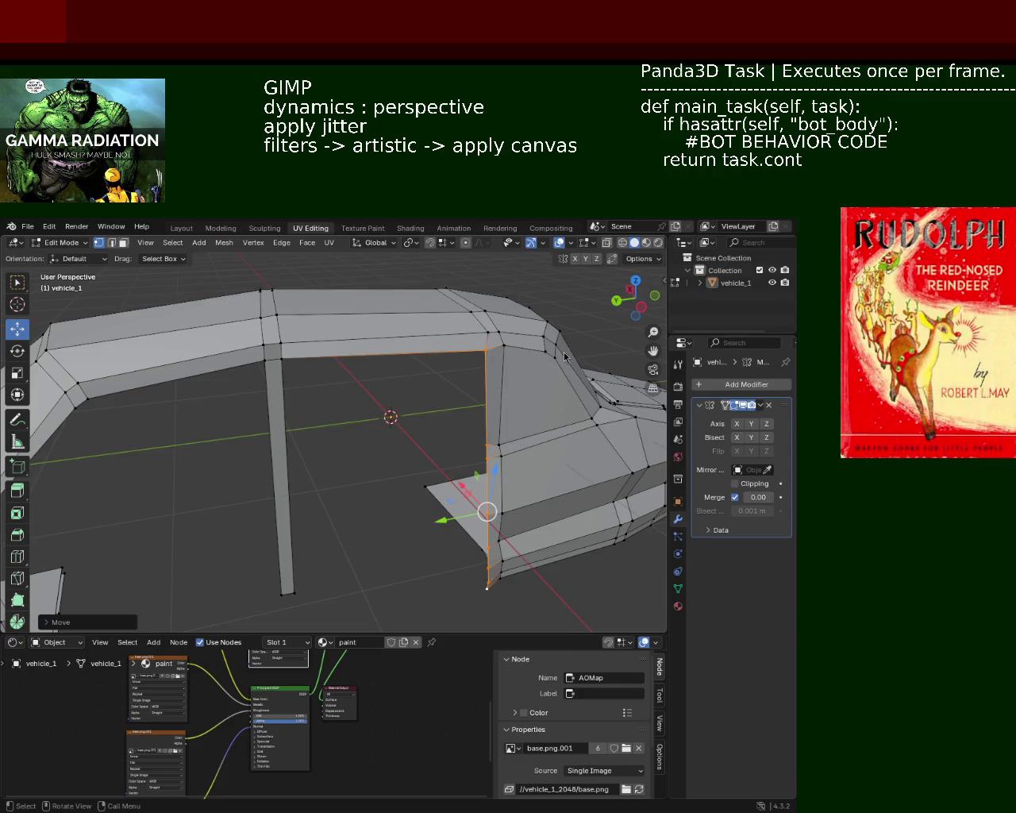
{"action": "middle_click_drag", "start_coordinate": [476, 391], "coordinate": [462, 388]}
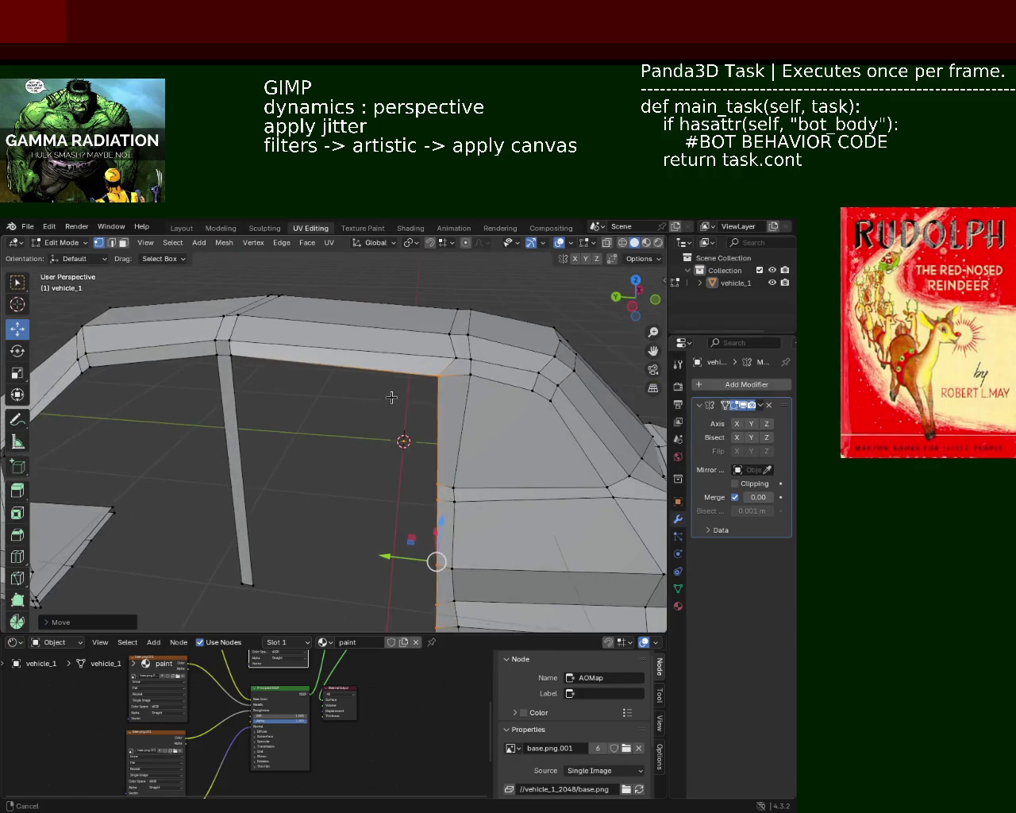
{"action": "left_click", "coordinate": [447, 368]}
{"action": "left_click_drag", "start_coordinate": [446, 367], "coordinate": [443, 374]}
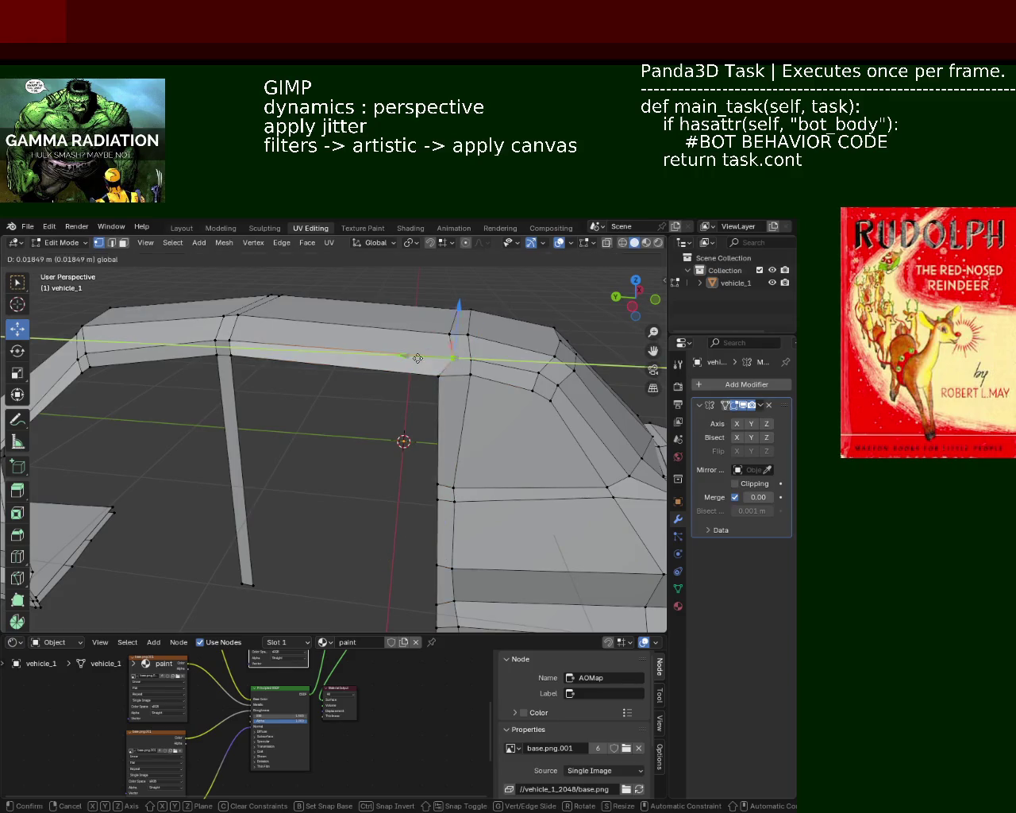
- Lower the sill vertex on the pillar along Z
{"action": "mouse_move", "coordinate": [443, 373]}
{"action": "middle_mouse_down"}
{"action": "mouse_move", "coordinate": [494, 480]}
{"action": "mouse_move", "coordinate": [352, 430]}
{"action": "mouse_move", "coordinate": [381, 477]}
{"action": "mouse_move", "coordinate": [399, 382]}
{"action": "middle_mouse_up"}
{"action": "scroll", "coordinate": [381, 476], "scroll_direction": "up", "scroll_amount": 3}
{"action": "scroll", "coordinate": [386, 522], "scroll_direction": "up", "scroll_amount": 3}
{"action": "left_click", "coordinate": [394, 417]}
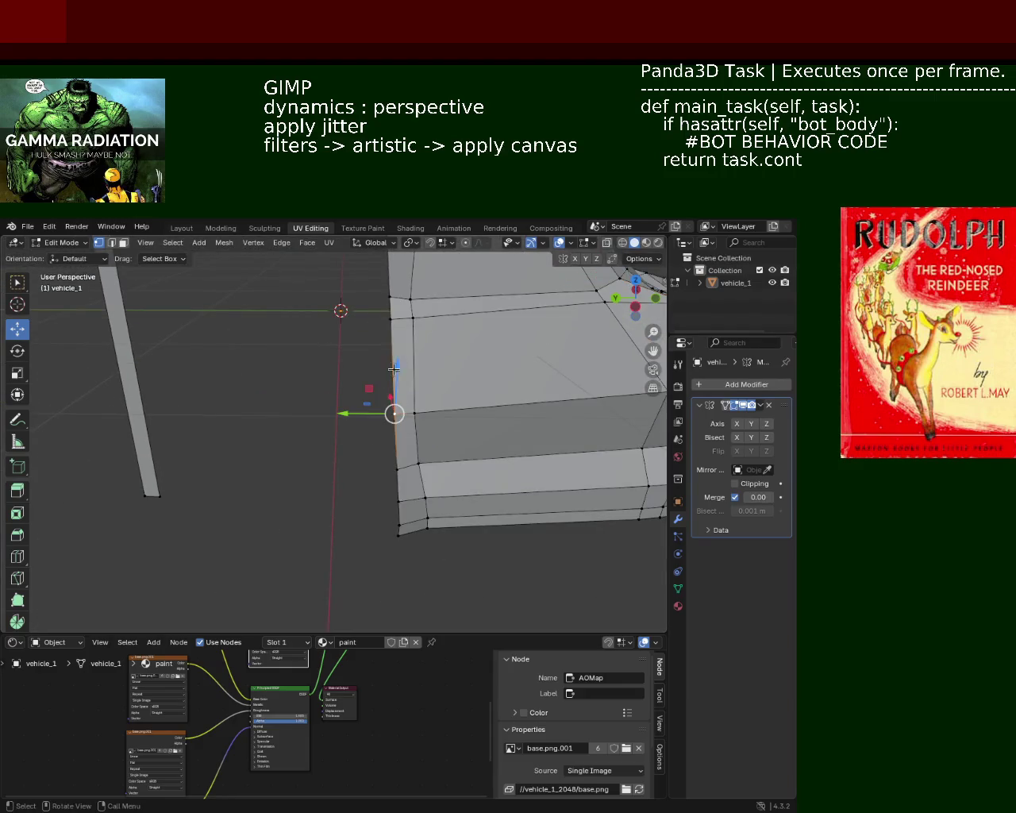
{"action": "left_click_drag", "start_coordinate": [396, 373], "coordinate": [400, 463]}
{"action": "left_click", "coordinate": [399, 464]}
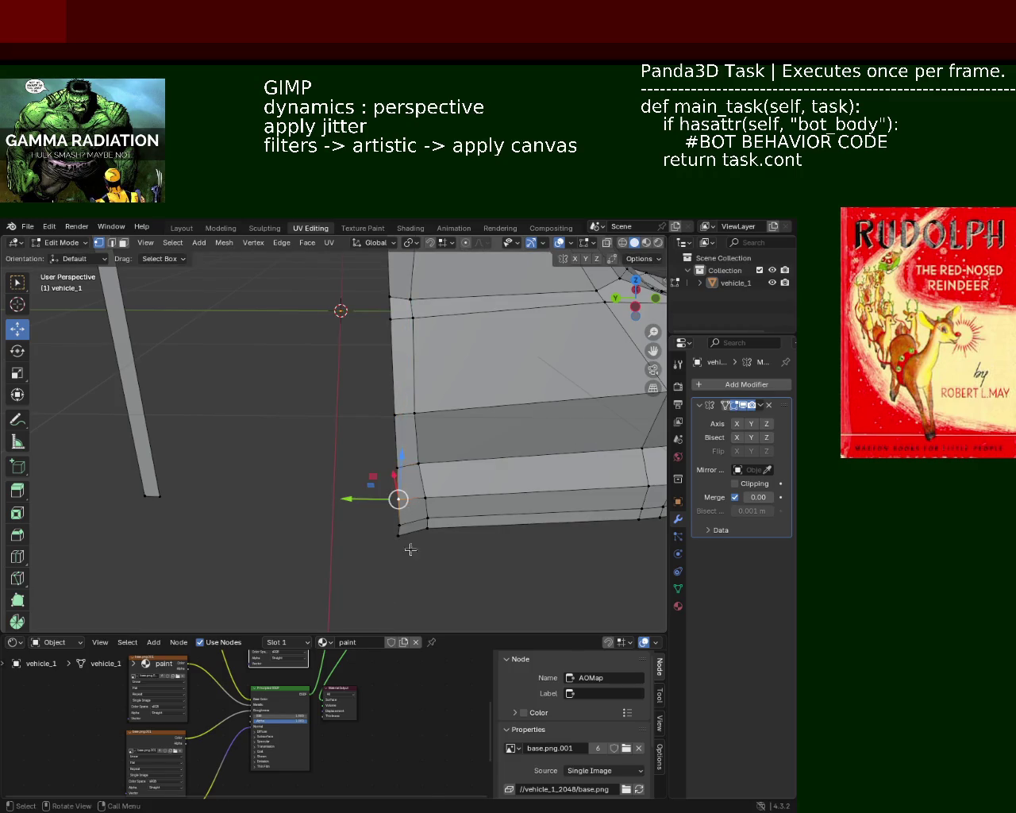
{"action": "mouse_move", "coordinate": [410, 545]}
{"action": "middle_mouse_down"}
{"action": "mouse_move", "coordinate": [450, 503]}
{"action": "mouse_move", "coordinate": [386, 510]}
{"action": "mouse_move", "coordinate": [444, 474]}
{"action": "mouse_move", "coordinate": [408, 473]}
{"action": "middle_mouse_up"}
- Nudge the pillar-base vertex along X and Z to reshape the lower edge
{"action": "left_click_drag", "start_coordinate": [383, 477], "coordinate": [356, 486]}
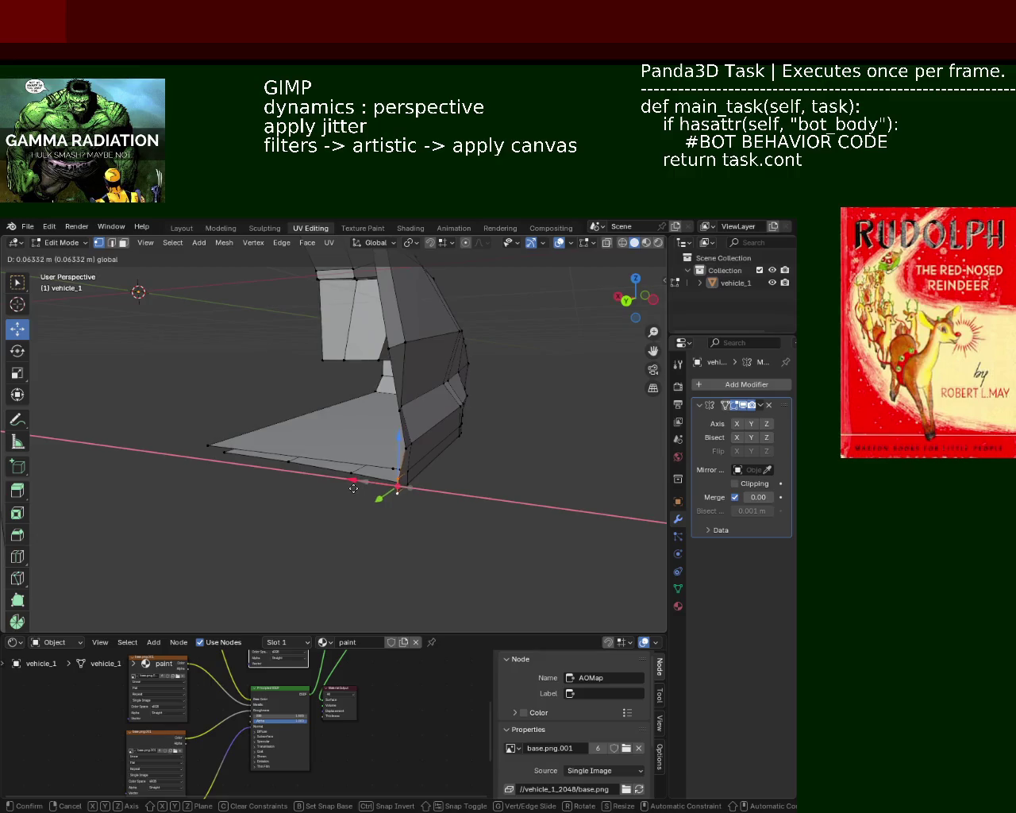
{"action": "left_click", "coordinate": [354, 486]}
{"action": "mouse_move", "coordinate": [353, 486]}
{"action": "middle_mouse_down"}
{"action": "mouse_move", "coordinate": [373, 446]}
{"action": "mouse_move", "coordinate": [410, 437]}
{"action": "mouse_move", "coordinate": [493, 454]}
{"action": "middle_mouse_up"}
{"action": "left_click_drag", "start_coordinate": [407, 442], "coordinate": [389, 412]}
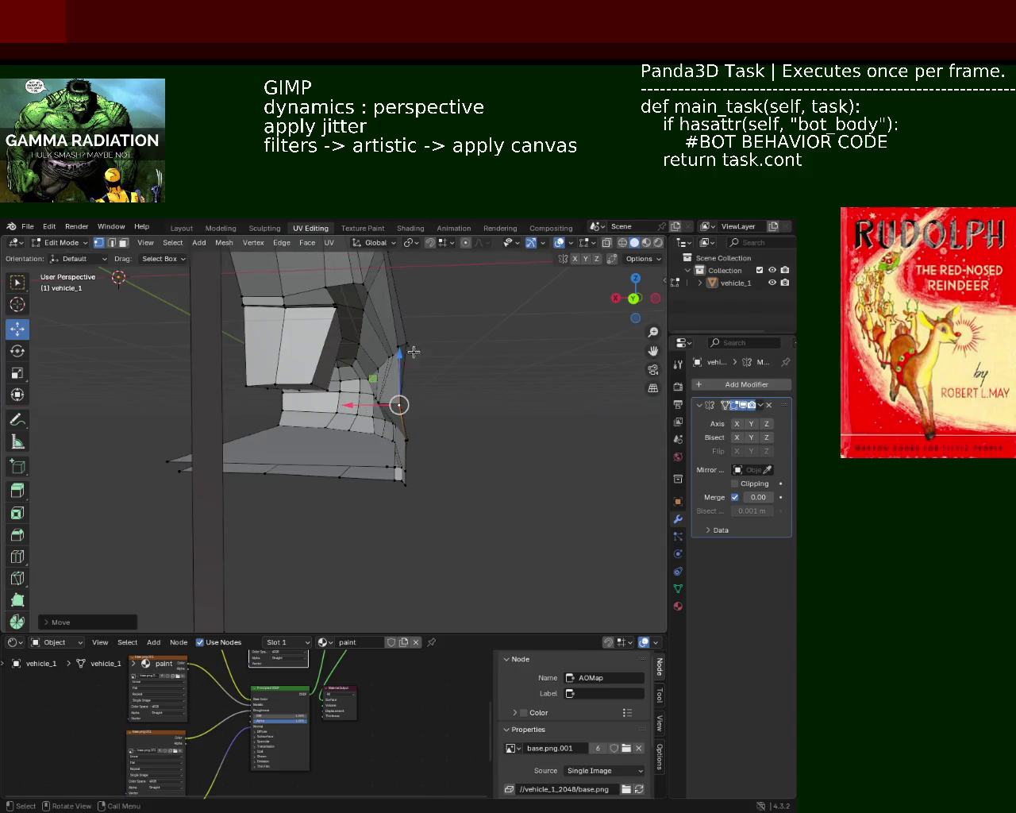
{"action": "middle_click_drag", "start_coordinate": [389, 411], "coordinate": [377, 407]}
{"action": "left_click_drag", "start_coordinate": [379, 412], "coordinate": [379, 408]}
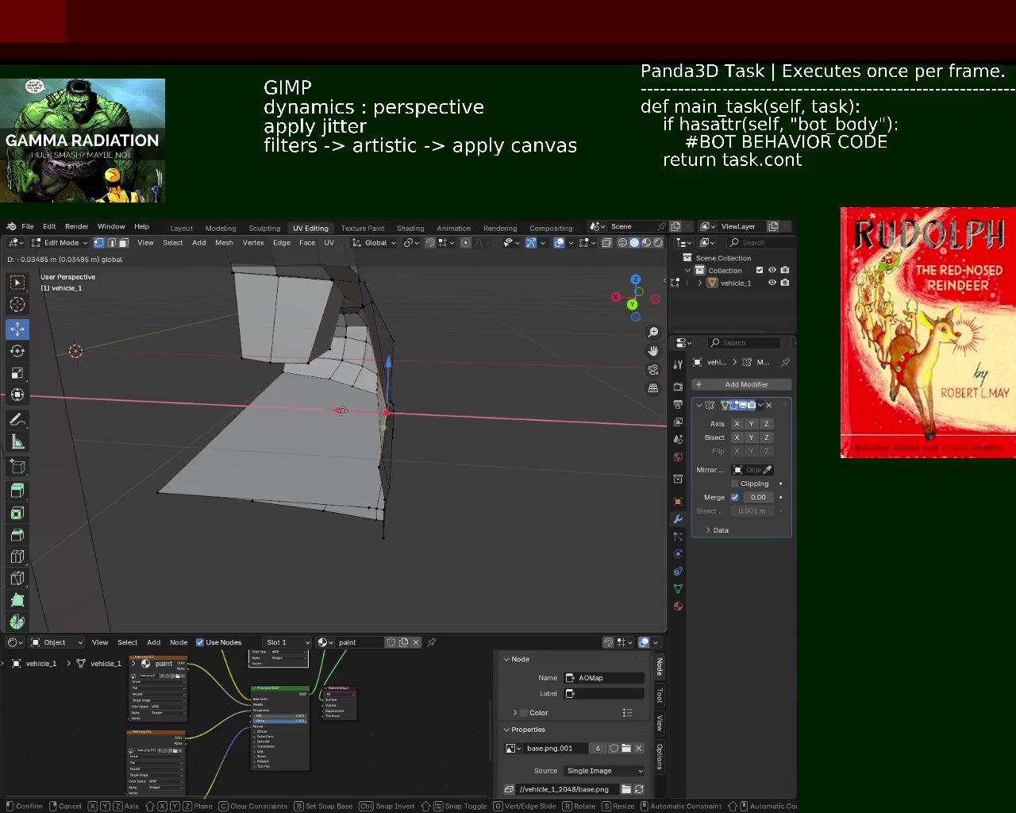
{"action": "mouse_move", "coordinate": [378, 409]}
{"action": "middle_mouse_down"}
{"action": "mouse_move", "coordinate": [389, 434]}
{"action": "mouse_move", "coordinate": [357, 457]}
{"action": "middle_mouse_up"}
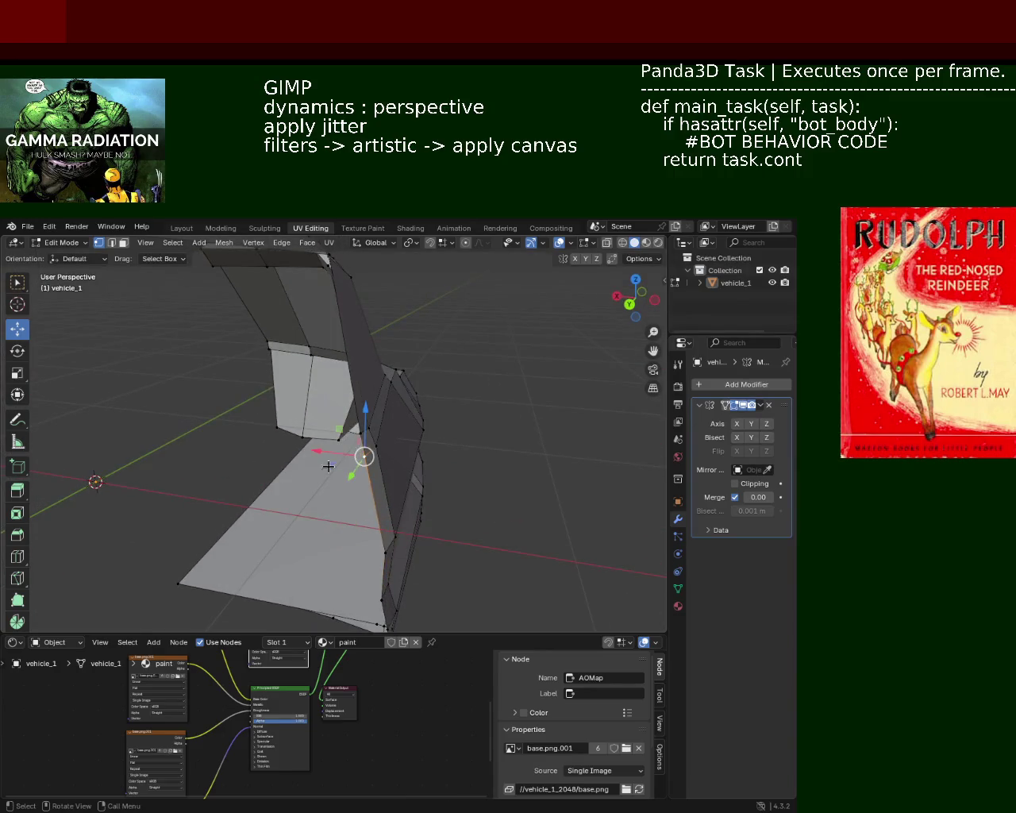
{"action": "left_click_drag", "start_coordinate": [326, 459], "coordinate": [310, 443]}
- Lower the pillar's corner vertex along Z
{"action": "scroll", "coordinate": [310, 444], "scroll_direction": "up", "scroll_amount": 5}
{"action": "middle_click_drag", "start_coordinate": [493, 452], "coordinate": [576, 394], "text": "shift"}
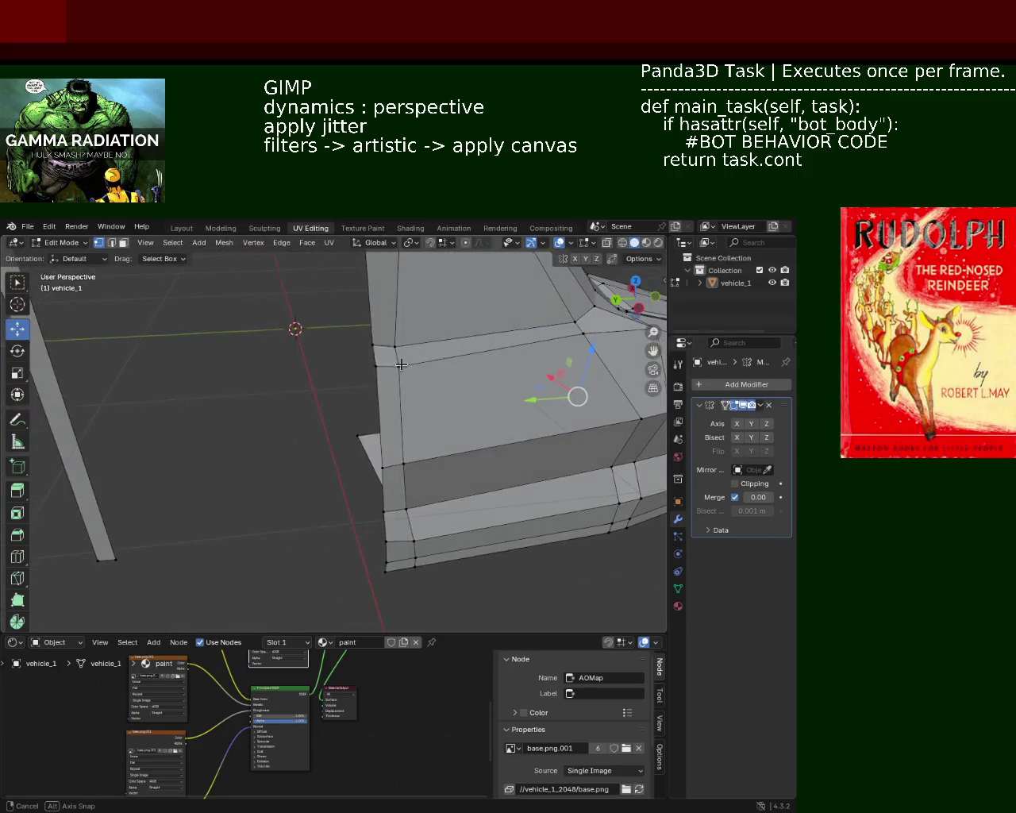
{"action": "left_click", "coordinate": [375, 346]}
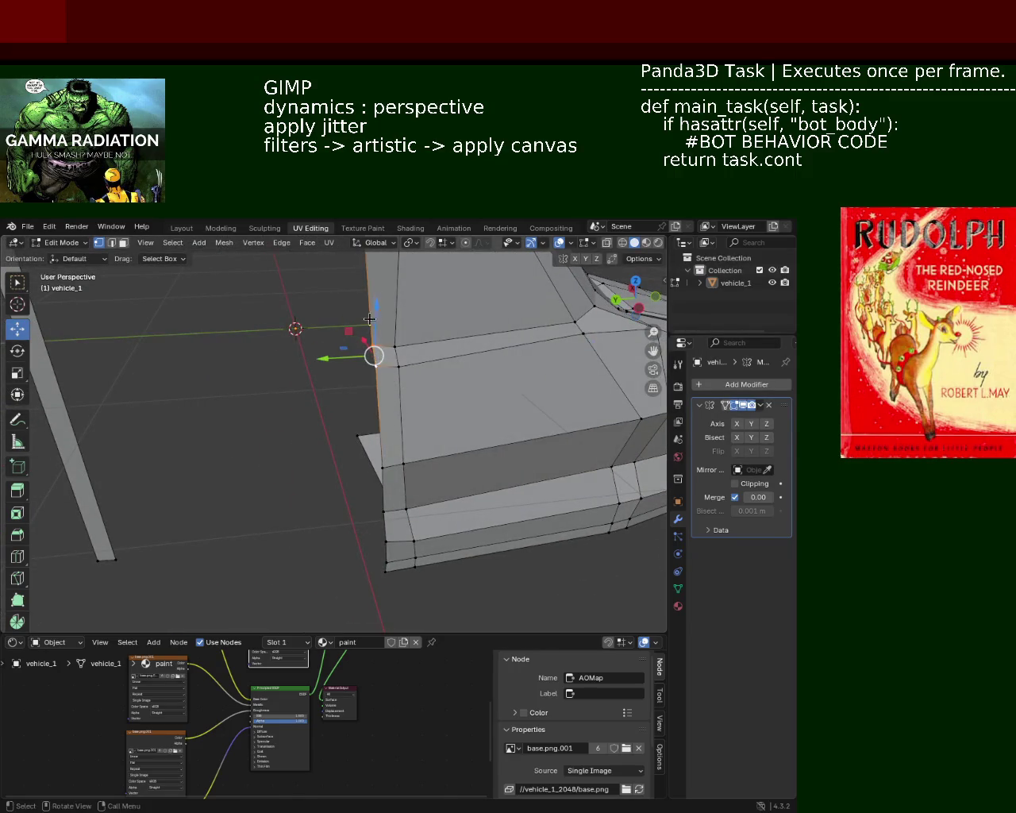
{"action": "left_click_drag", "start_coordinate": [374, 347], "coordinate": [375, 324]}
{"action": "left_click", "coordinate": [375, 324]}
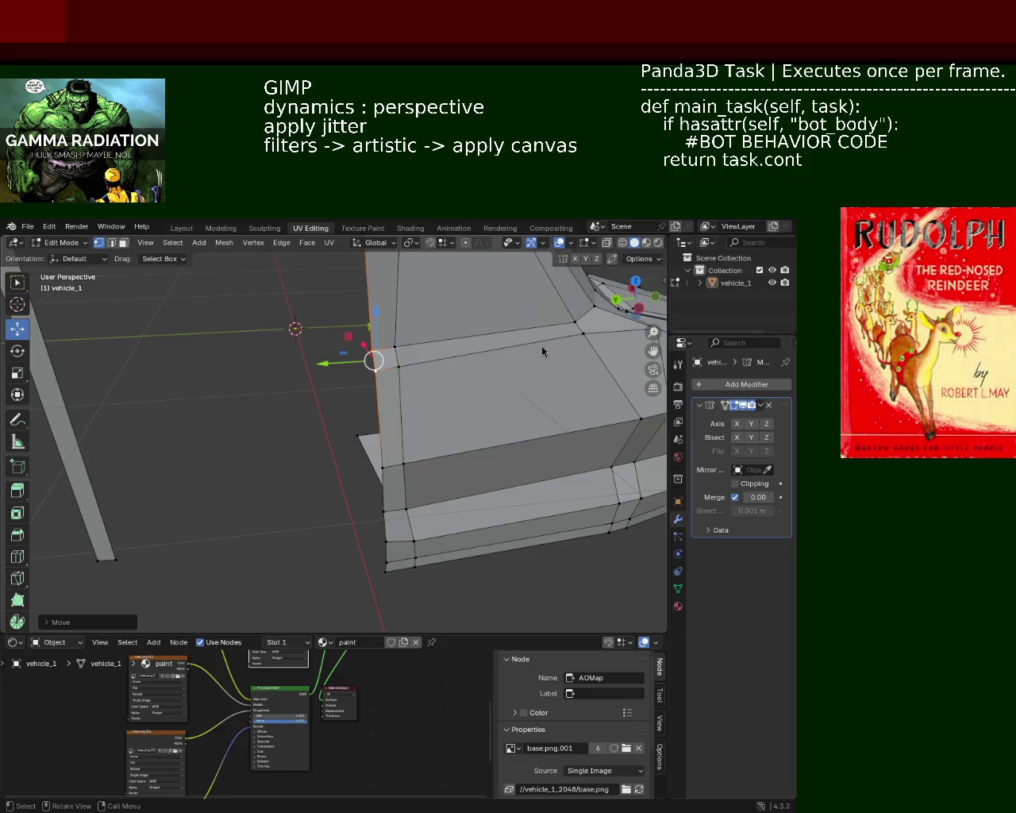
- Move the bottom vertex of the pillar edge along Z with G Z
{"action": "middle_click_drag", "start_coordinate": [373, 430], "coordinate": [391, 361]}
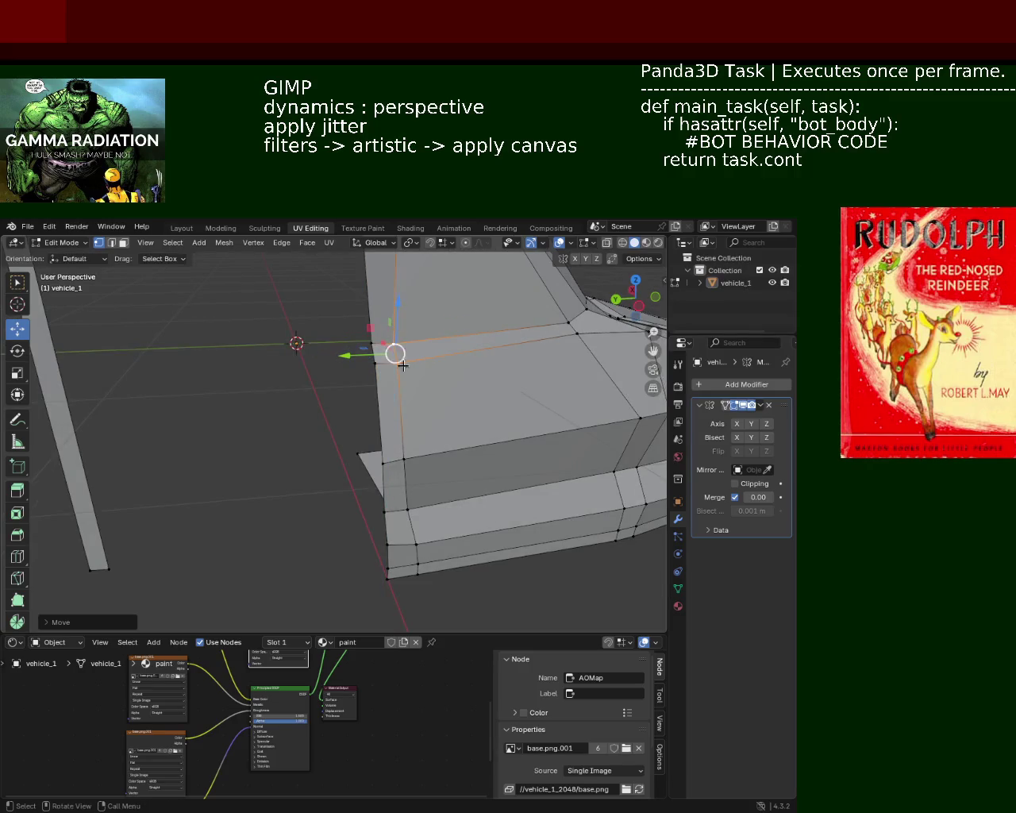
{"action": "left_click", "coordinate": [387, 459]}
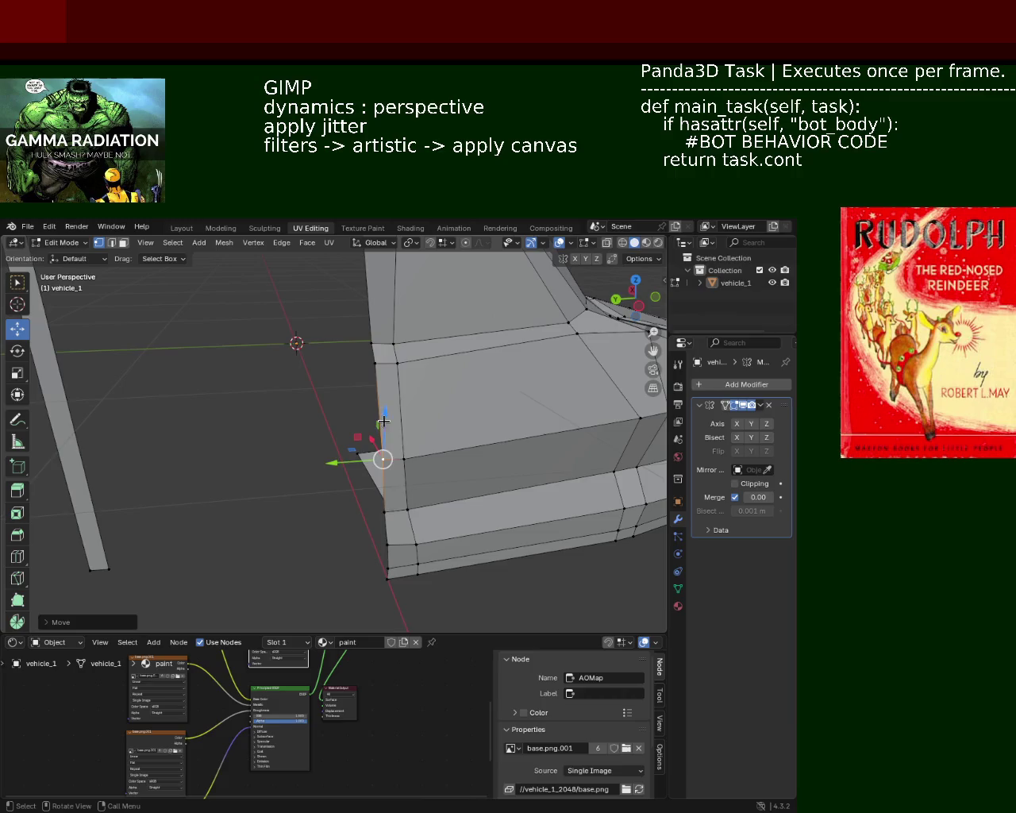
{"action": "left_click", "coordinate": [395, 501]}
{"action": "key", "text": "g"}
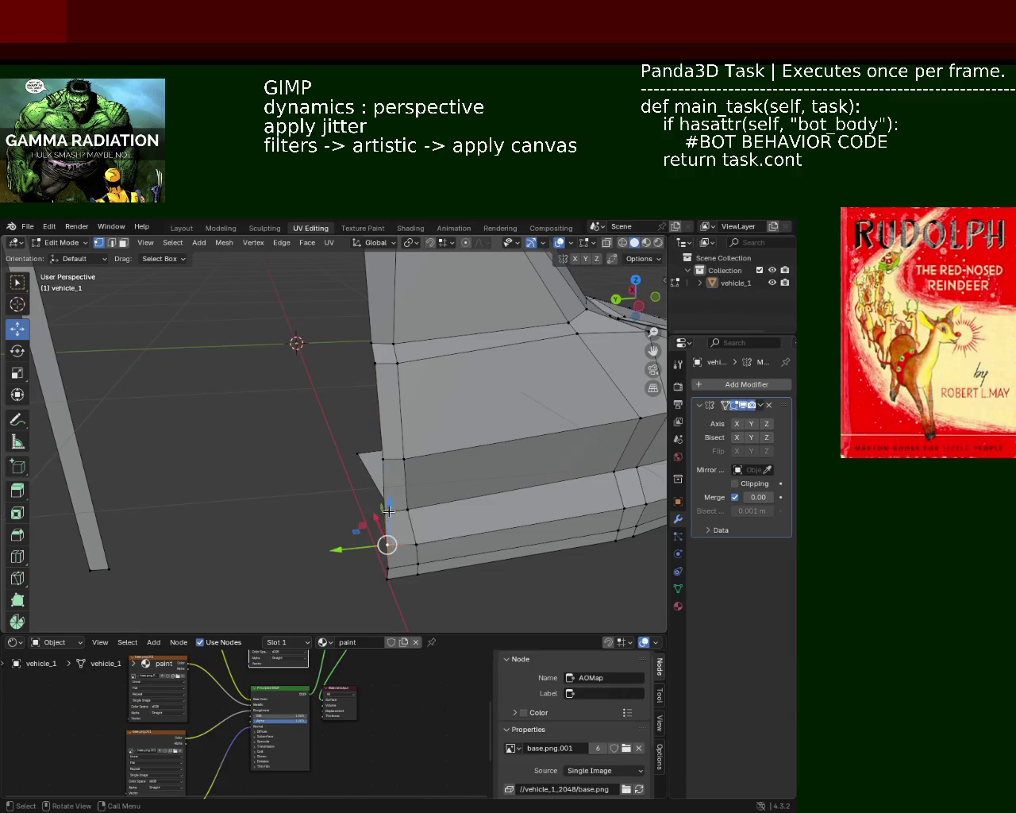
{"action": "key", "text": "z"}
{"action": "left_click", "coordinate": [392, 517]}
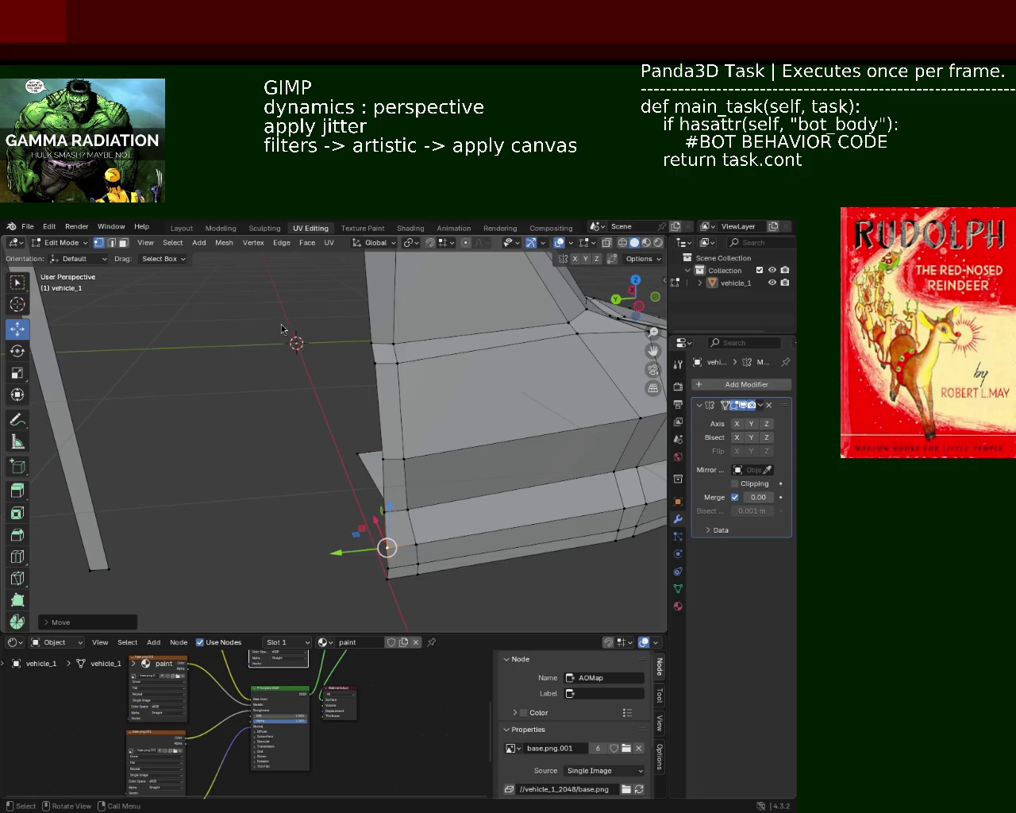
- Adjust two more pillar vertices along Z, lowering the edge's bottom vertex
{"action": "middle_click_drag", "start_coordinate": [291, 338], "coordinate": [428, 390]}
{"action": "left_click", "coordinate": [400, 442]}
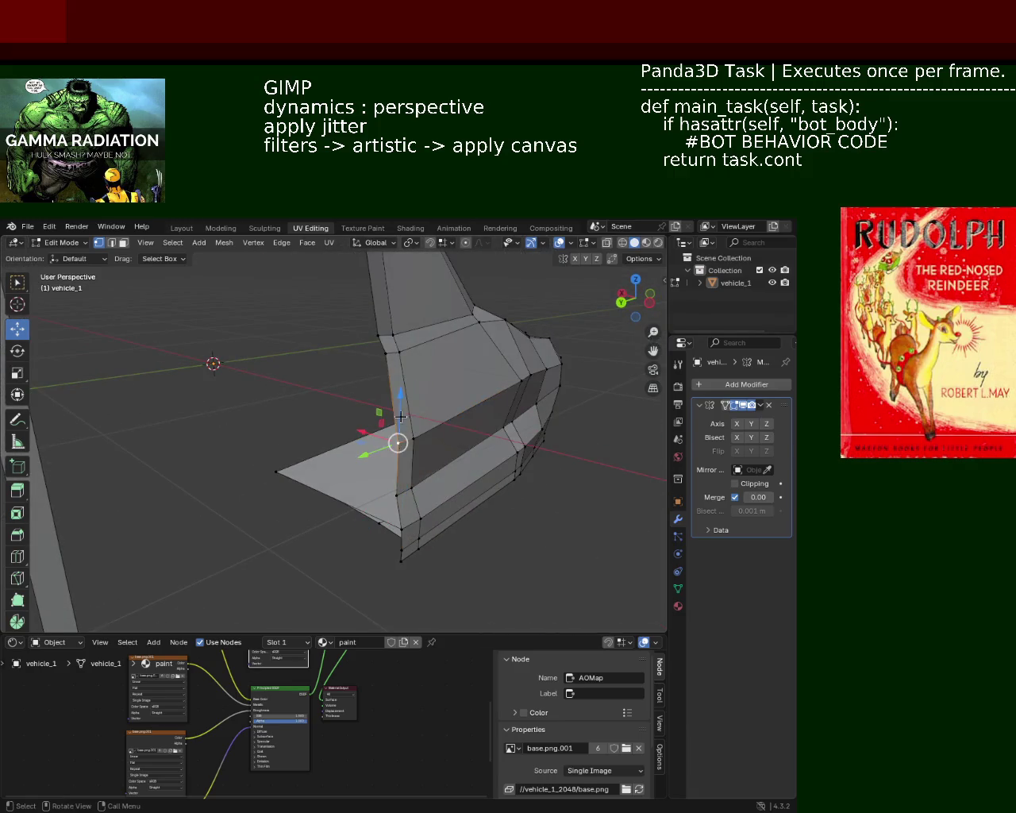
{"action": "key", "text": "g"}
{"action": "key", "text": "z"}
{"action": "left_click", "coordinate": [398, 442]}
{"action": "middle_click_drag", "start_coordinate": [398, 442], "coordinate": [375, 347]}
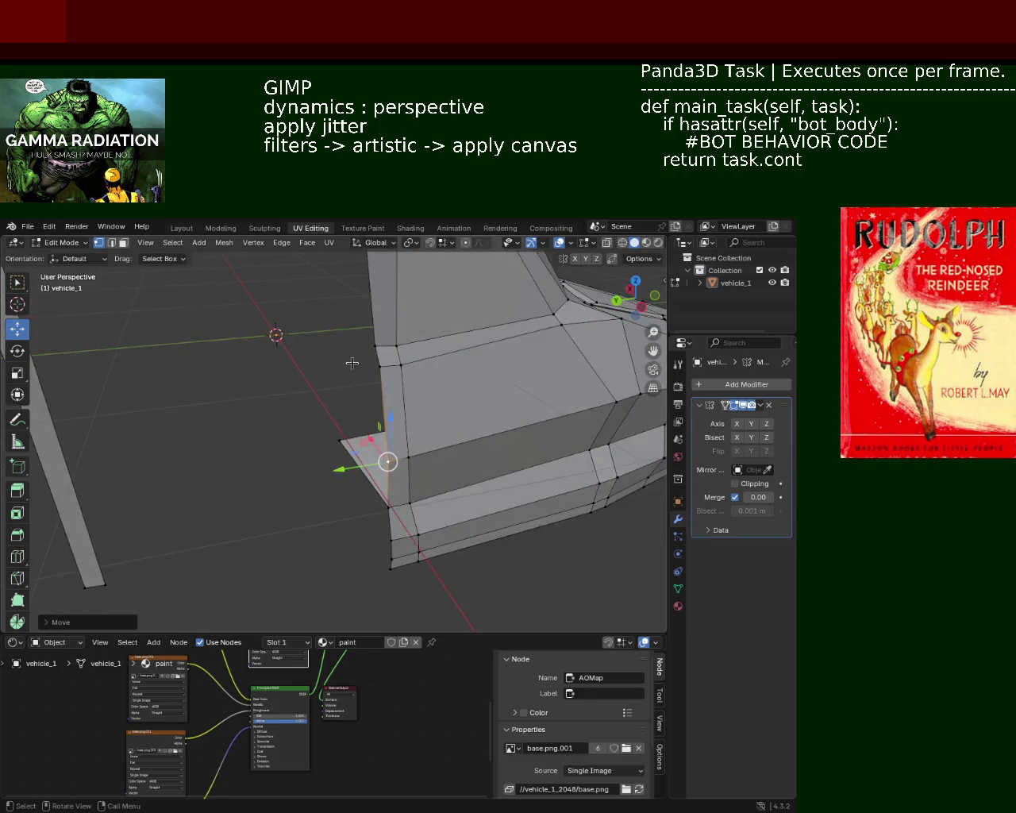
{"action": "left_click", "coordinate": [378, 354]}
{"action": "key", "text": "g"}
{"action": "key", "text": "z"}
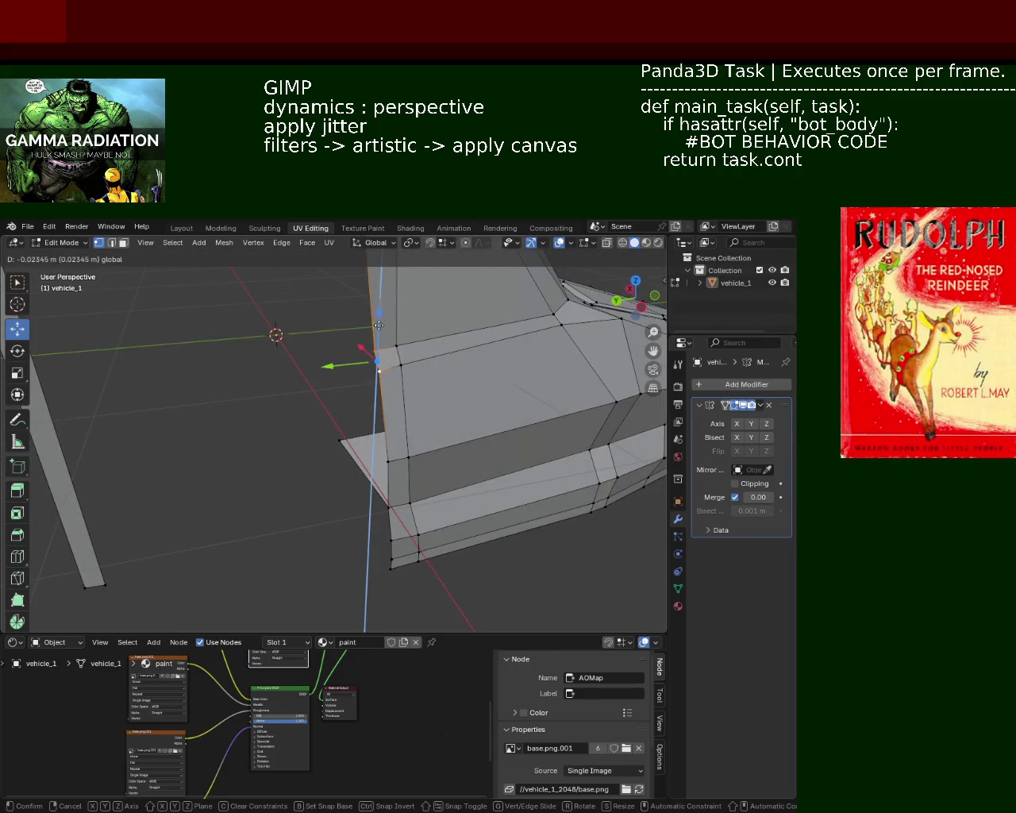
{"action": "left_click", "coordinate": [380, 322]}
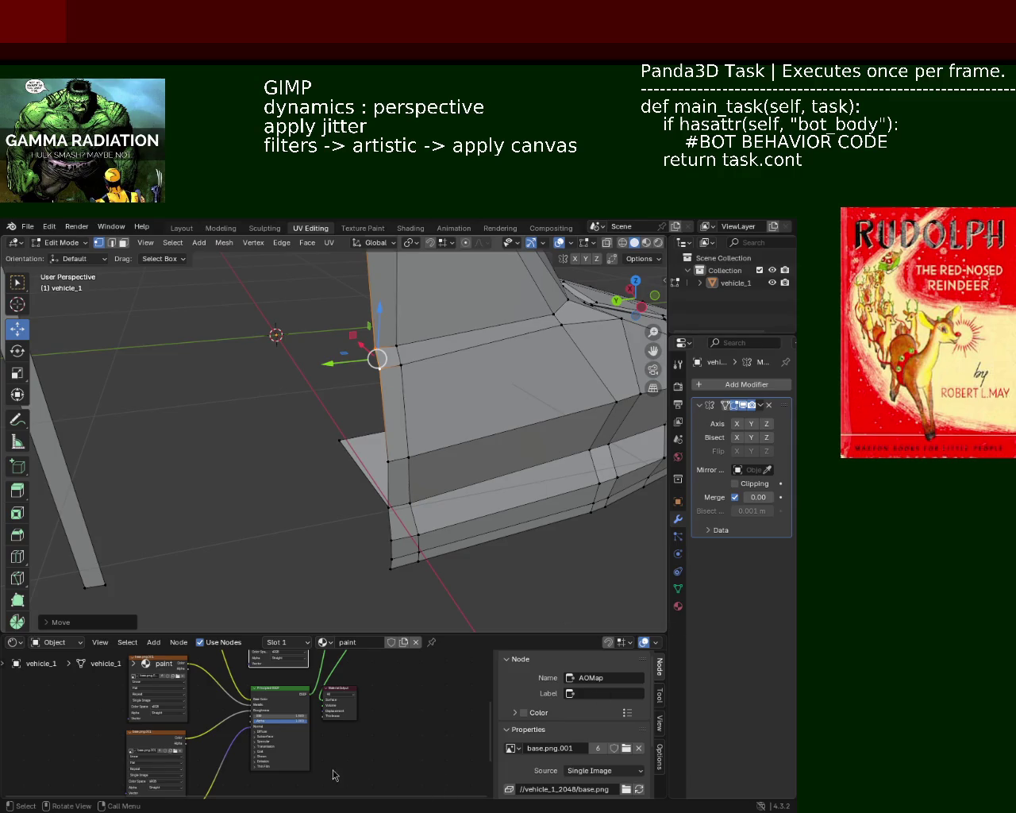
- Slide the roof corner vertex along Y to realign the roof arch
{"action": "middle_click_drag", "start_coordinate": [263, 373], "coordinate": [401, 382]}
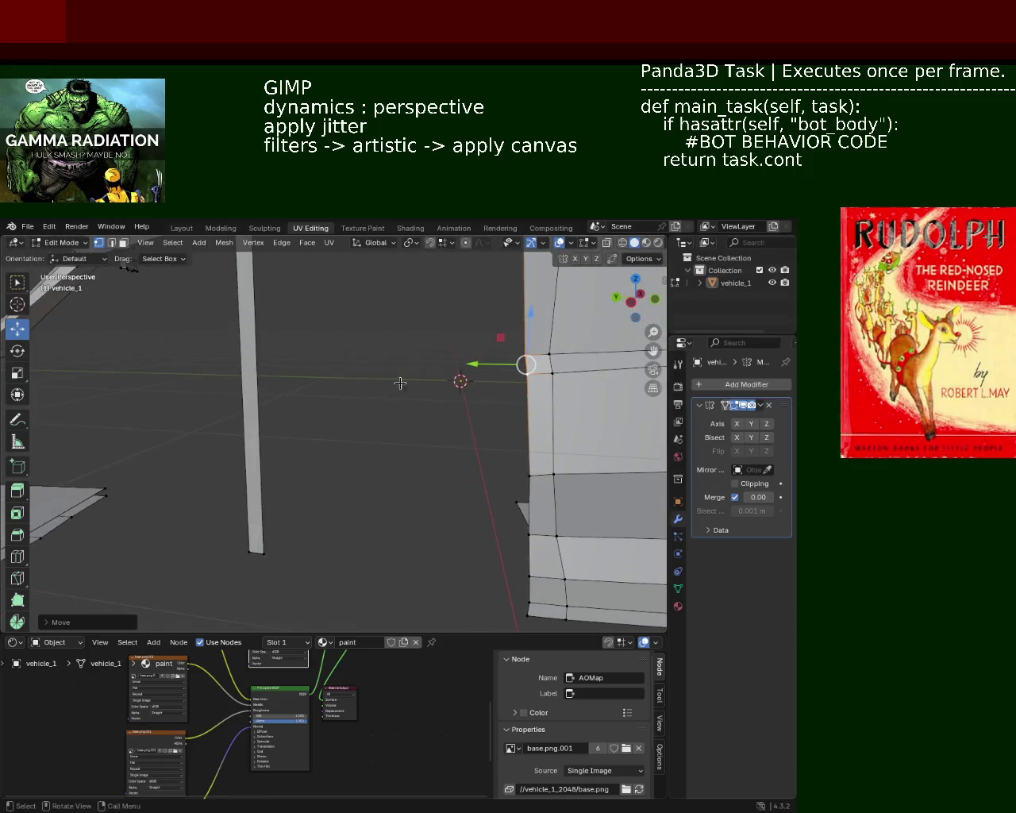
{"action": "scroll", "coordinate": [381, 413], "scroll_direction": "down", "scroll_amount": 4}
{"action": "middle_click_drag", "start_coordinate": [357, 431], "coordinate": [440, 312], "text": "ctrl"}
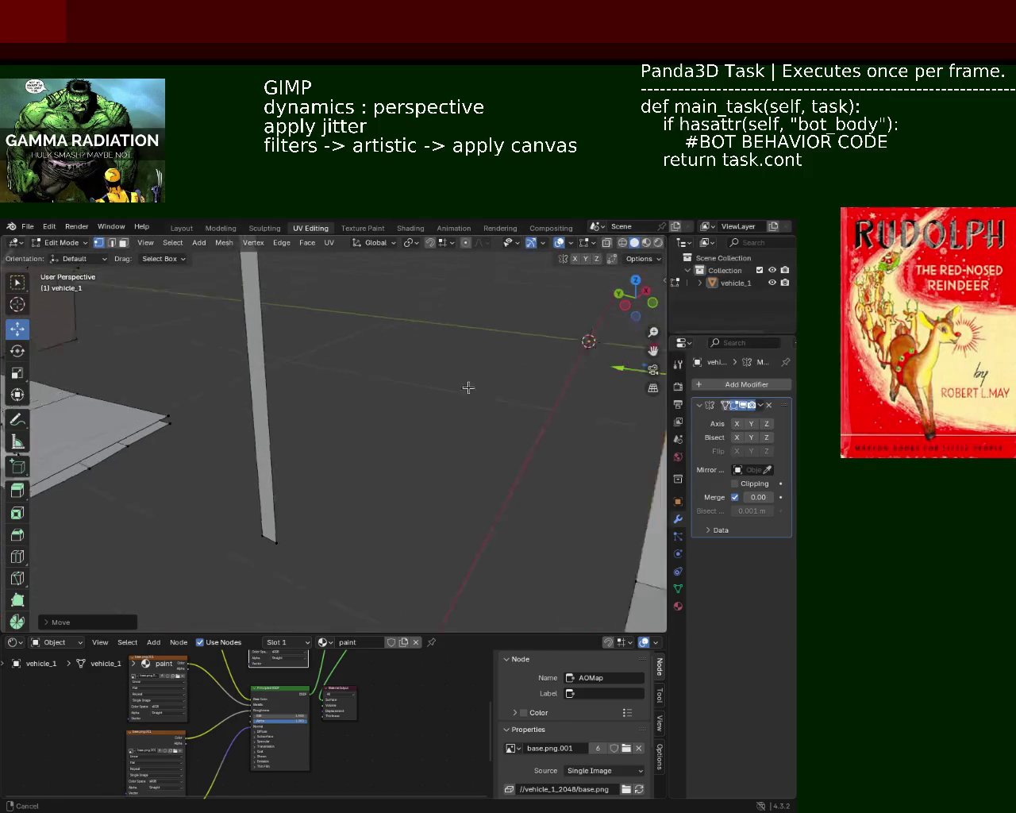
{"action": "scroll", "coordinate": [467, 386], "scroll_direction": "down", "scroll_amount": 5}
{"action": "middle_click_drag", "start_coordinate": [445, 409], "coordinate": [431, 447]}
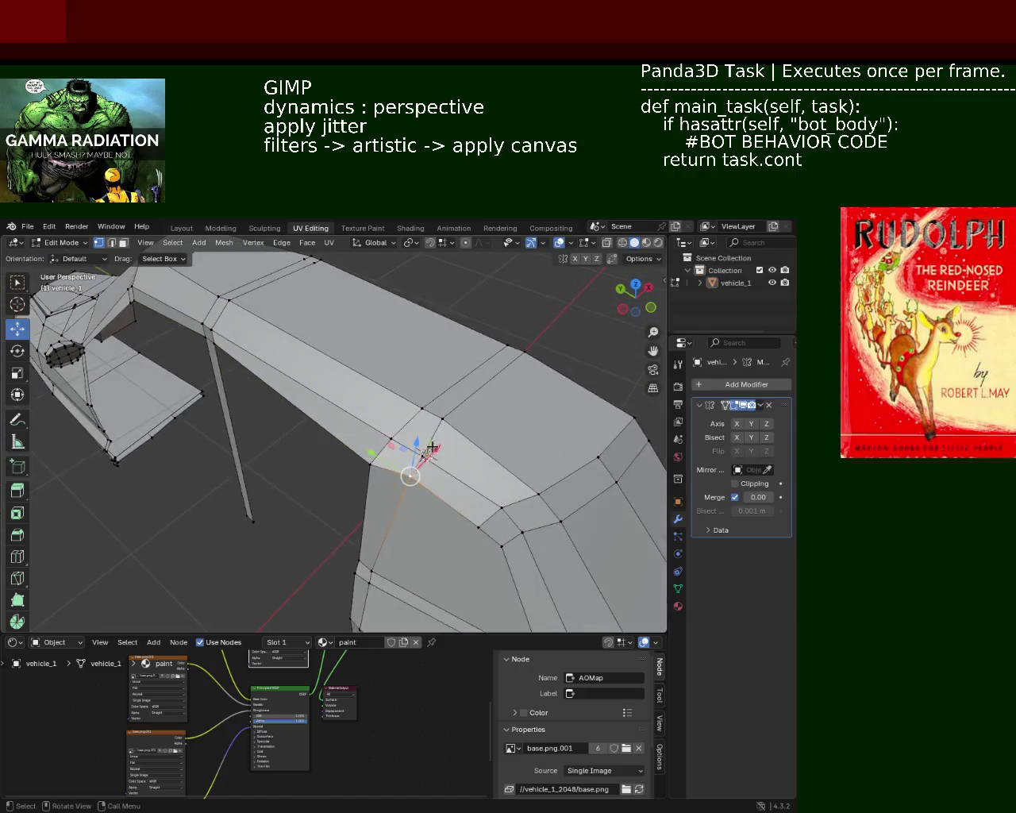
{"action": "left_click_drag", "start_coordinate": [434, 458], "coordinate": [422, 476]}
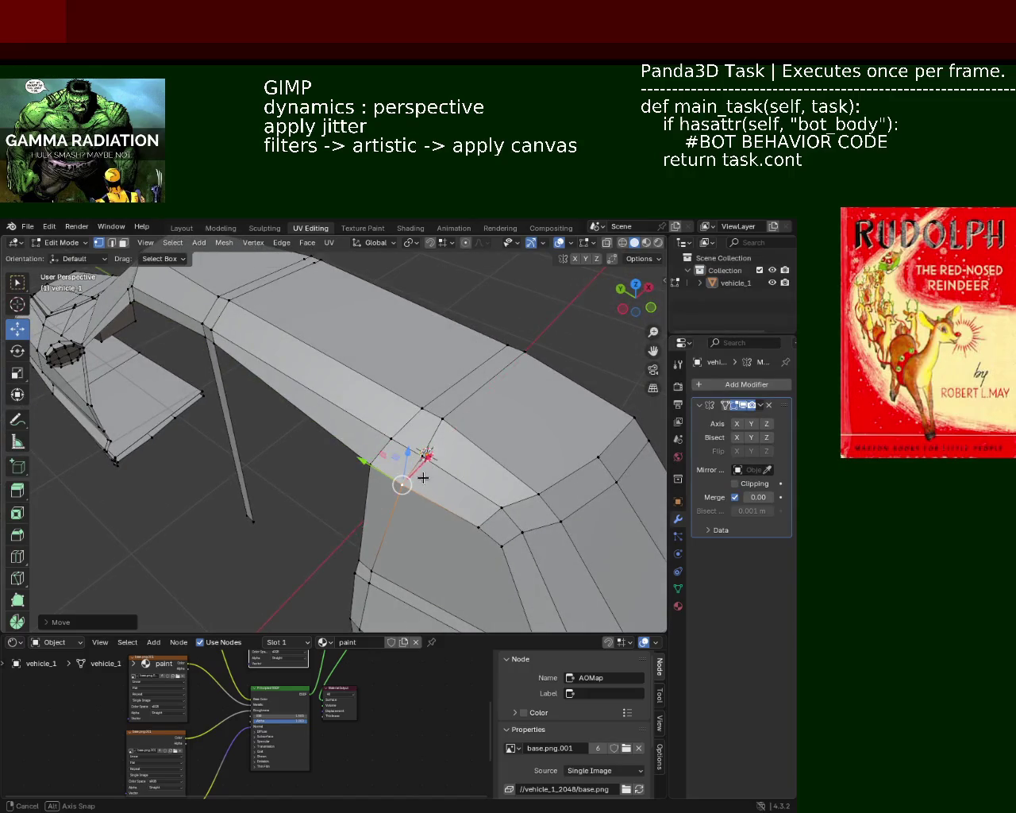
{"action": "mouse_move", "coordinate": [422, 476]}
{"action": "middle_mouse_down"}
{"action": "mouse_move", "coordinate": [481, 468]}
{"action": "mouse_move", "coordinate": [482, 458]}
{"action": "mouse_move", "coordinate": [403, 347]}
{"action": "middle_mouse_up"}
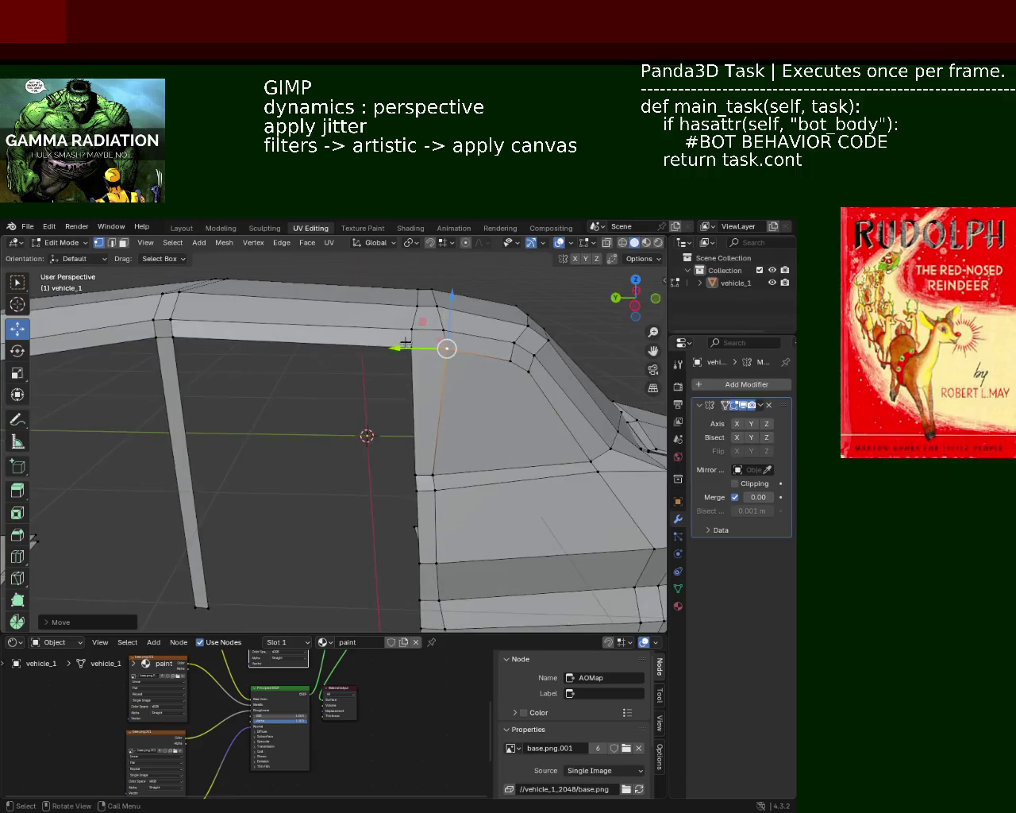
{"action": "mouse_move", "coordinate": [402, 348]}
{"action": "left_mouse_down"}
{"action": "mouse_move", "coordinate": [392, 308]}
{"action": "mouse_move", "coordinate": [404, 316]}
{"action": "left_mouse_up"}
- Shift the lower edges of the rear section along Y
{"action": "mouse_move", "coordinate": [443, 397]}
{"action": "middle_mouse_down"}
{"action": "mouse_move", "coordinate": [480, 427]}
{"action": "mouse_move", "coordinate": [461, 460]}
{"action": "middle_mouse_up"}
{"action": "scroll", "coordinate": [442, 492], "scroll_direction": "up", "scroll_amount": 5}
{"action": "left_click", "coordinate": [436, 537], "text": "shift"}
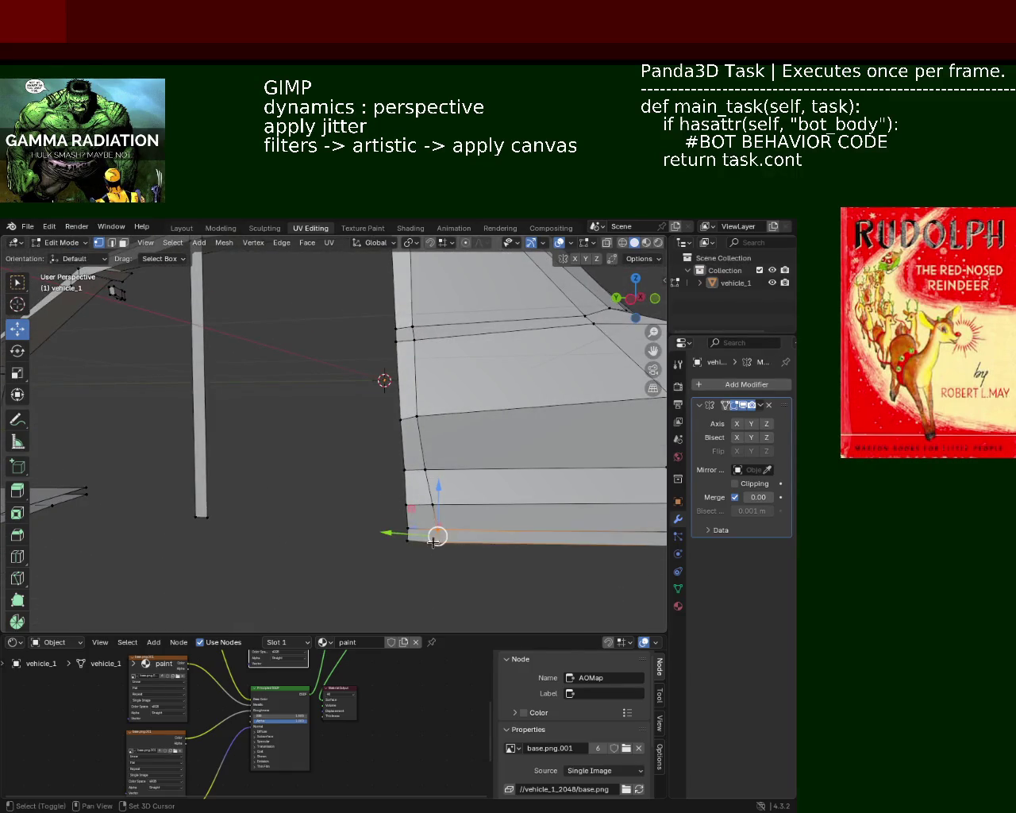
{"action": "left_click", "coordinate": [408, 509]}
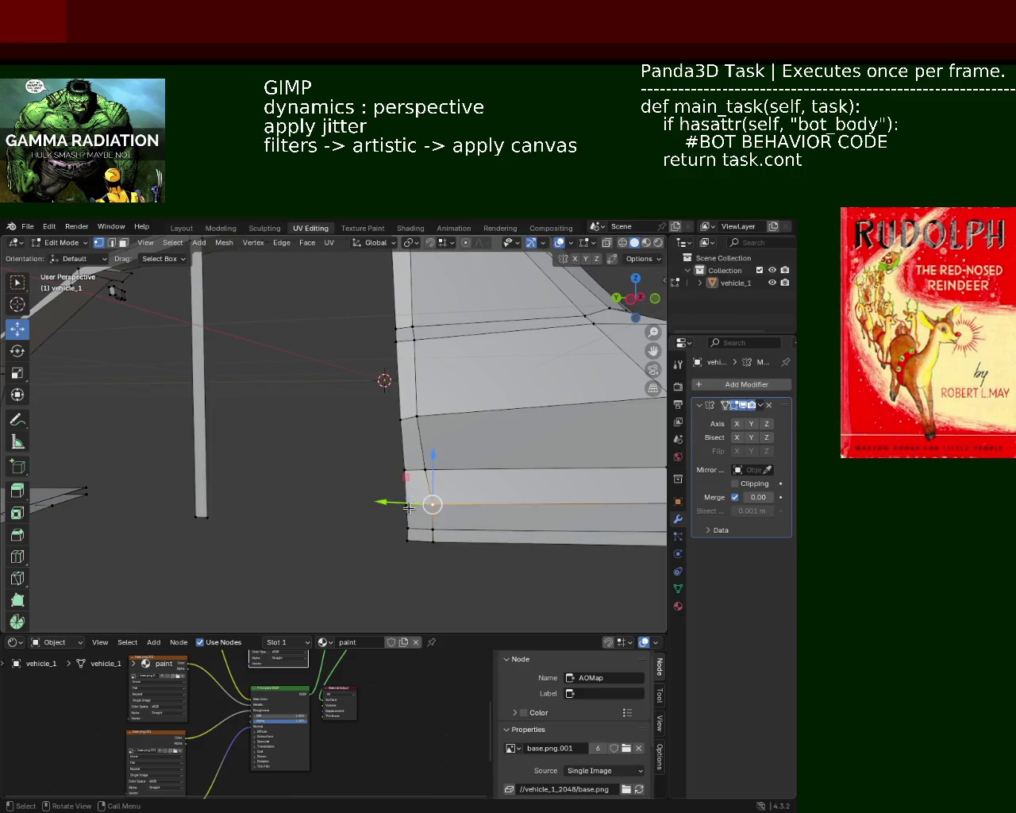
{"action": "left_click_drag", "start_coordinate": [408, 508], "coordinate": [389, 505]}
- Box-select the middle pillar's base vertices and move them down along Z to sill level
{"action": "mouse_move", "coordinate": [305, 349]}
{"action": "middle_mouse_down"}
{"action": "mouse_move", "coordinate": [320, 367]}
{"action": "mouse_move", "coordinate": [294, 364]}
{"action": "mouse_move", "coordinate": [410, 345]}
{"action": "mouse_move", "coordinate": [420, 411]}
{"action": "mouse_move", "coordinate": [292, 434]}
{"action": "mouse_move", "coordinate": [320, 463]}
{"action": "mouse_move", "coordinate": [245, 431]}
{"action": "mouse_move", "coordinate": [289, 451]}
{"action": "middle_mouse_up"}
{"action": "key", "text": "b"}
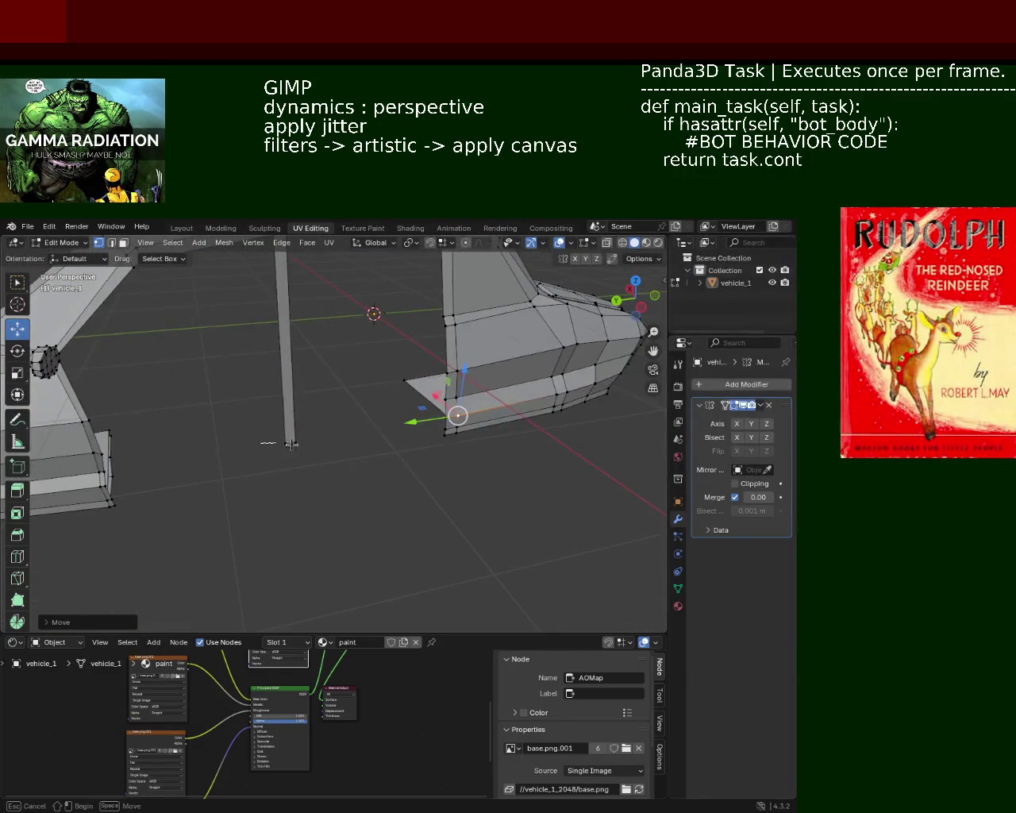
{"action": "left_click_drag", "start_coordinate": [282, 435], "coordinate": [302, 457]}
{"action": "mouse_move", "coordinate": [301, 456]}
{"action": "middle_mouse_down"}
{"action": "mouse_move", "coordinate": [334, 418]}
{"action": "mouse_move", "coordinate": [318, 401]}
{"action": "mouse_move", "coordinate": [442, 413]}
{"action": "mouse_move", "coordinate": [436, 463]}
{"action": "middle_mouse_up"}
{"action": "mouse_move", "coordinate": [249, 493]}
{"action": "middle_mouse_down"}
{"action": "mouse_move", "coordinate": [309, 386]}
{"action": "mouse_move", "coordinate": [265, 425]}
{"action": "mouse_move", "coordinate": [189, 418]}
{"action": "mouse_move", "coordinate": [198, 418]}
{"action": "mouse_move", "coordinate": [177, 386]}
{"action": "mouse_move", "coordinate": [171, 397]}
{"action": "middle_mouse_up"}
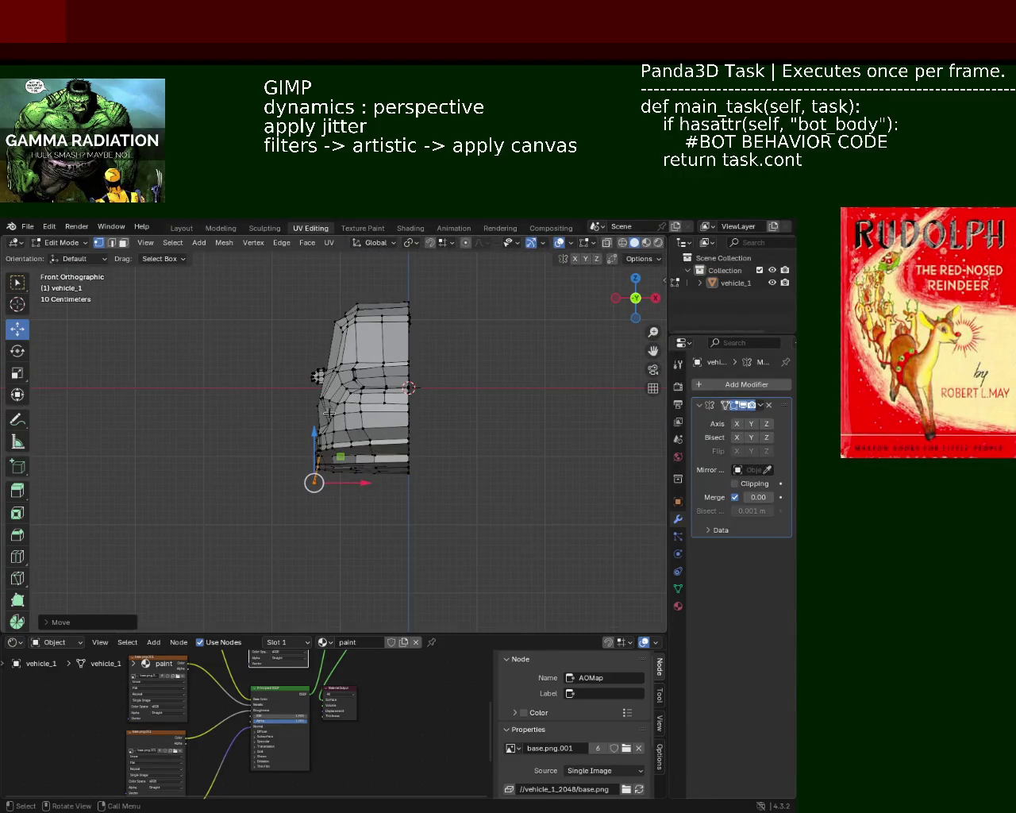
{"action": "left_click_drag", "start_coordinate": [316, 448], "coordinate": [315, 435]}
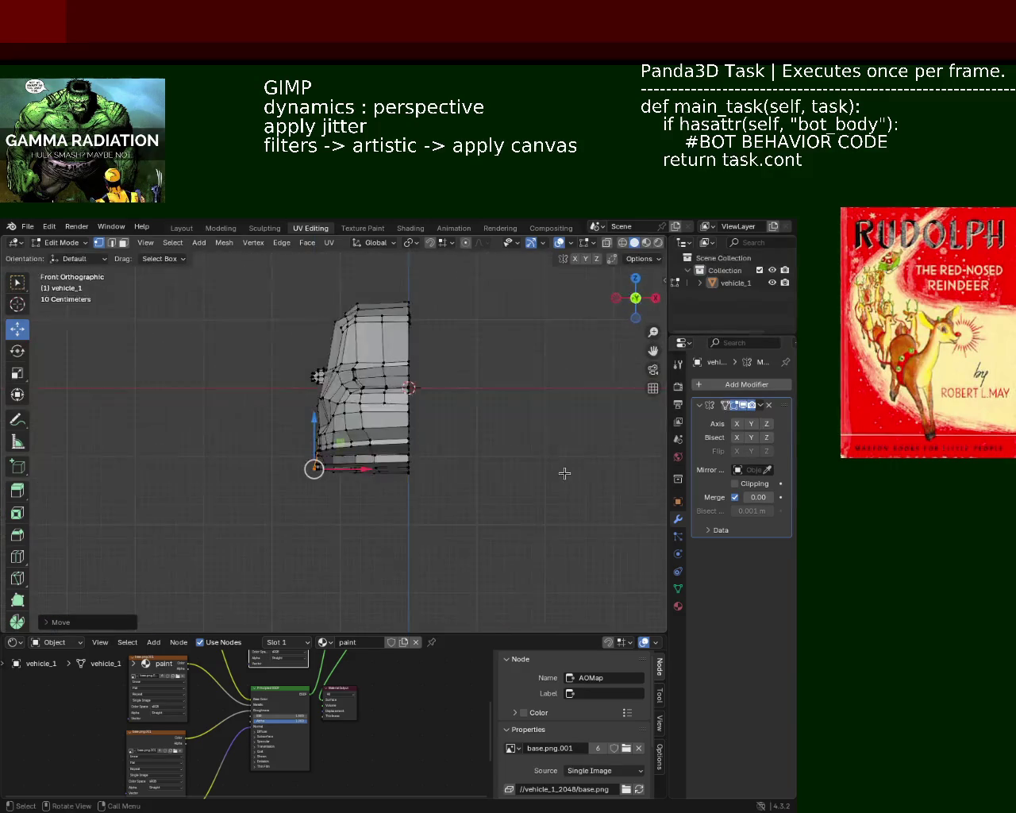
{"action": "key", "text": "KP_3"}
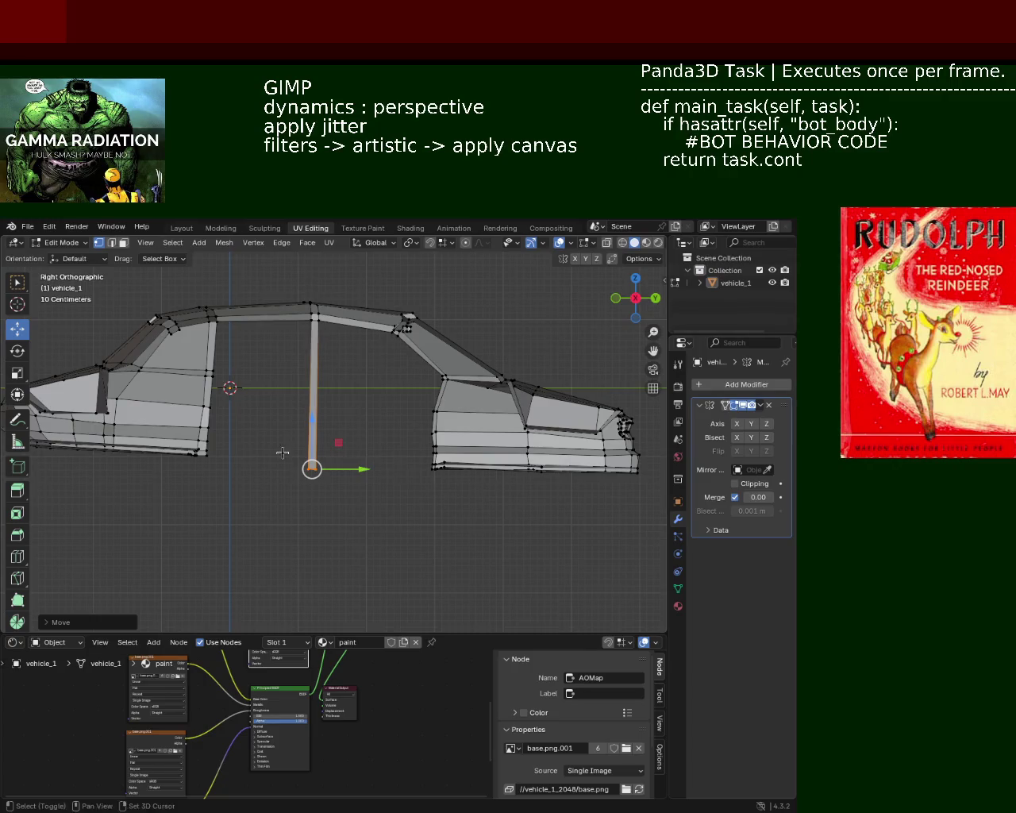
{"action": "mouse_move", "coordinate": [472, 483]}
{"action": "middle_mouse_down"}
{"action": "mouse_move", "coordinate": [405, 454]}
{"action": "mouse_move", "coordinate": [216, 479]}
{"action": "middle_mouse_up"}
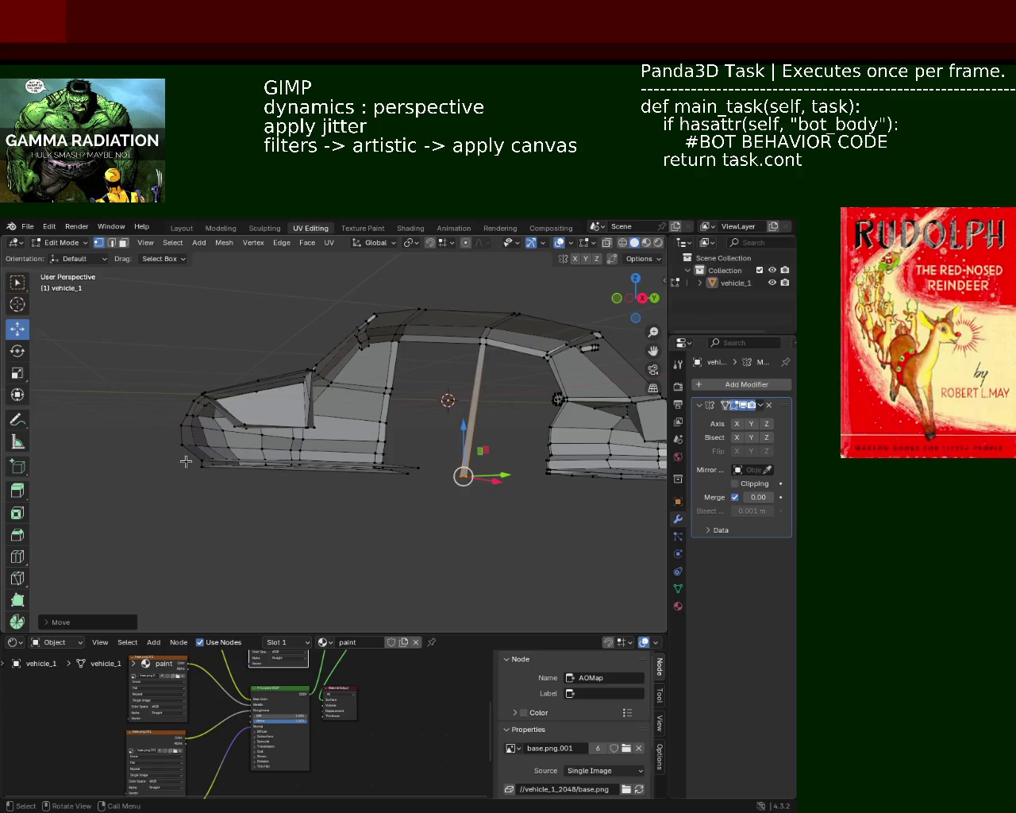
{"action": "mouse_move", "coordinate": [358, 417]}
{"action": "middle_mouse_down"}
{"action": "mouse_move", "coordinate": [324, 469]}
{"action": "mouse_move", "coordinate": [472, 471]}
{"action": "mouse_move", "coordinate": [421, 482]}
{"action": "mouse_move", "coordinate": [242, 468]}
{"action": "middle_mouse_up"}
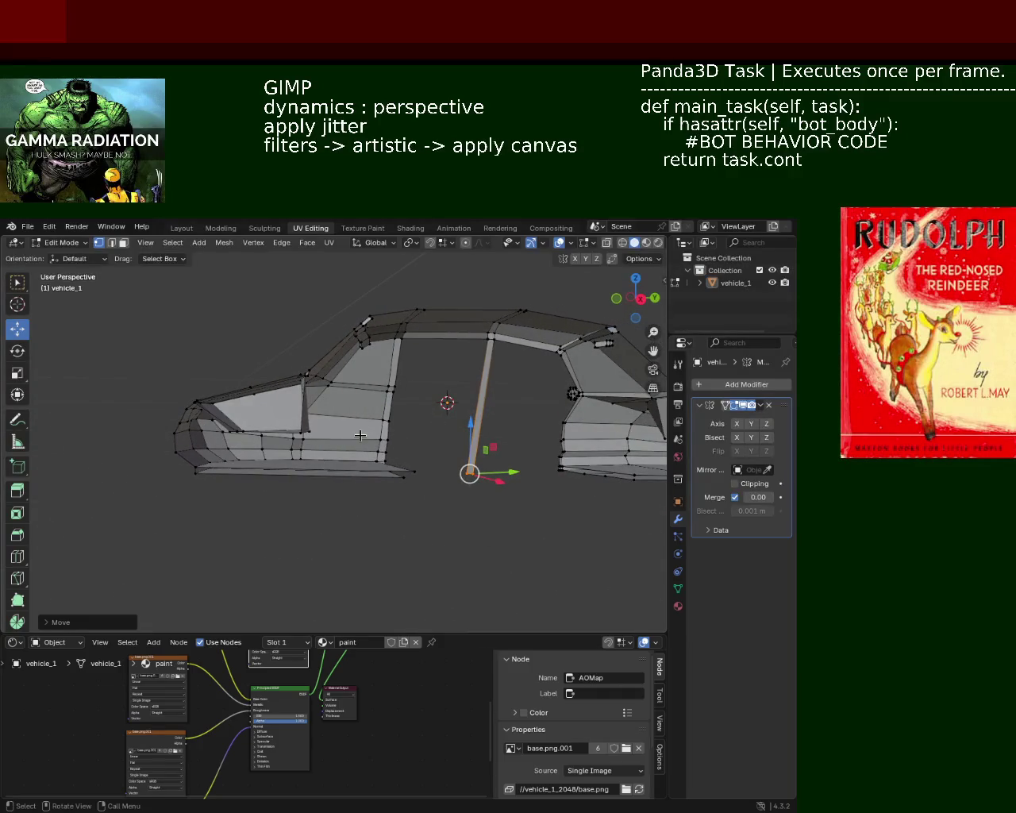
- Open the Snapping options and lower the lower-left corner and two bottom vertices along Z
{"action": "left_click", "coordinate": [442, 248]}
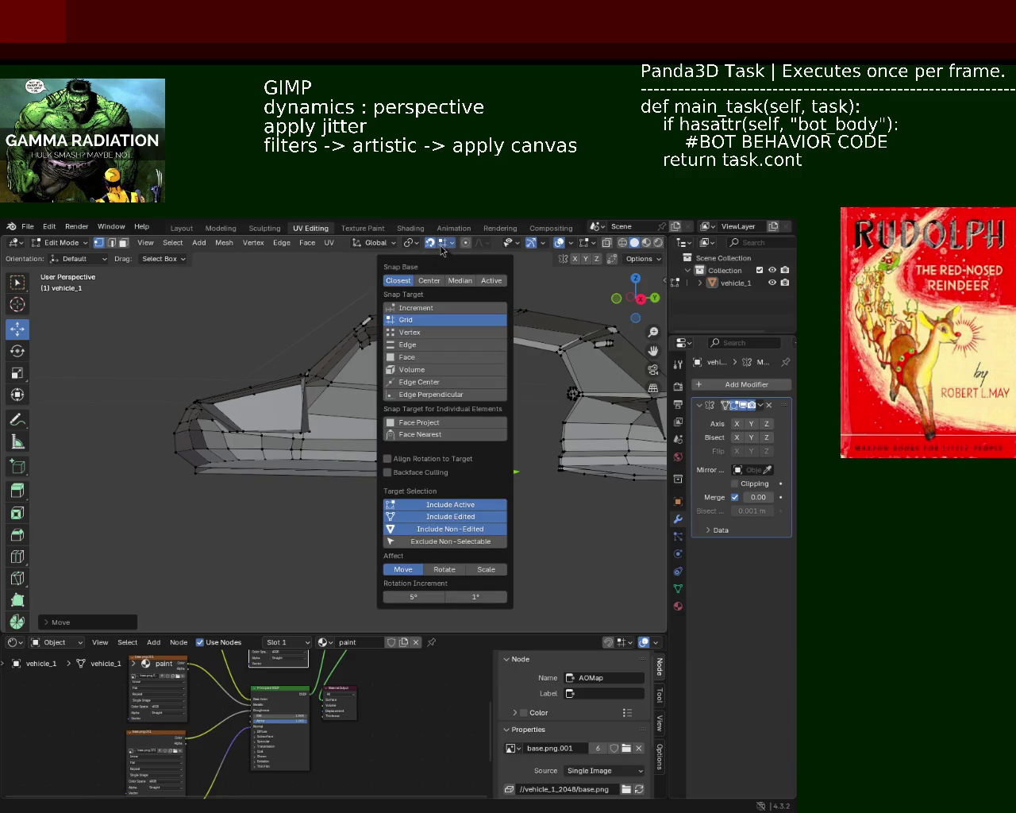
{"action": "left_click", "coordinate": [195, 474]}
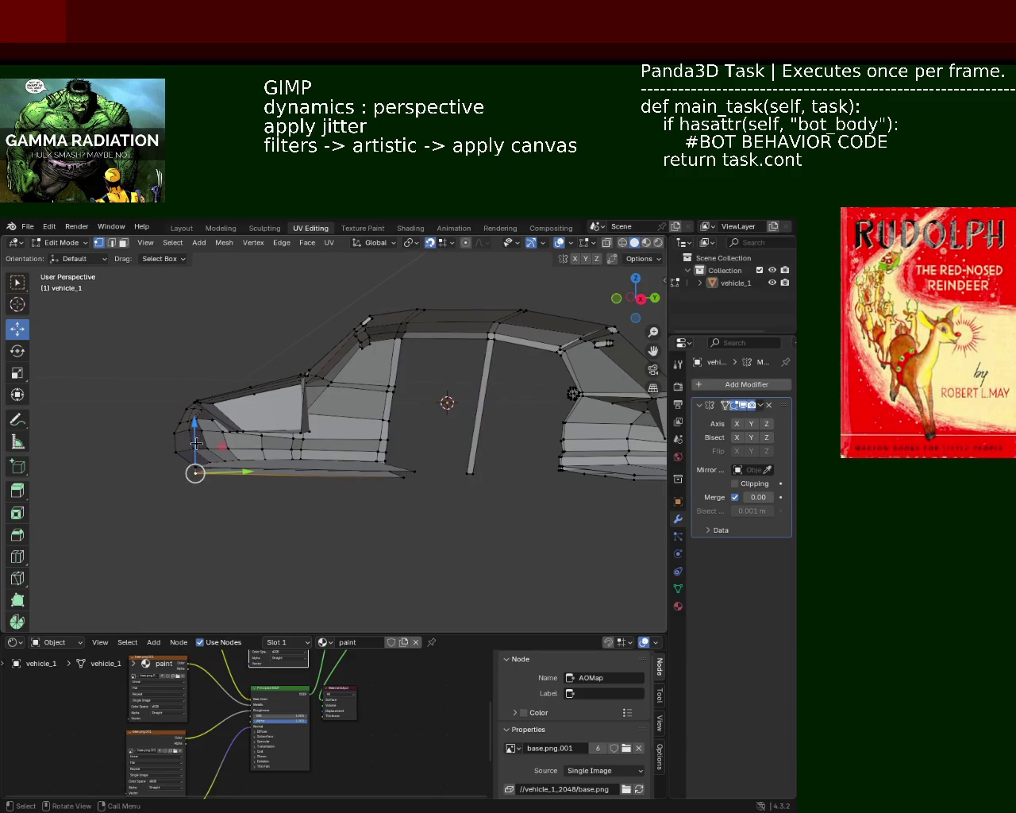
{"action": "left_click_drag", "start_coordinate": [196, 443], "coordinate": [196, 458]}
{"action": "left_click", "coordinate": [404, 476]}
{"action": "left_click_drag", "start_coordinate": [404, 441], "coordinate": [407, 456]}
{"action": "middle_click_drag", "start_coordinate": [406, 457], "coordinate": [434, 475]}
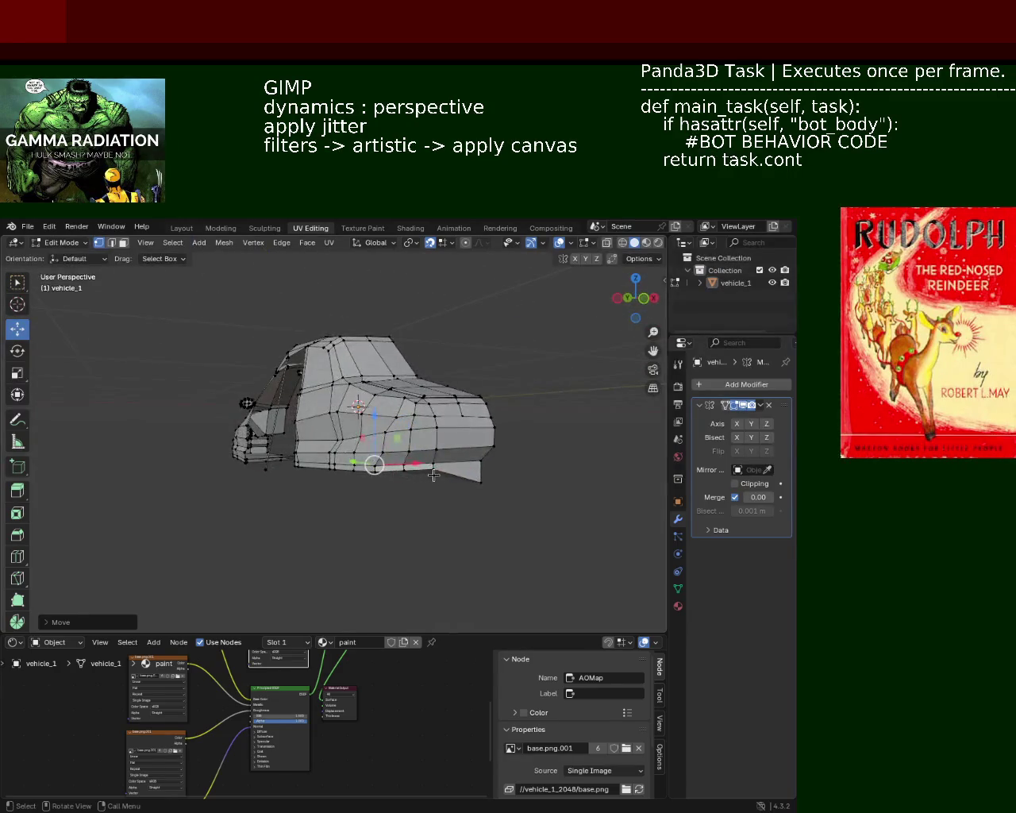
{"action": "left_click", "coordinate": [433, 471]}
{"action": "mouse_move", "coordinate": [433, 435]}
{"action": "left_mouse_down"}
{"action": "mouse_move", "coordinate": [433, 445]}
{"action": "mouse_move", "coordinate": [370, 454]}
{"action": "left_mouse_up"}
- Lower the remaining bottom vertices, including the lower-front one, along Z
{"action": "left_click", "coordinate": [403, 475]}
{"action": "left_click", "coordinate": [378, 471]}
{"action": "mouse_move", "coordinate": [353, 484]}
{"action": "middle_mouse_down"}
{"action": "mouse_move", "coordinate": [414, 477]}
{"action": "mouse_move", "coordinate": [403, 474]}
{"action": "middle_mouse_up"}
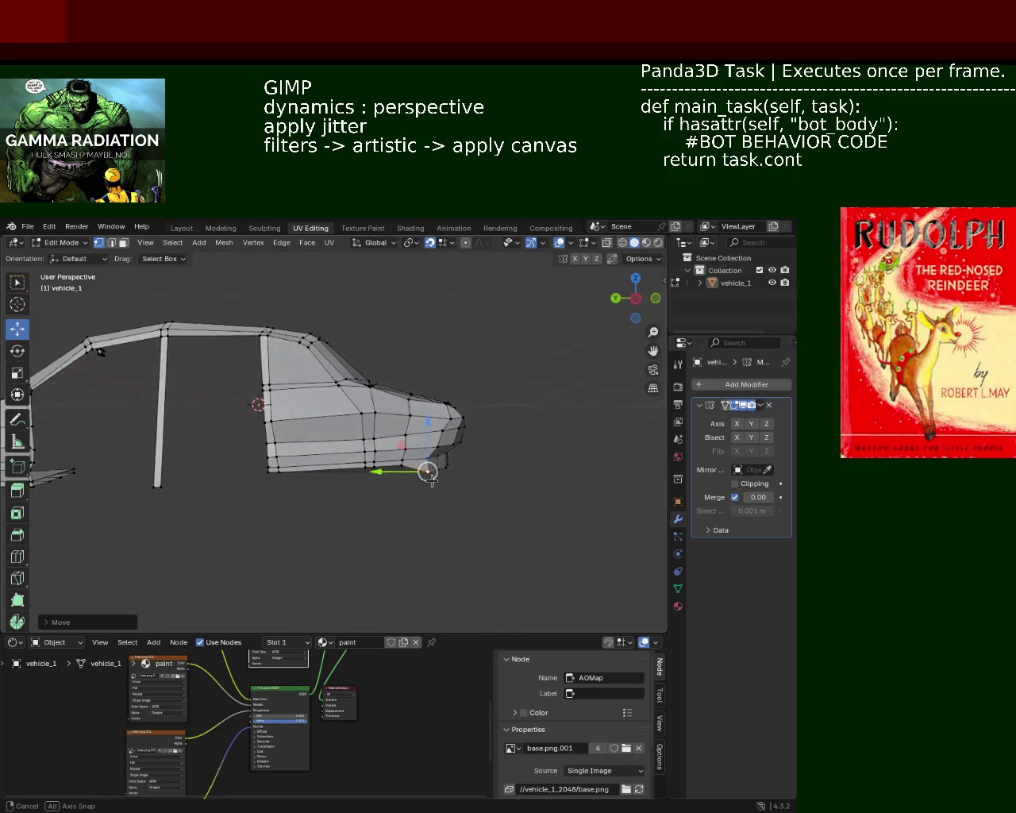
{"action": "mouse_move", "coordinate": [401, 463]}
{"action": "left_mouse_down"}
{"action": "mouse_move", "coordinate": [377, 454]}
{"action": "mouse_move", "coordinate": [375, 469]}
{"action": "left_mouse_up"}
{"action": "left_click", "coordinate": [370, 470]}
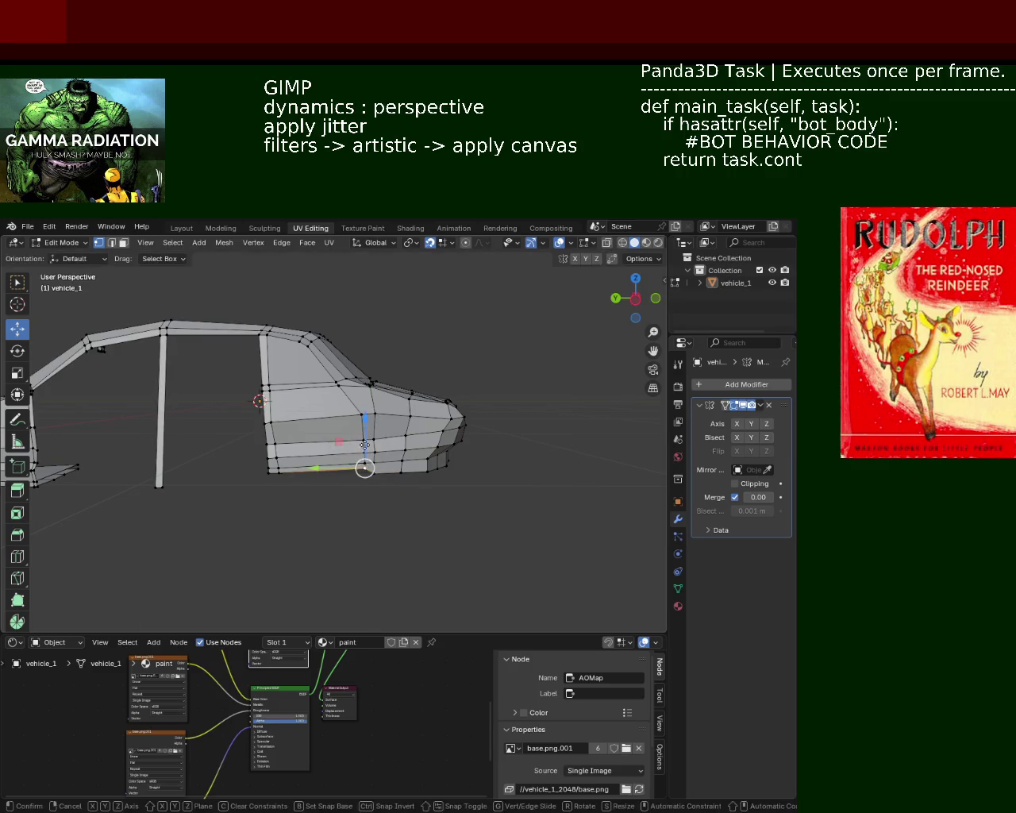
{"action": "left_click", "coordinate": [282, 469]}
{"action": "left_click_drag", "start_coordinate": [279, 428], "coordinate": [274, 468]}
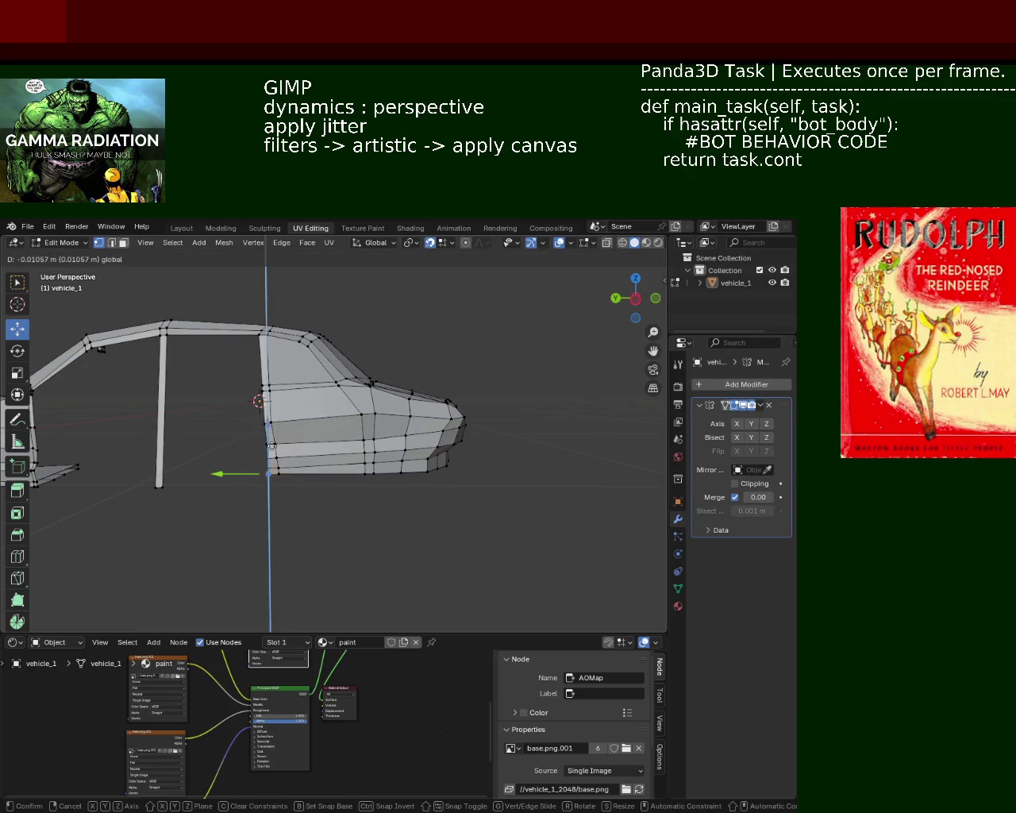
- Check the lower edge in front and right side views, undoing the last two changes
{"action": "mouse_move", "coordinate": [274, 469]}
{"action": "middle_mouse_down"}
{"action": "mouse_move", "coordinate": [280, 490]}
{"action": "mouse_move", "coordinate": [510, 482]}
{"action": "mouse_move", "coordinate": [399, 481]}
{"action": "middle_mouse_up"}
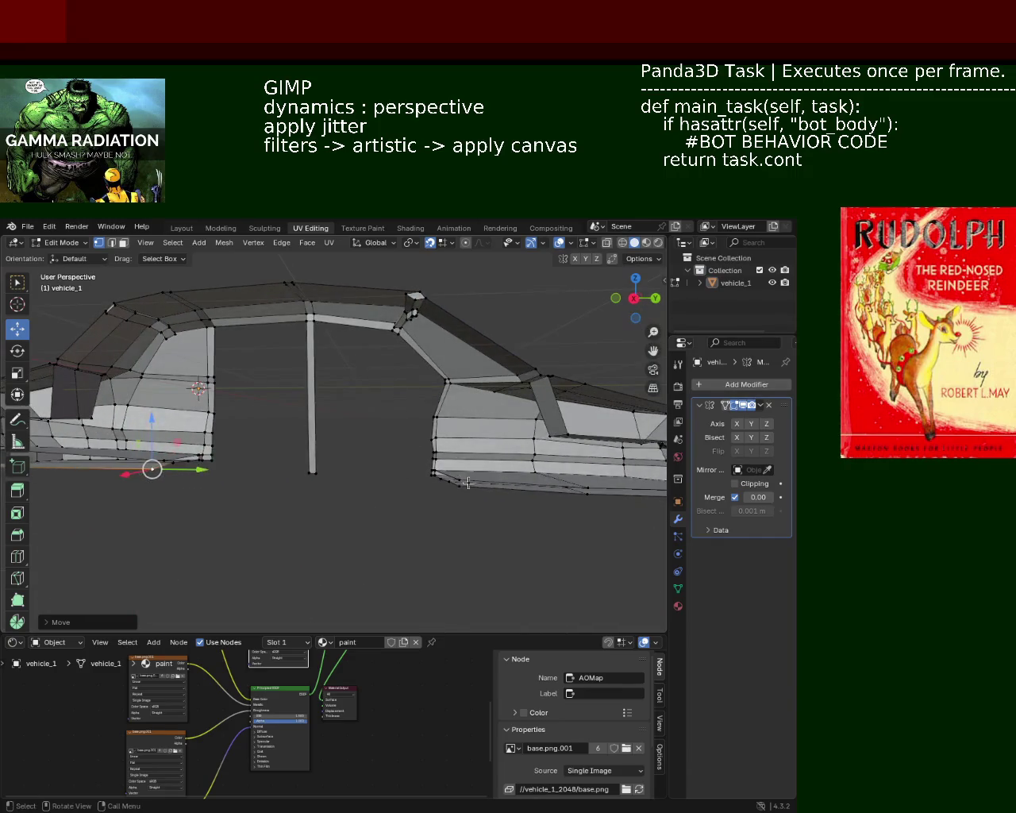
{"action": "left_click_drag", "start_coordinate": [458, 457], "coordinate": [459, 472]}
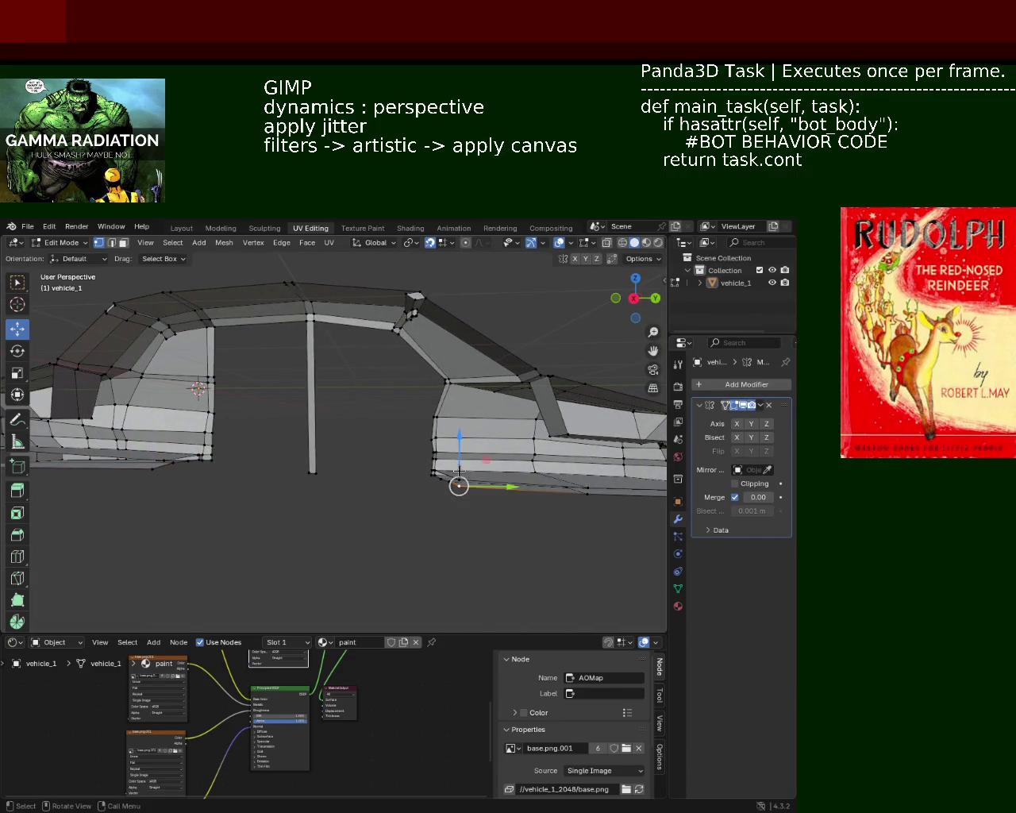
{"action": "mouse_move", "coordinate": [451, 447]}
{"action": "middle_mouse_down"}
{"action": "mouse_move", "coordinate": [394, 405]}
{"action": "mouse_move", "coordinate": [428, 450]}
{"action": "middle_mouse_up"}
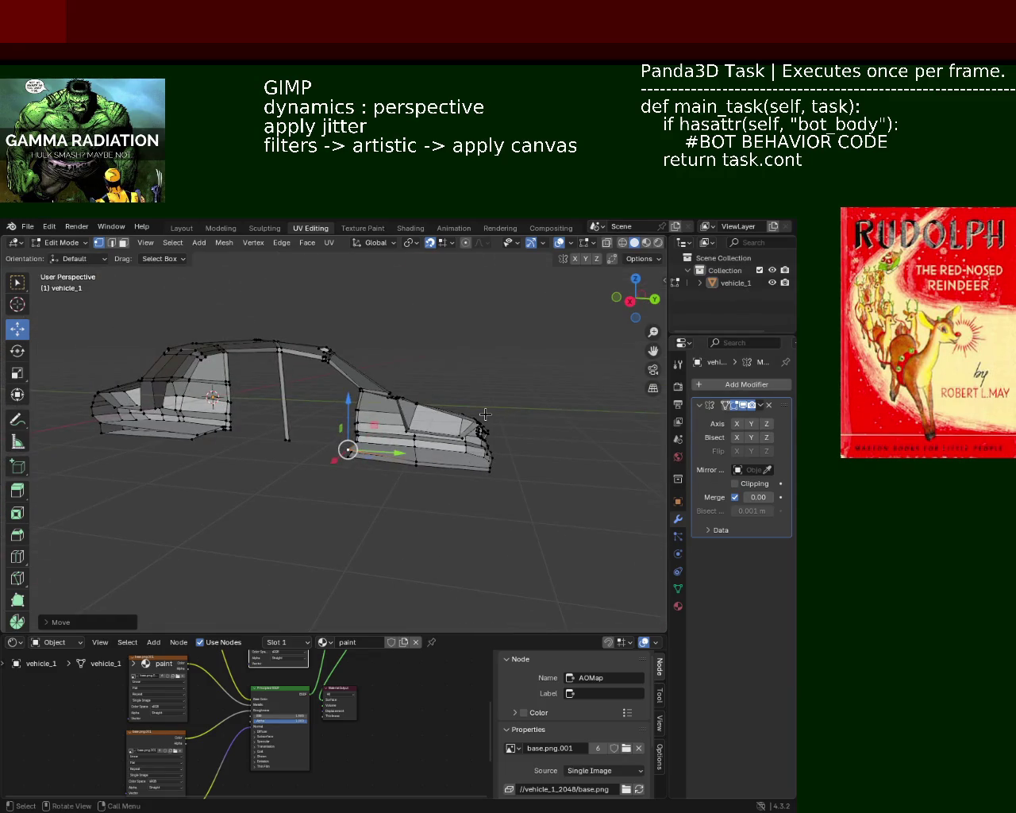
{"action": "key", "text": "KP_1"}
{"action": "key", "text": "KP_3"}
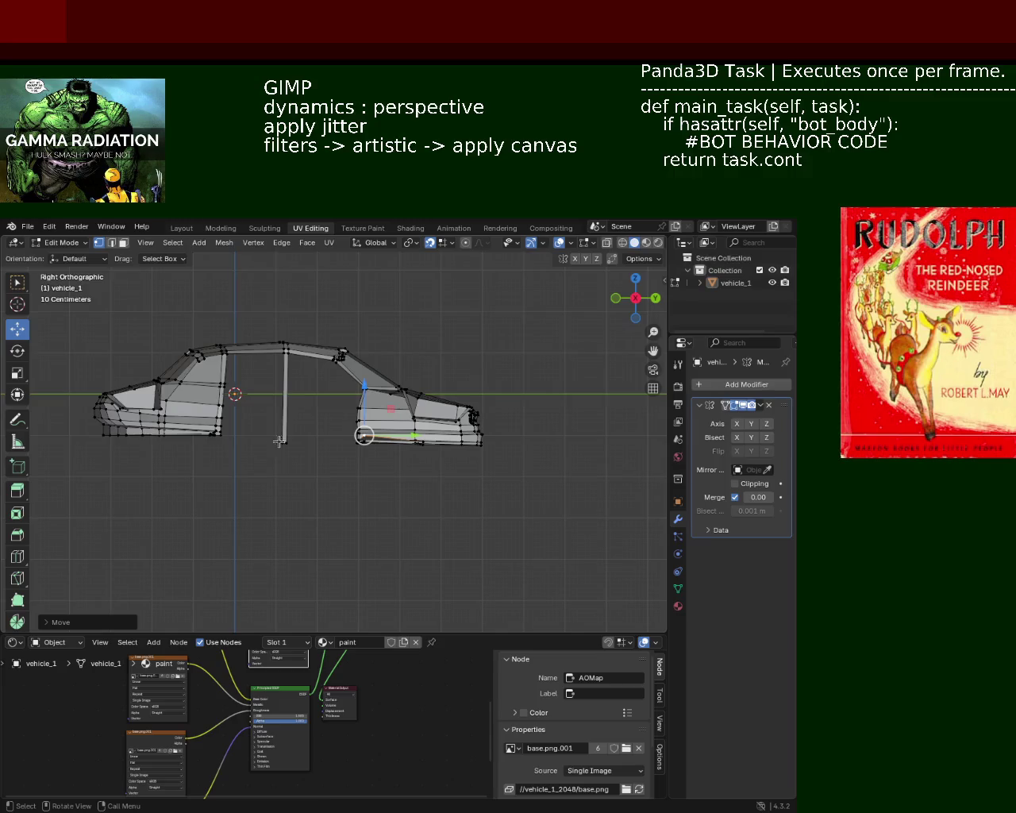
{"action": "mouse_move", "coordinate": [278, 441]}
{"action": "middle_mouse_down"}
{"action": "mouse_move", "coordinate": [261, 447]}
{"action": "mouse_move", "coordinate": [266, 458]}
{"action": "mouse_move", "coordinate": [448, 463]}
{"action": "mouse_move", "coordinate": [340, 463]}
{"action": "middle_mouse_up"}
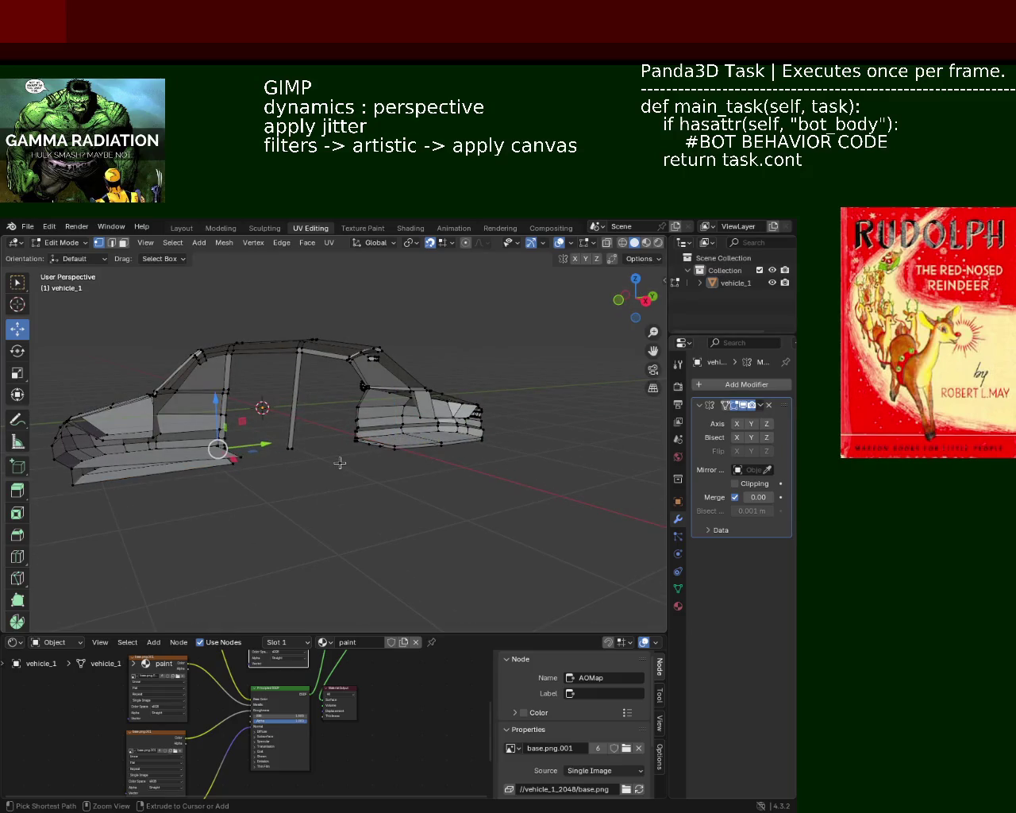
{"action": "key", "text": "ctrl+z"}
{"action": "key", "text": "ctrl+z"}
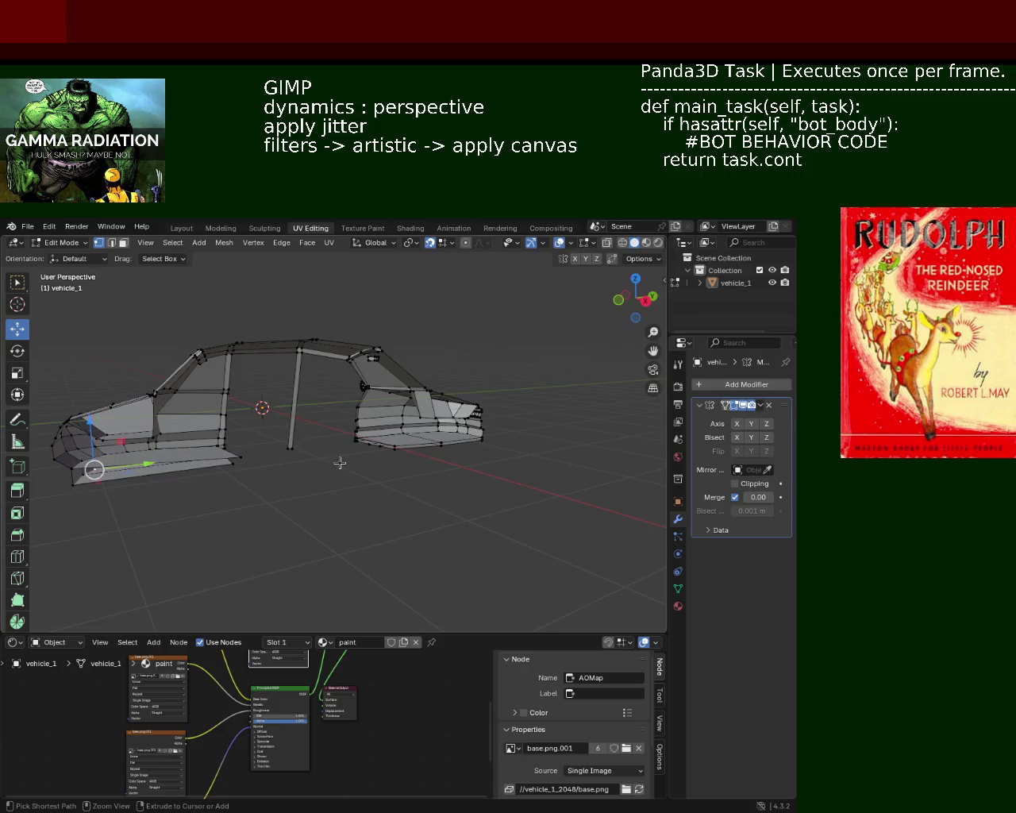
{"action": "key", "text": "ctrl+z"}
{"action": "key", "text": "ctrl+z"}
{"action": "key", "text": "ctrl+z"}
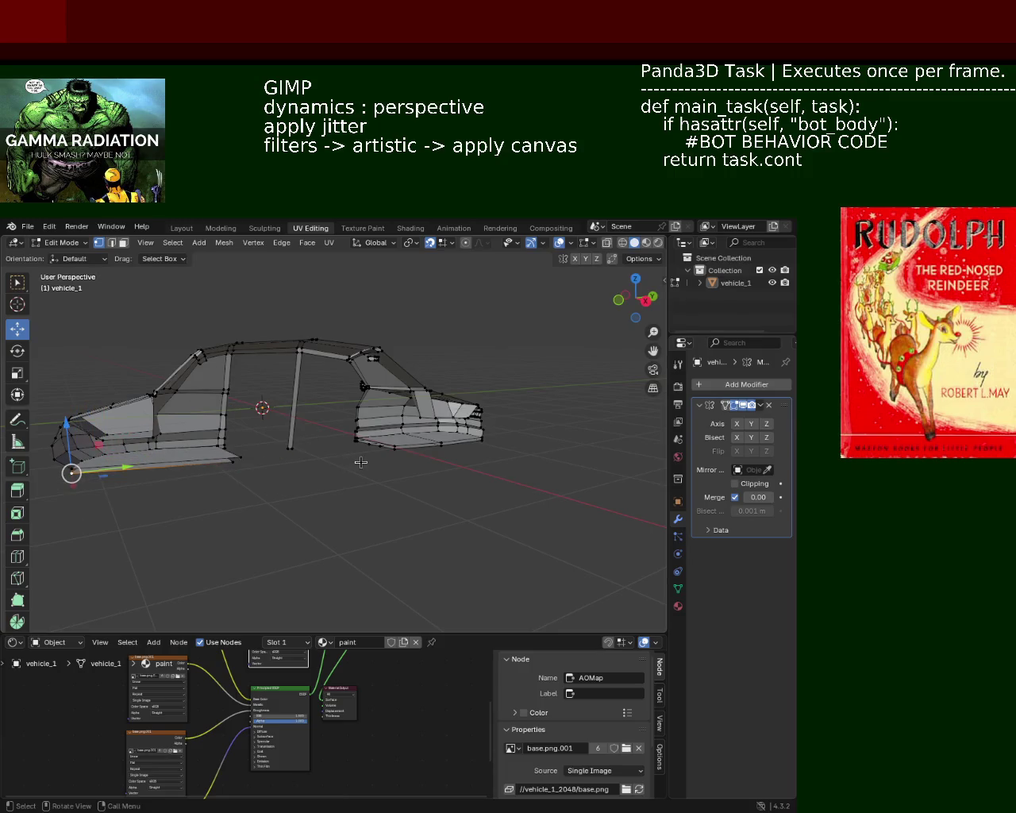
- Select the whole car mesh and rotate it freely into its new orientation
{"action": "middle_click_drag", "start_coordinate": [340, 463], "coordinate": [349, 435]}
{"action": "key", "text": "a"}
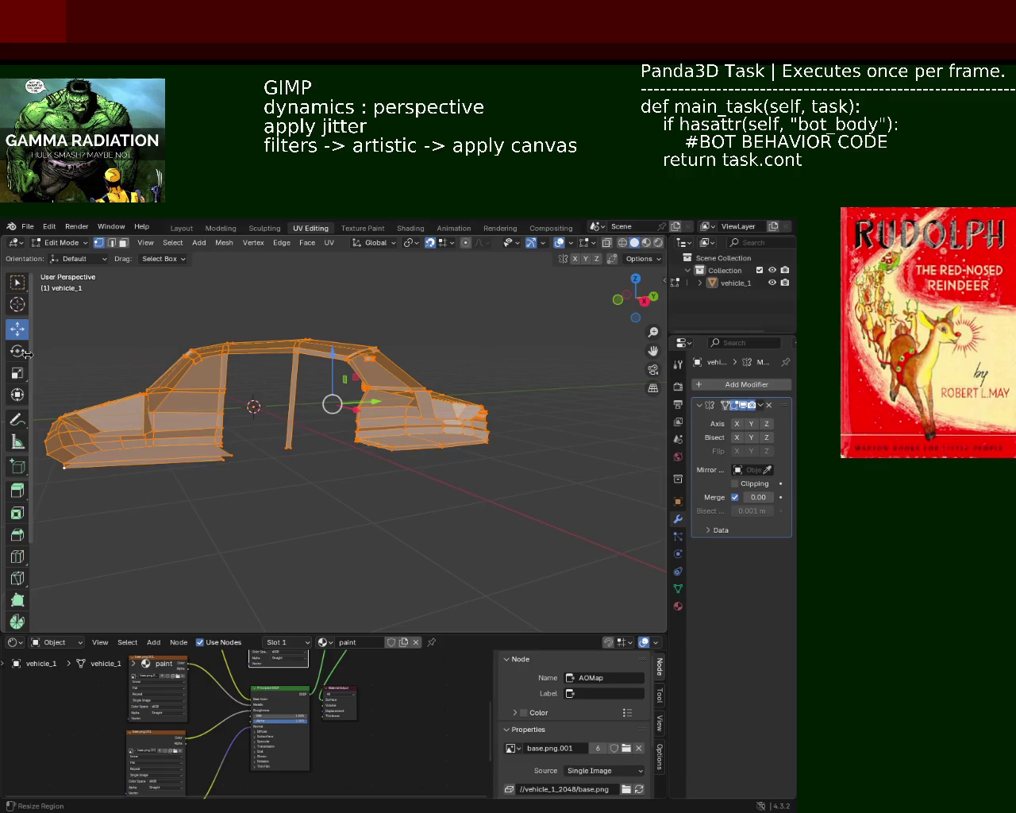
{"action": "left_click", "coordinate": [18, 354]}
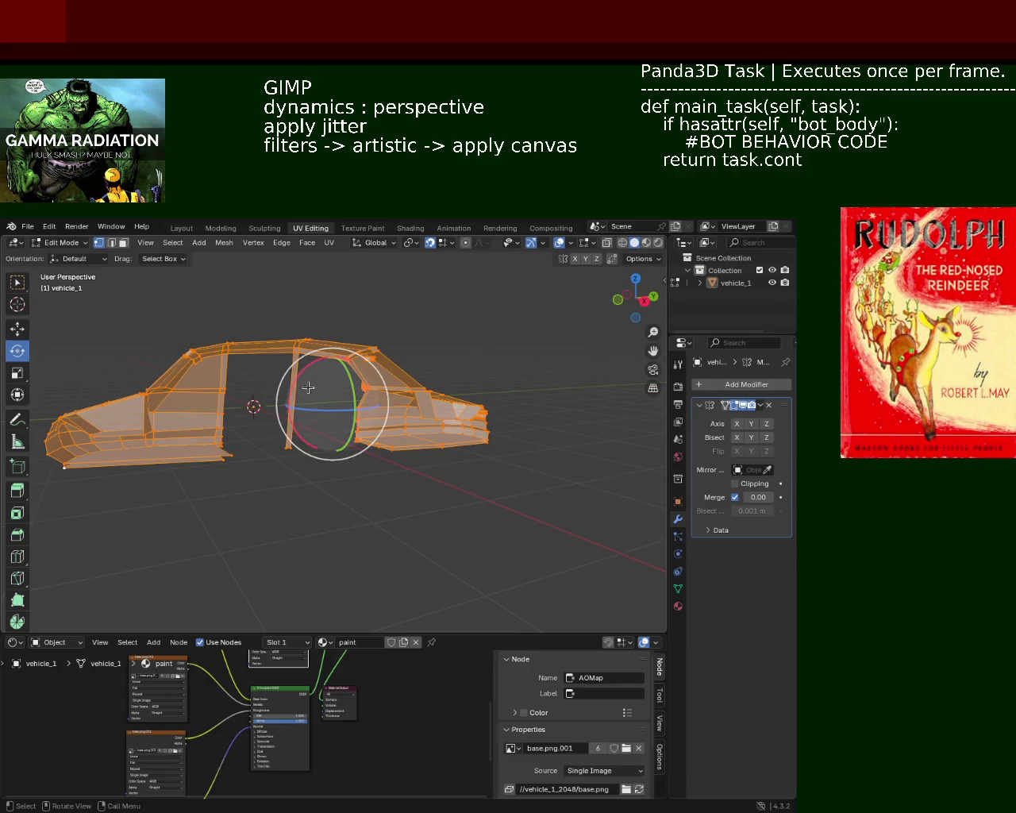
{"action": "mouse_move", "coordinate": [313, 380]}
{"action": "left_mouse_down"}
{"action": "mouse_move", "coordinate": [292, 379]}
{"action": "mouse_move", "coordinate": [284, 403]}
{"action": "left_mouse_up"}
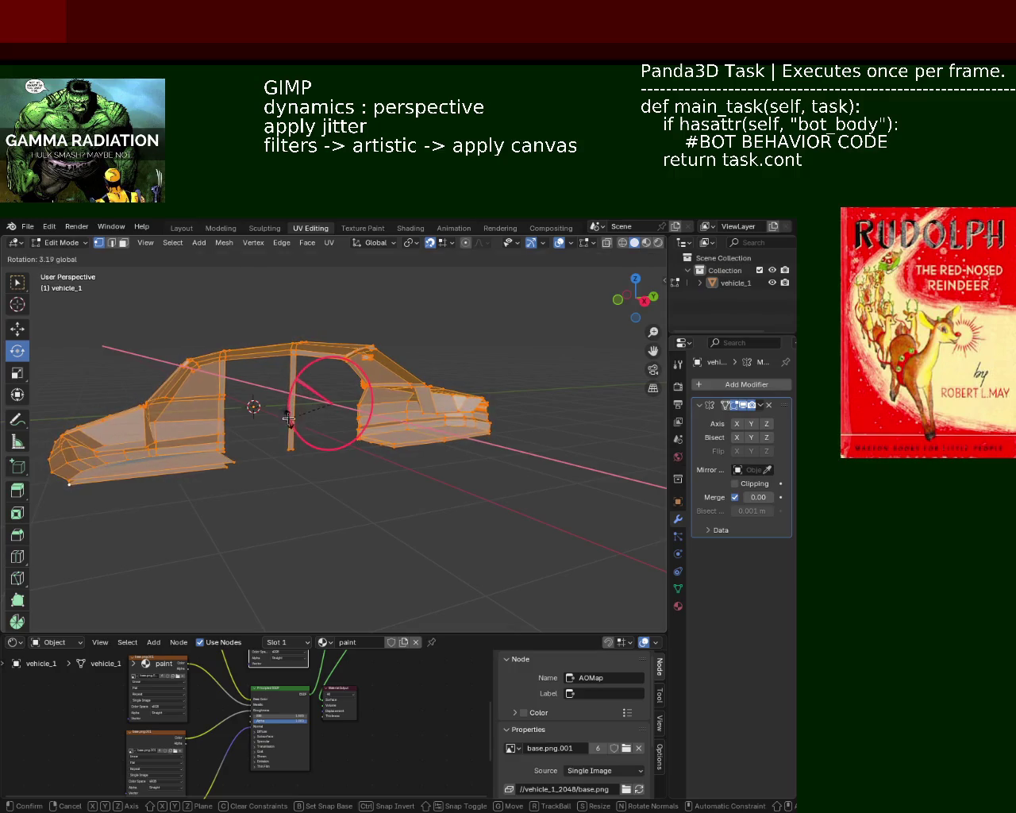
{"action": "left_click_drag", "start_coordinate": [285, 407], "coordinate": [362, 413]}
{"action": "middle_click_drag", "start_coordinate": [362, 414], "coordinate": [413, 409]}
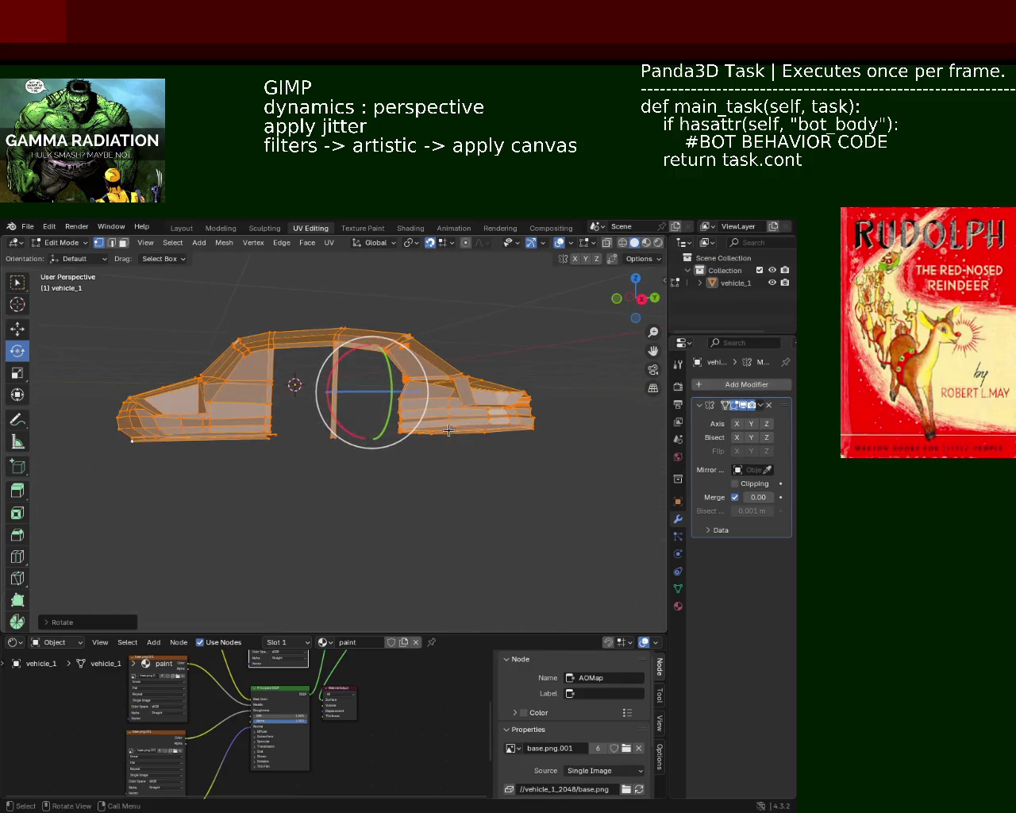
- Switch the viewport to Material Preview shading and clear the selection
{"action": "left_click", "coordinate": [647, 242]}
{"action": "left_click_drag", "start_coordinate": [635, 299], "coordinate": [683, 316]}
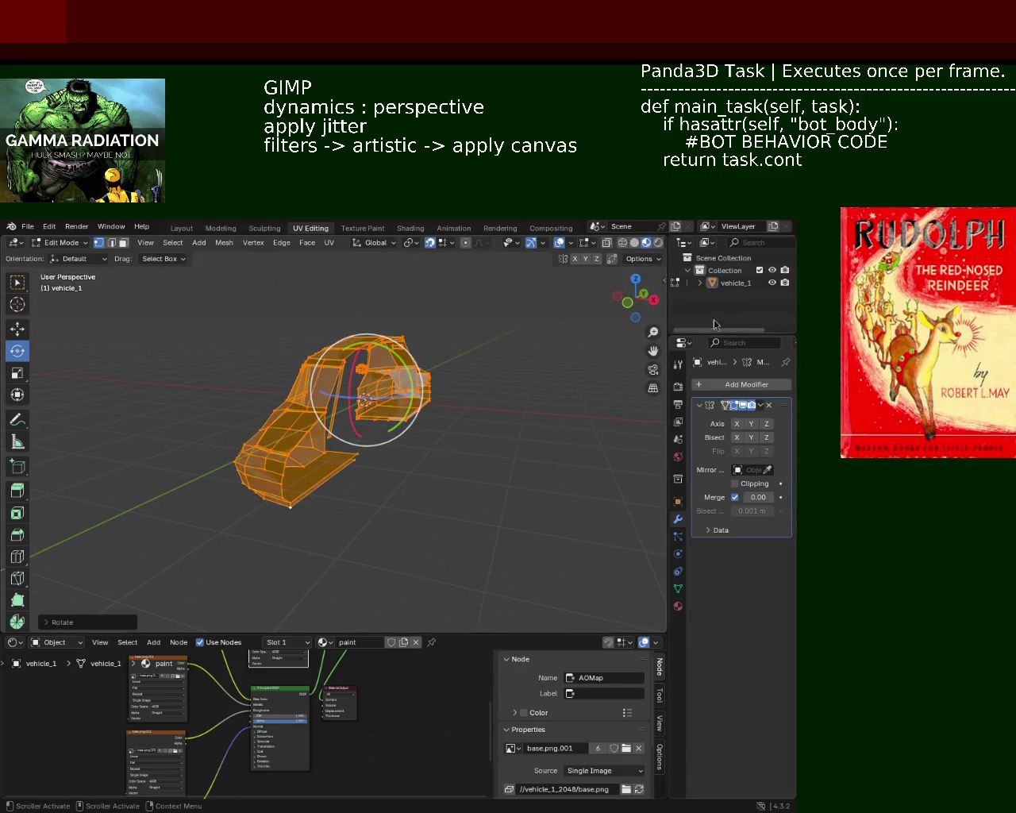
{"action": "mouse_move", "coordinate": [445, 413]}
{"action": "middle_mouse_down"}
{"action": "mouse_move", "coordinate": [516, 451]}
{"action": "mouse_move", "coordinate": [306, 522]}
{"action": "mouse_move", "coordinate": [402, 468]}
{"action": "mouse_move", "coordinate": [606, 276]}
{"action": "mouse_move", "coordinate": [408, 370]}
{"action": "mouse_move", "coordinate": [318, 365]}
{"action": "mouse_move", "coordinate": [324, 416]}
{"action": "mouse_move", "coordinate": [377, 359]}
{"action": "mouse_move", "coordinate": [390, 436]}
{"action": "mouse_move", "coordinate": [376, 418]}
{"action": "mouse_move", "coordinate": [392, 438]}
{"action": "mouse_move", "coordinate": [406, 404]}
{"action": "mouse_move", "coordinate": [322, 474]}
{"action": "mouse_move", "coordinate": [379, 467]}
{"action": "mouse_move", "coordinate": [437, 377]}
{"action": "mouse_move", "coordinate": [434, 397]}
{"action": "mouse_move", "coordinate": [390, 392]}
{"action": "mouse_move", "coordinate": [447, 415]}
{"action": "middle_mouse_up"}
{"action": "left_click", "coordinate": [306, 522]}
{"action": "scroll", "coordinate": [294, 386], "scroll_direction": "up", "scroll_amount": 3}
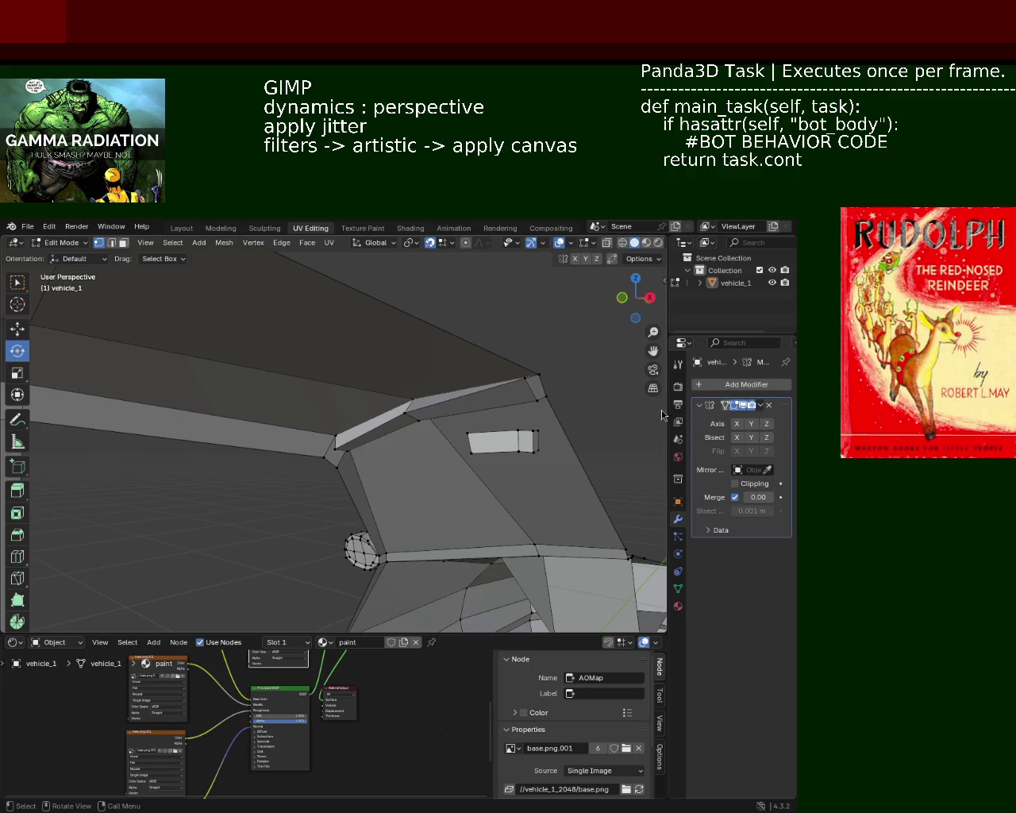
{"action": "mouse_move", "coordinate": [317, 375]}
{"action": "middle_mouse_down"}
{"action": "mouse_move", "coordinate": [408, 432]}
{"action": "mouse_move", "coordinate": [283, 386]}
{"action": "mouse_move", "coordinate": [347, 389]}
{"action": "mouse_move", "coordinate": [390, 362]}
{"action": "middle_mouse_up"}
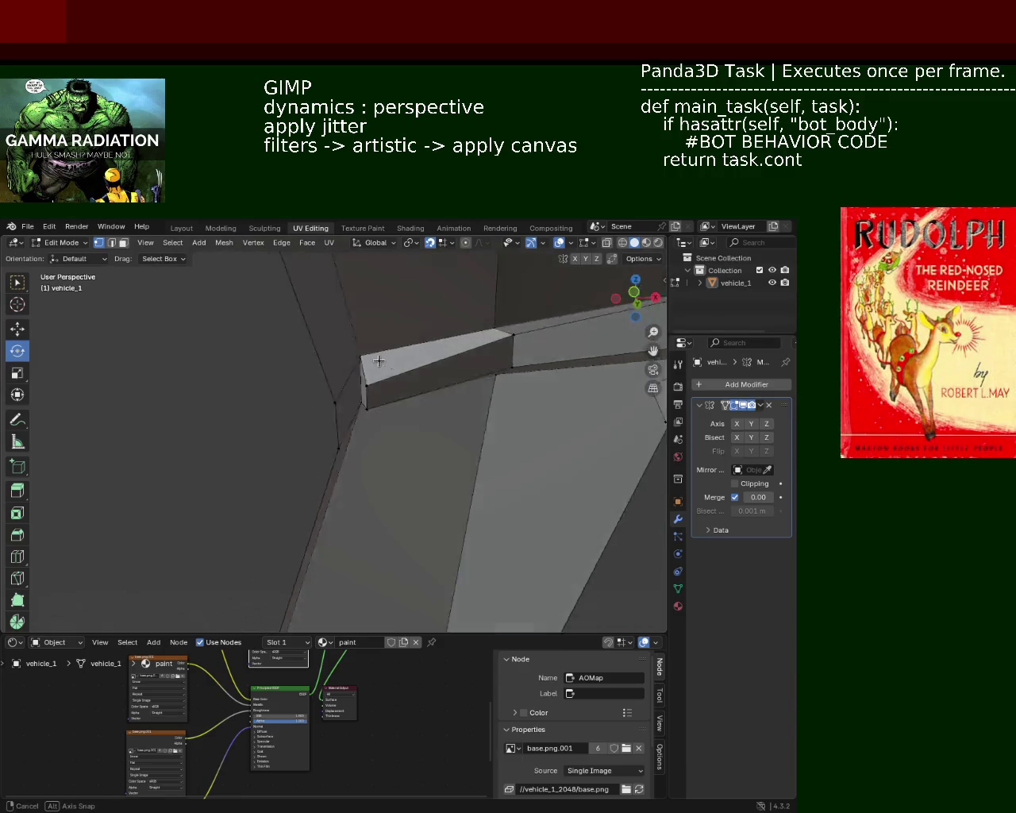
- Merge the pillar's top vertices into the roof-frame corner using Merge At First
{"action": "left_click", "coordinate": [389, 362]}
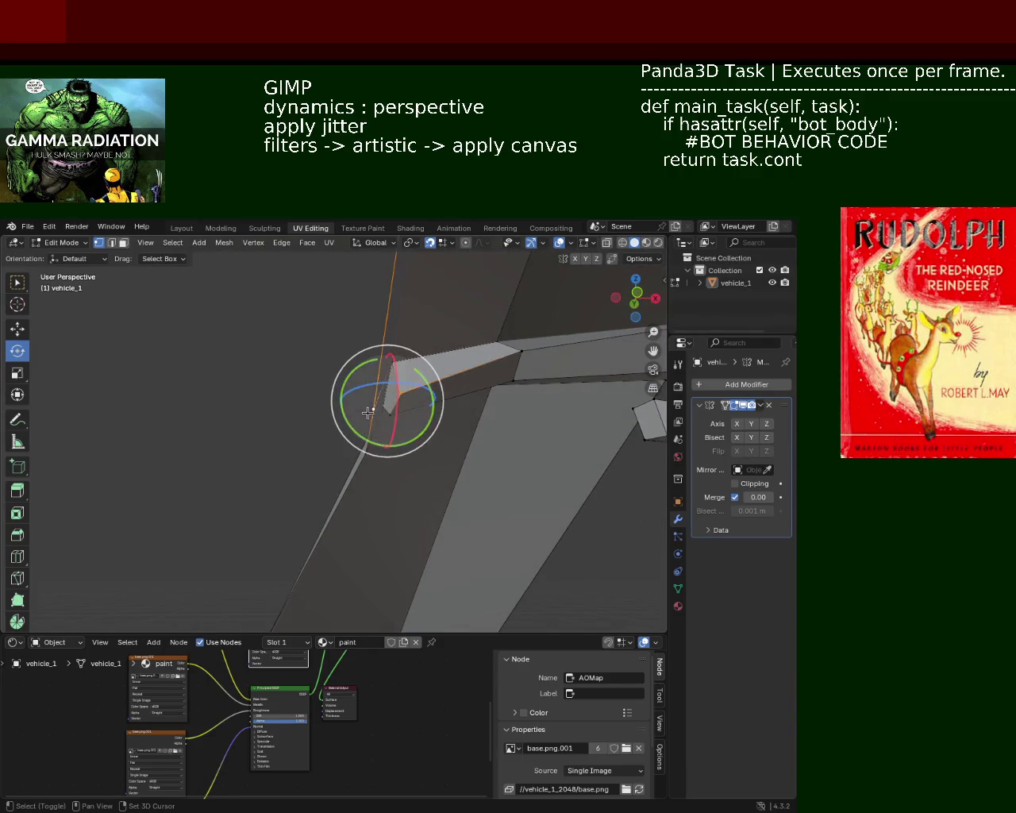
{"action": "left_click", "coordinate": [18, 283]}
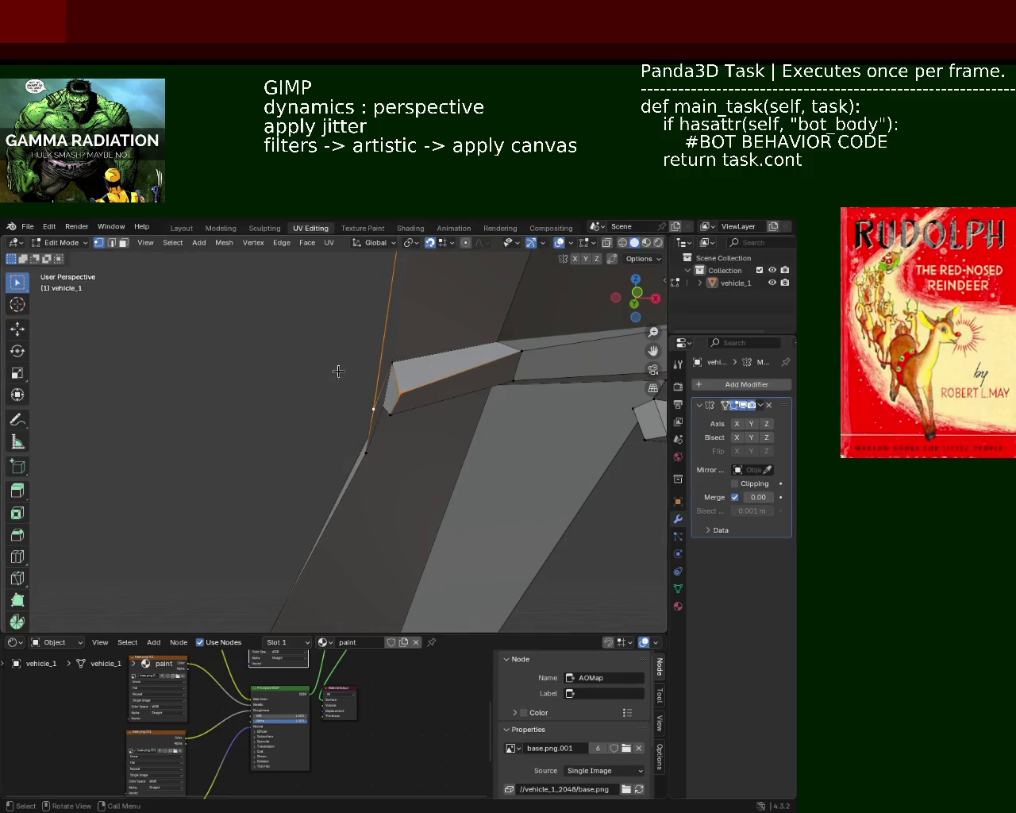
{"action": "key", "text": "m"}
{"action": "left_click", "coordinate": [370, 403]}
{"action": "middle_click_drag", "start_coordinate": [386, 404], "coordinate": [352, 410]}
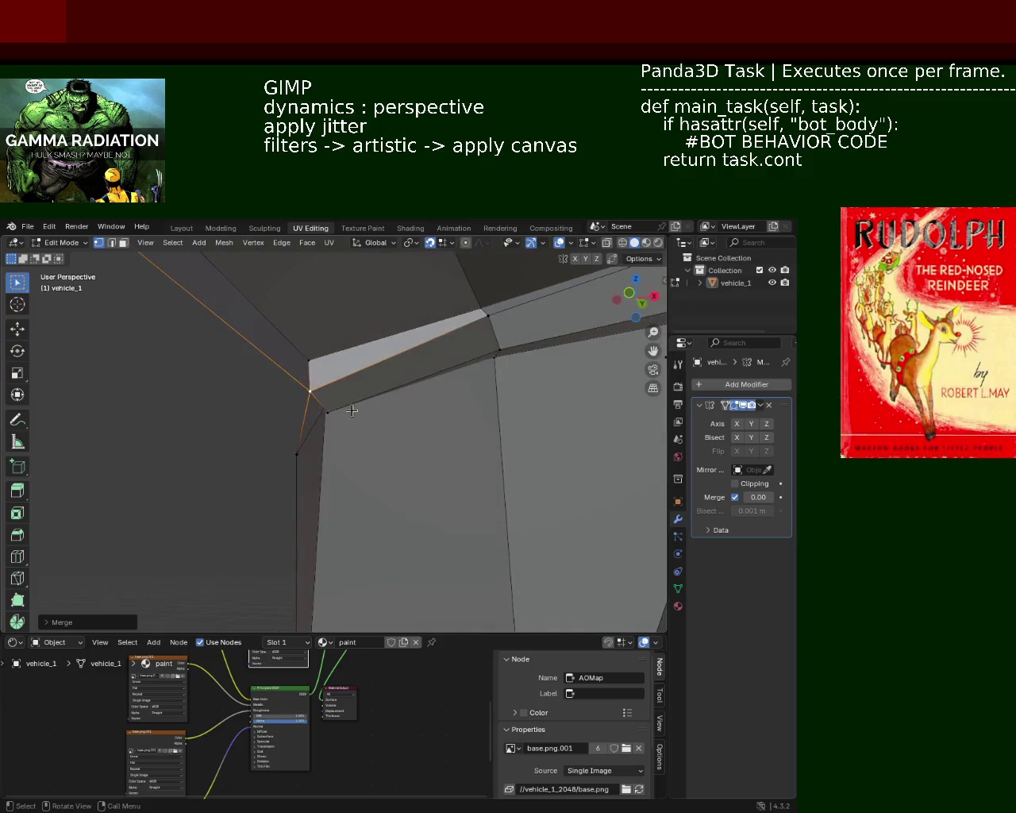
{"action": "left_click", "coordinate": [324, 407]}
{"action": "left_click", "coordinate": [291, 461], "text": "shift"}
{"action": "key", "text": "m"}
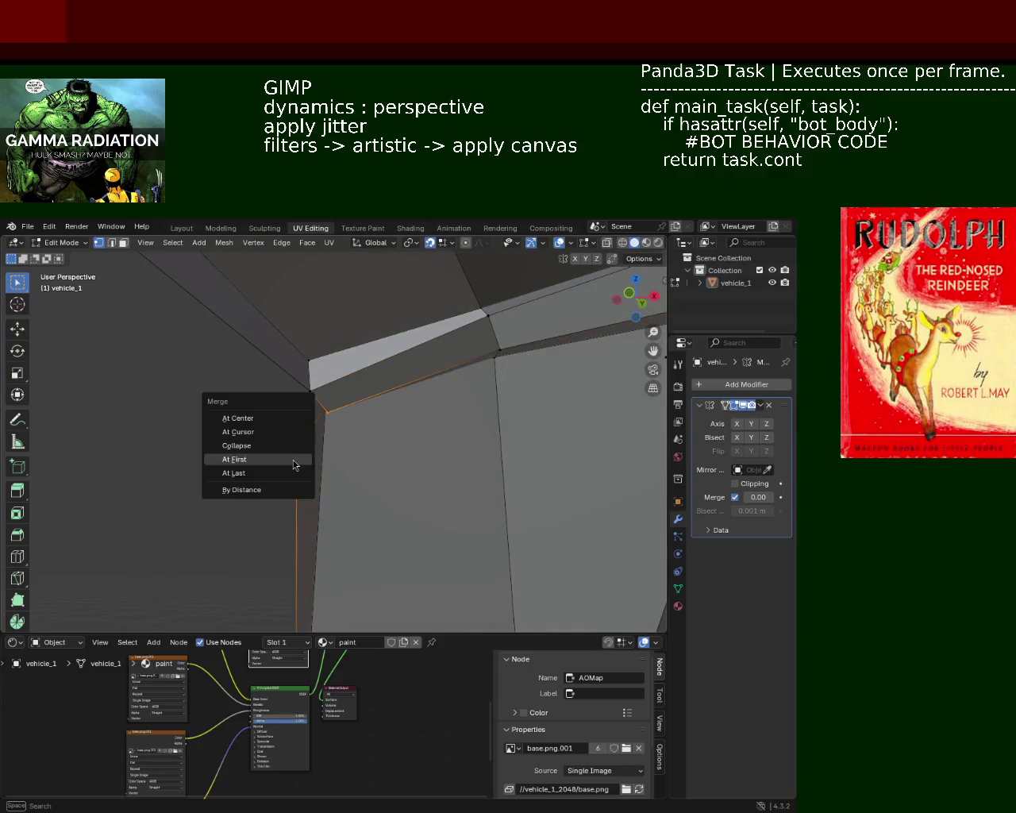
{"action": "left_click", "coordinate": [293, 460]}
- Raise the roof corner vertex about 0.03 m along Z with the Move tool
{"action": "mouse_move", "coordinate": [272, 434]}
{"action": "middle_mouse_down"}
{"action": "mouse_move", "coordinate": [397, 465]}
{"action": "mouse_move", "coordinate": [447, 450]}
{"action": "mouse_move", "coordinate": [442, 390]}
{"action": "mouse_move", "coordinate": [432, 381]}
{"action": "mouse_move", "coordinate": [445, 403]}
{"action": "middle_mouse_up"}
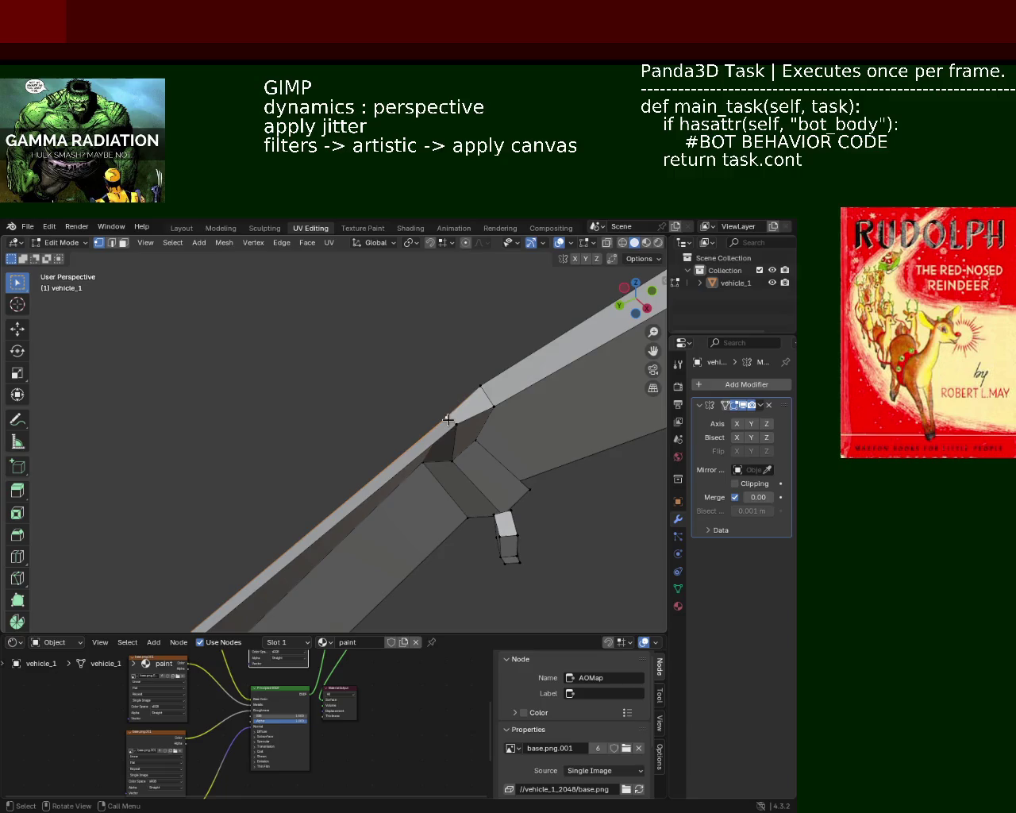
{"action": "left_click", "coordinate": [447, 414]}
{"action": "left_click", "coordinate": [25, 335]}
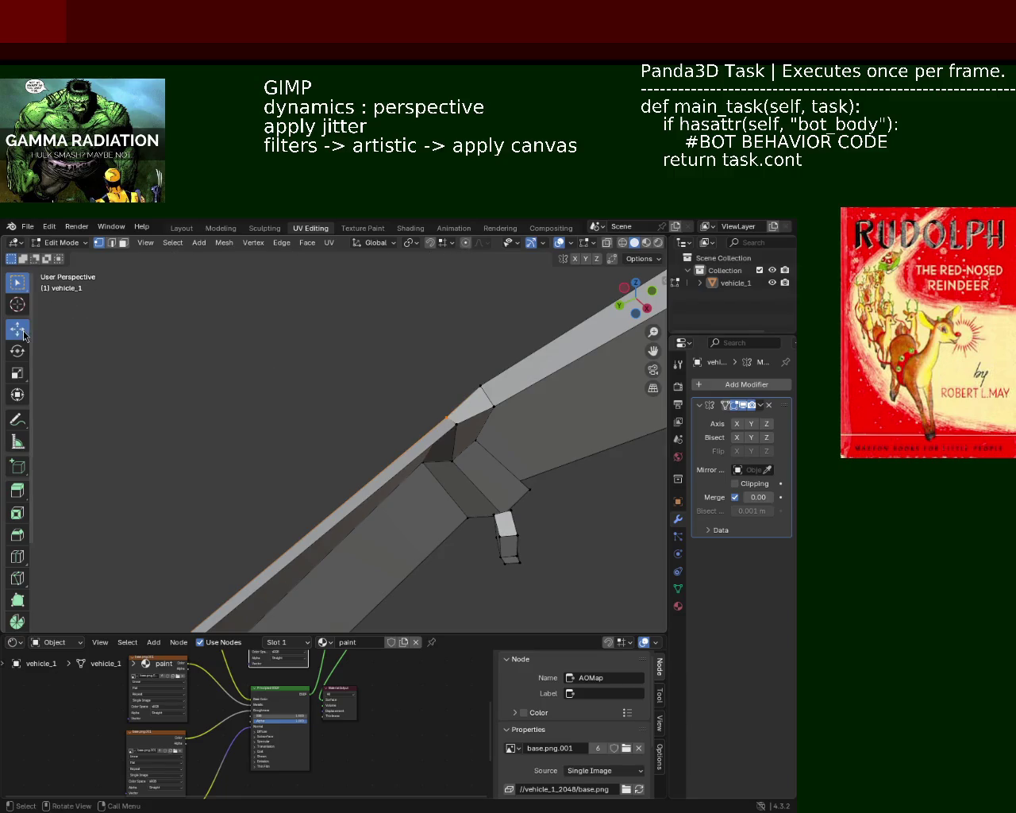
{"action": "left_click_drag", "start_coordinate": [443, 378], "coordinate": [441, 372]}
- Confirm the previous vertex move and reframe the view to see the car side-on
{"action": "middle_click_drag", "start_coordinate": [440, 374], "coordinate": [642, 506]}
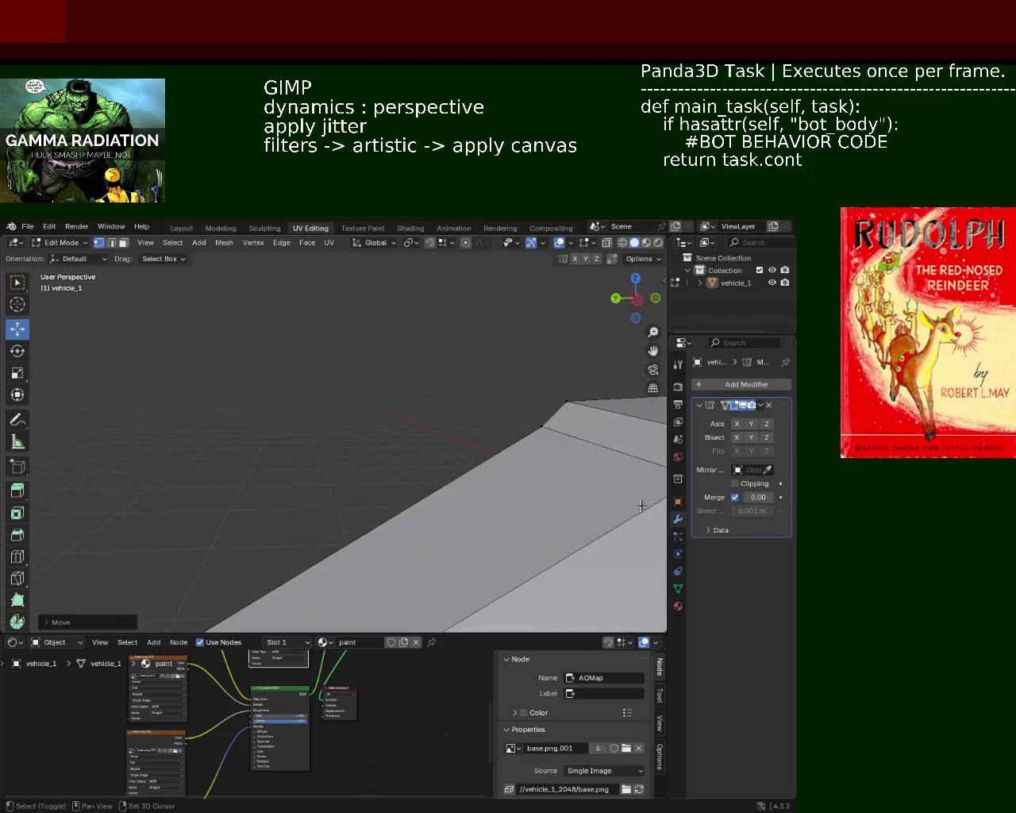
{"action": "scroll", "coordinate": [389, 363], "scroll_direction": "down", "scroll_amount": 3}
{"action": "scroll", "coordinate": [374, 365], "scroll_direction": "down", "scroll_amount": 2}
{"action": "scroll", "coordinate": [270, 430], "scroll_direction": "down", "scroll_amount": 2}
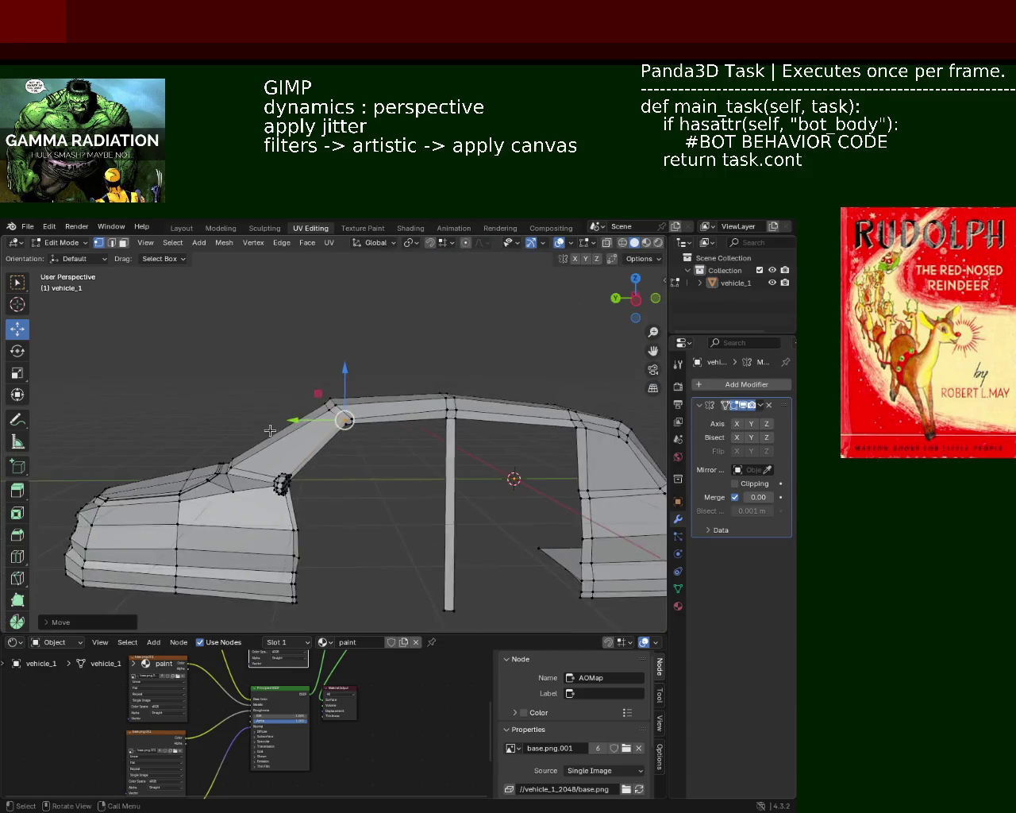
{"action": "scroll", "coordinate": [270, 430], "scroll_direction": "up", "scroll_amount": 3}
{"action": "mouse_move", "coordinate": [404, 482]}
{"action": "middle_mouse_down"}
{"action": "mouse_move", "coordinate": [317, 445]}
{"action": "mouse_move", "coordinate": [390, 416]}
{"action": "mouse_move", "coordinate": [319, 499]}
{"action": "mouse_move", "coordinate": [463, 458]}
{"action": "mouse_move", "coordinate": [368, 416]}
{"action": "middle_mouse_up"}
{"action": "scroll", "coordinate": [323, 461], "scroll_direction": "down", "scroll_amount": 3}
{"action": "scroll", "coordinate": [389, 416], "scroll_direction": "up", "scroll_amount": 3}
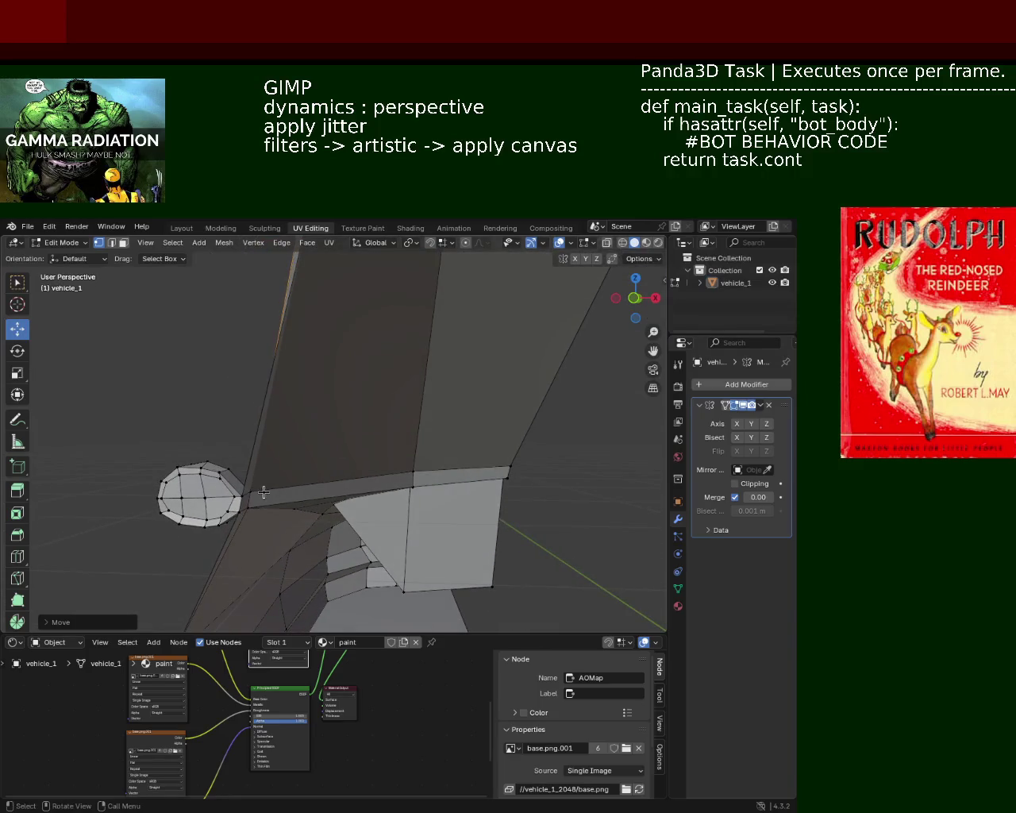
- Shift the pillar–roof junction vertex about 0.068 m along X
{"action": "left_click", "coordinate": [242, 495]}
{"action": "key", "text": "g"}
{"action": "key", "text": "x"}
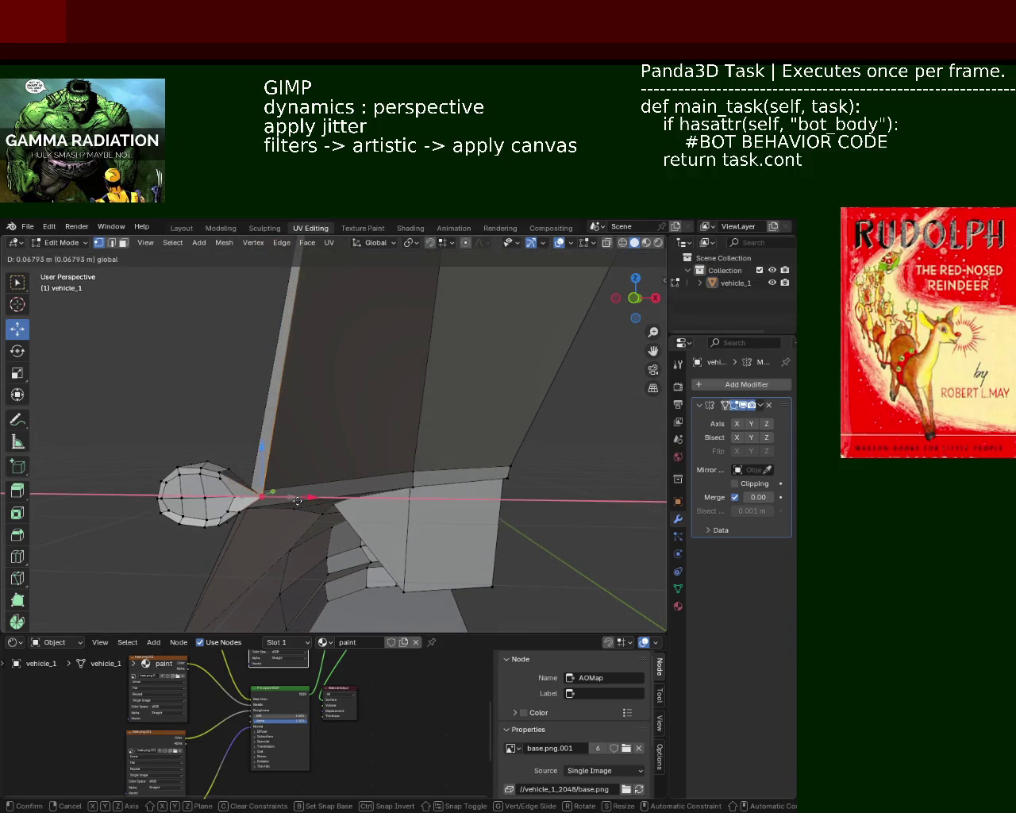
{"action": "left_click", "coordinate": [297, 500]}
{"action": "mouse_move", "coordinate": [297, 500]}
{"action": "middle_mouse_down"}
{"action": "mouse_move", "coordinate": [460, 472]}
{"action": "mouse_move", "coordinate": [345, 431]}
{"action": "mouse_move", "coordinate": [307, 469]}
{"action": "mouse_move", "coordinate": [346, 481]}
{"action": "middle_mouse_up"}
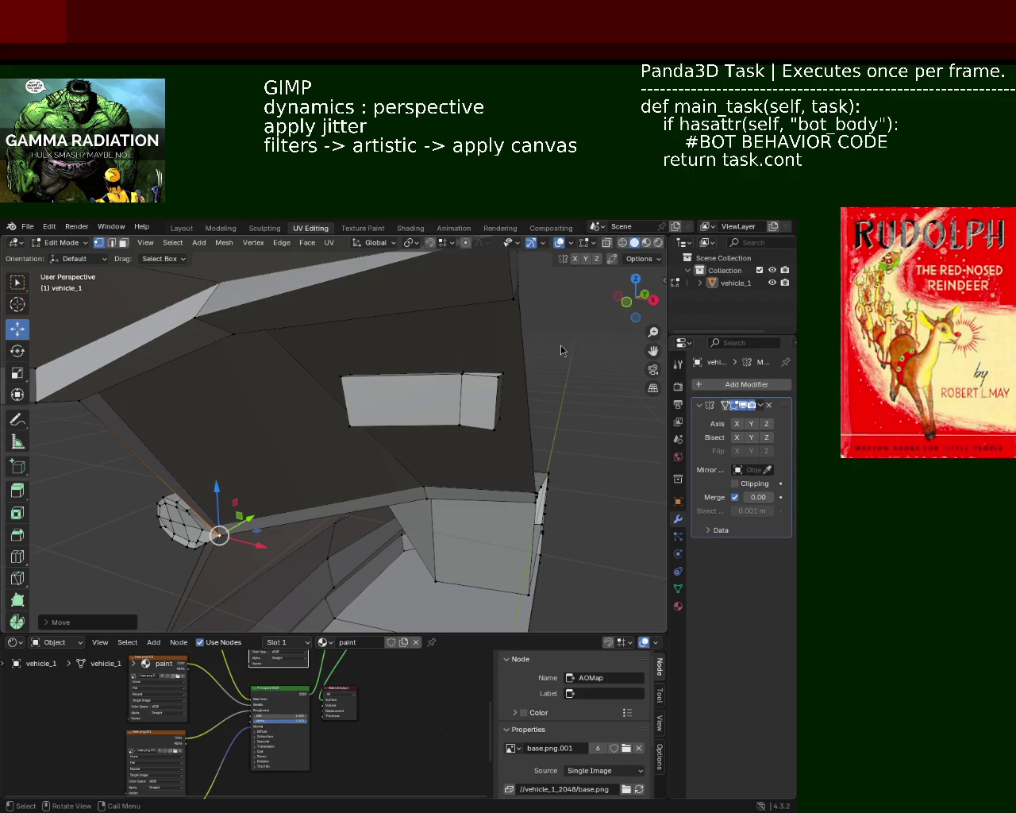
- Nudge the vertex near the pillar along X in two small moves
{"action": "mouse_move", "coordinate": [409, 400]}
{"action": "middle_mouse_down"}
{"action": "mouse_move", "coordinate": [412, 385]}
{"action": "mouse_move", "coordinate": [418, 408]}
{"action": "mouse_move", "coordinate": [453, 394]}
{"action": "mouse_move", "coordinate": [428, 483]}
{"action": "mouse_move", "coordinate": [376, 488]}
{"action": "mouse_move", "coordinate": [349, 505]}
{"action": "middle_mouse_up"}
{"action": "left_click_drag", "start_coordinate": [350, 506], "coordinate": [335, 504]}
{"action": "left_click", "coordinate": [335, 504]}
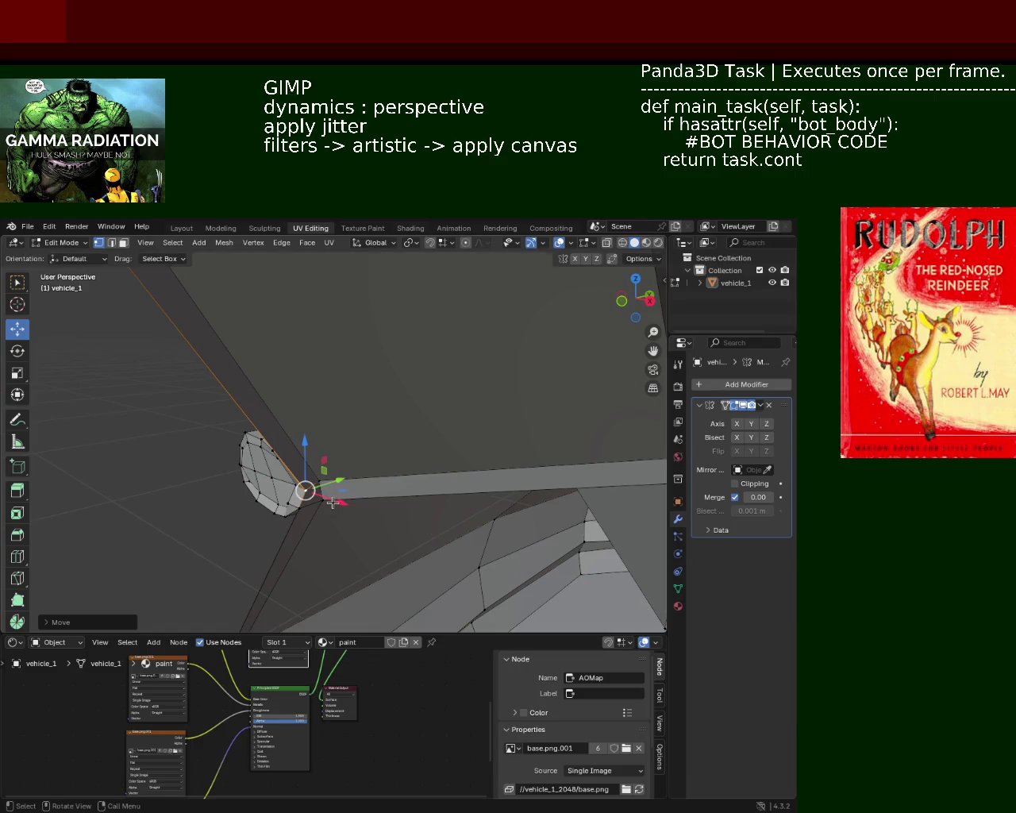
{"action": "key", "text": "g"}
{"action": "key", "text": "x"}
{"action": "left_click", "coordinate": [337, 525]}
{"action": "mouse_move", "coordinate": [338, 524]}
{"action": "middle_mouse_down"}
{"action": "mouse_move", "coordinate": [378, 454]}
{"action": "mouse_move", "coordinate": [329, 433]}
{"action": "mouse_move", "coordinate": [289, 453]}
{"action": "mouse_move", "coordinate": [403, 447]}
{"action": "mouse_move", "coordinate": [374, 413]}
{"action": "middle_mouse_up"}
- Slide a roof-frame vertex along Y in two moves
{"action": "left_click", "coordinate": [354, 365]}
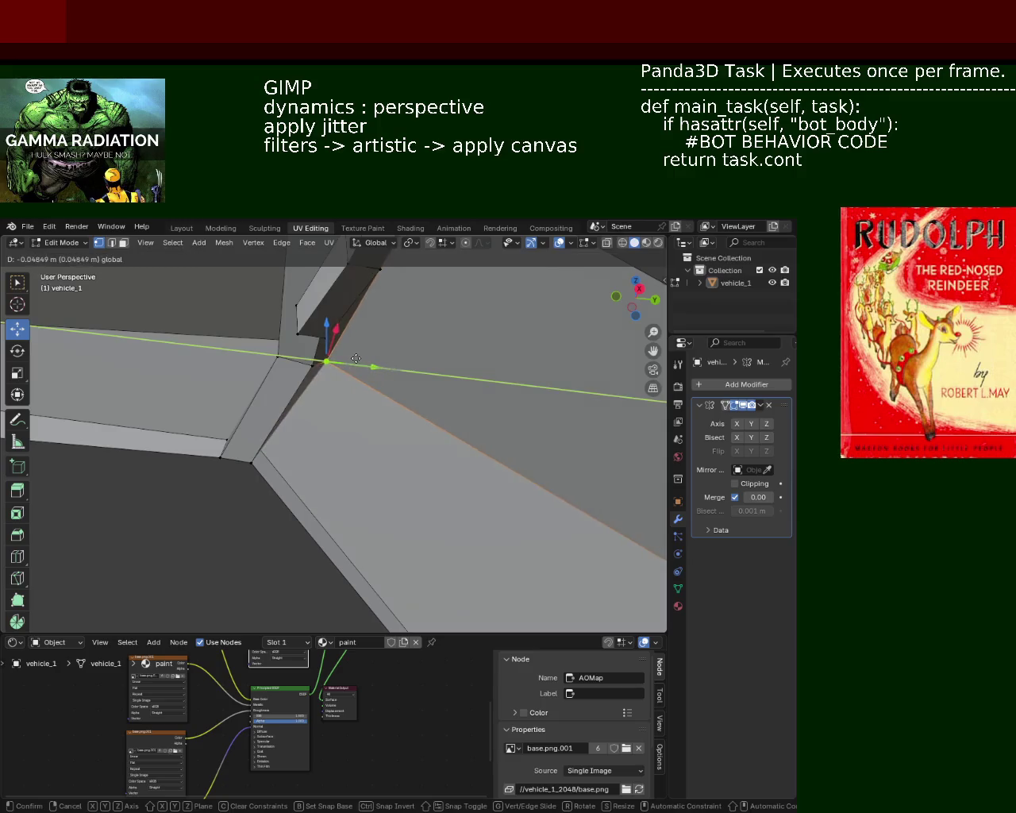
{"action": "left_click_drag", "start_coordinate": [378, 369], "coordinate": [349, 370]}
{"action": "mouse_move", "coordinate": [349, 370]}
{"action": "middle_mouse_down"}
{"action": "mouse_move", "coordinate": [409, 415]}
{"action": "mouse_move", "coordinate": [441, 489]}
{"action": "mouse_move", "coordinate": [349, 439]}
{"action": "mouse_move", "coordinate": [395, 438]}
{"action": "middle_mouse_up"}
{"action": "left_click_drag", "start_coordinate": [395, 438], "coordinate": [414, 439]}
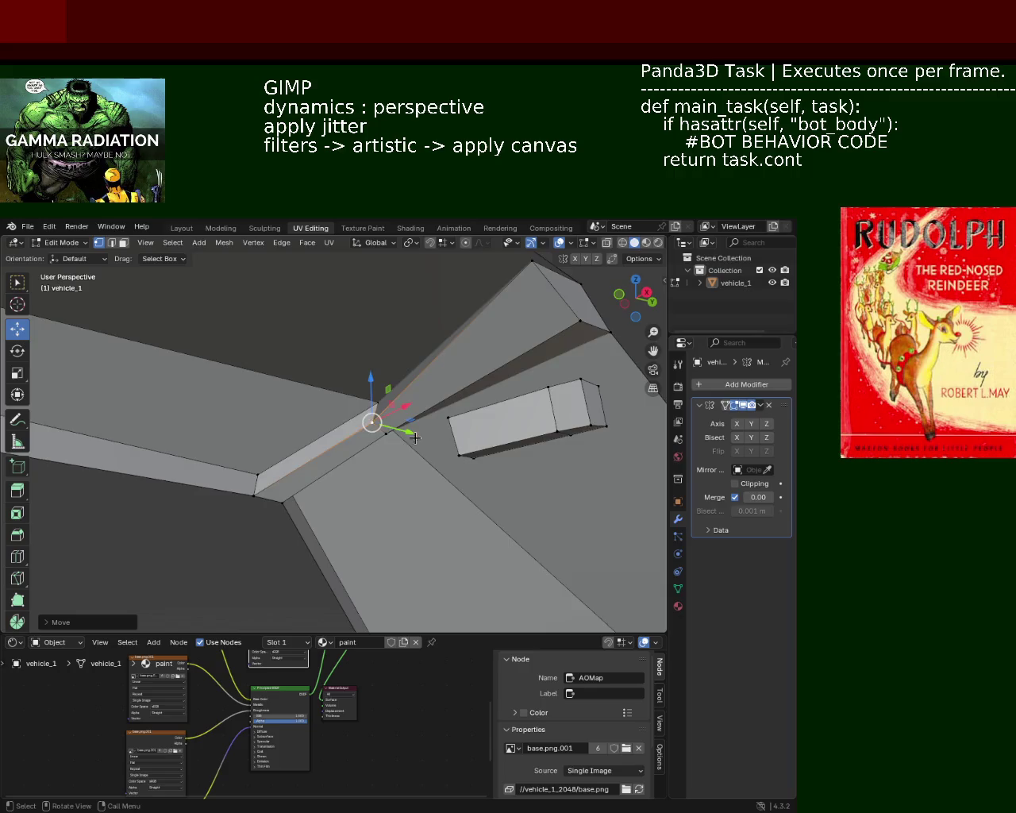
{"action": "mouse_move", "coordinate": [414, 439]}
{"action": "middle_mouse_down"}
{"action": "mouse_move", "coordinate": [433, 396]}
{"action": "mouse_move", "coordinate": [361, 373]}
{"action": "middle_mouse_up"}
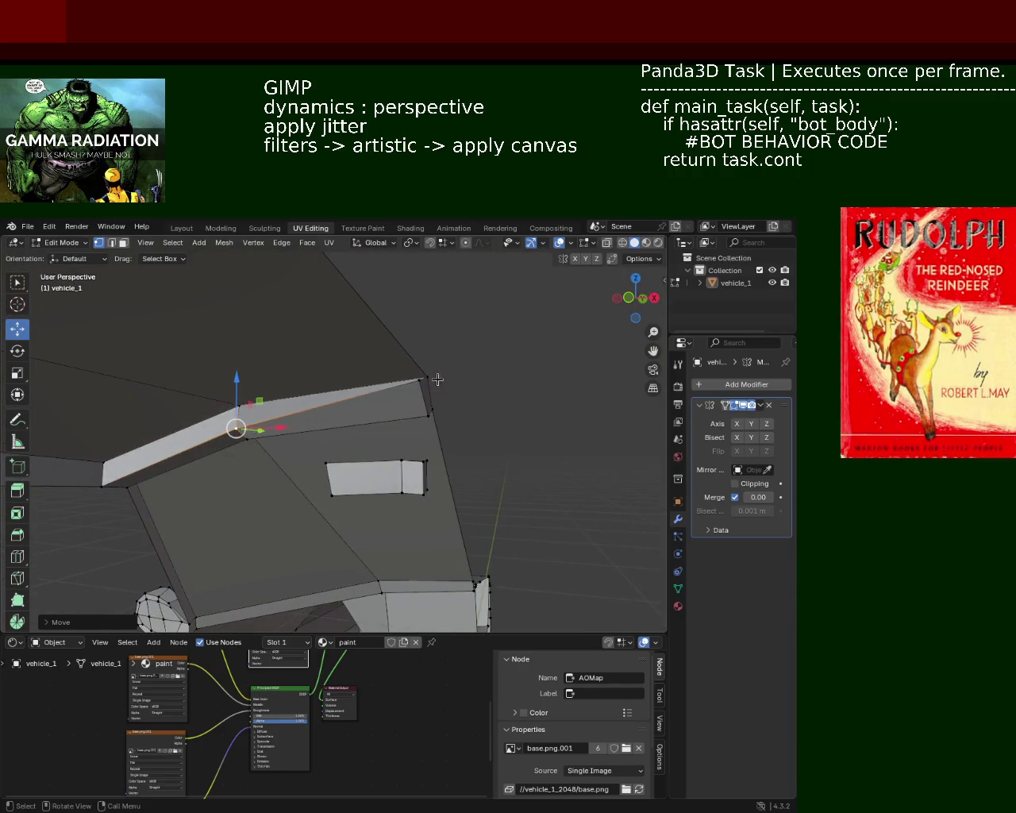
- Lower the top edge's right-end vertex along Z
{"action": "left_click", "coordinate": [425, 379]}
{"action": "key", "text": "g"}
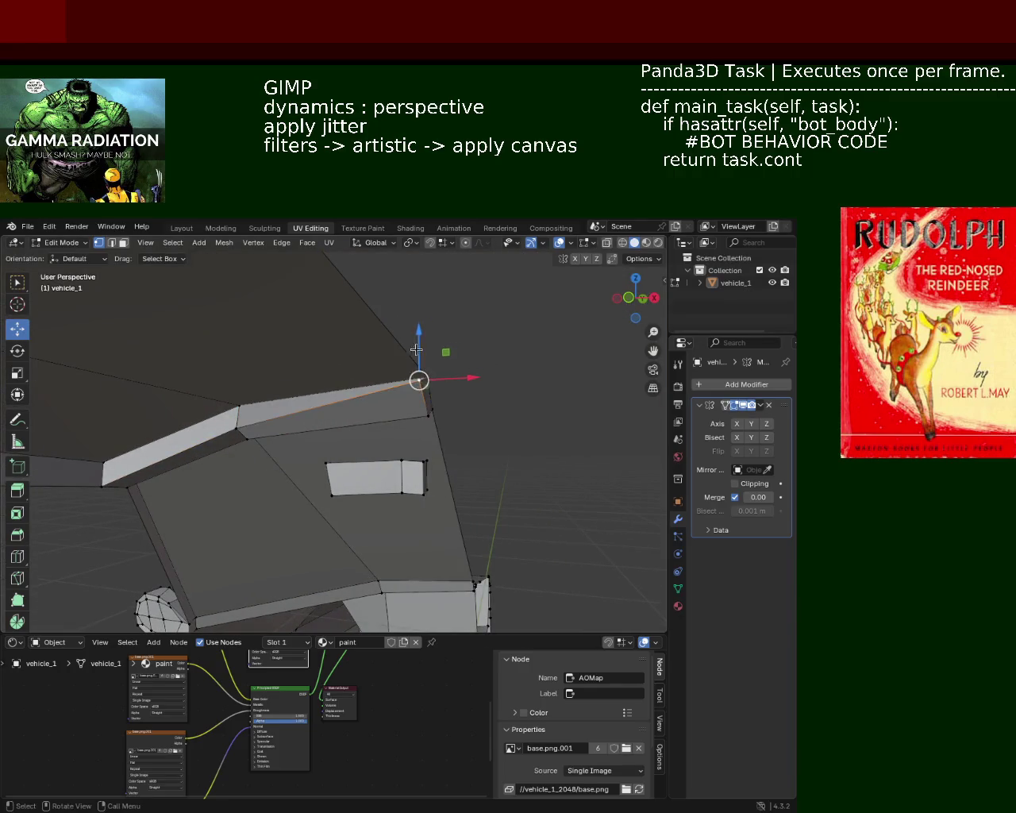
{"action": "key", "text": "z"}
{"action": "left_click", "coordinate": [445, 440]}
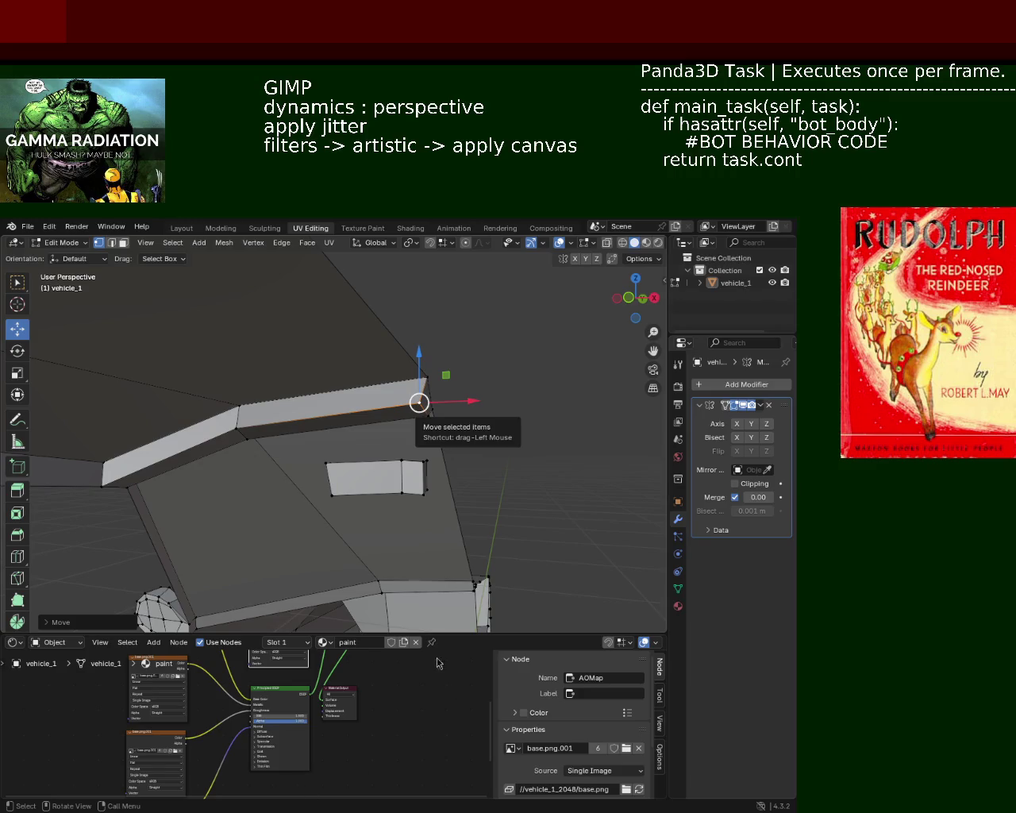
- Nudge the selected roof-frame corner vertex along Y, then Z, then X
{"action": "mouse_move", "coordinate": [292, 385]}
{"action": "middle_mouse_down"}
{"action": "mouse_move", "coordinate": [363, 408]}
{"action": "mouse_move", "coordinate": [497, 414]}
{"action": "middle_mouse_up"}
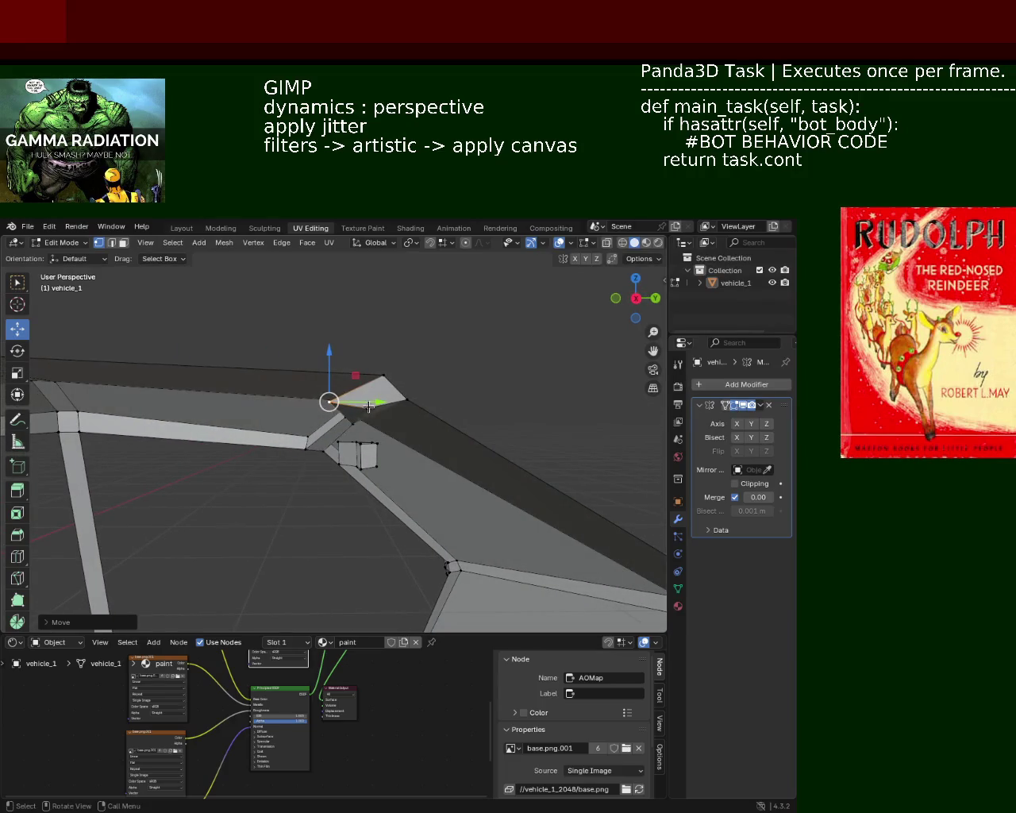
{"action": "key", "text": "g"}
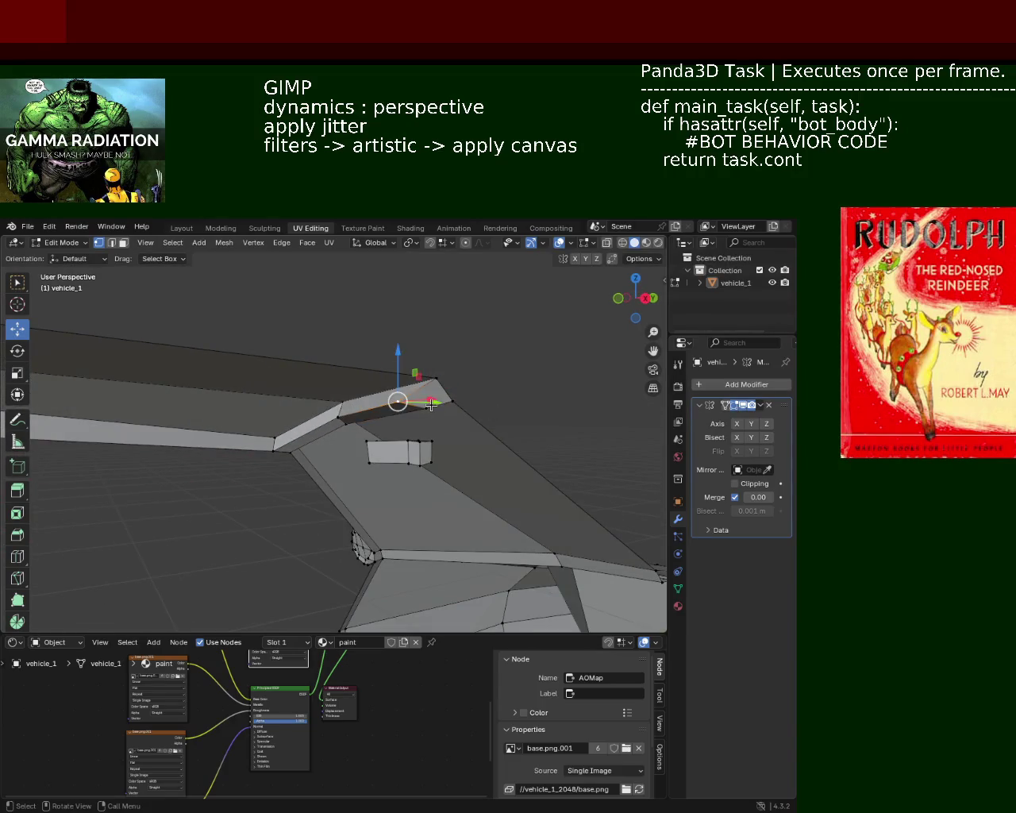
{"action": "key", "text": "y"}
{"action": "left_click", "coordinate": [455, 399]}
{"action": "key", "text": "g"}
{"action": "key", "text": "z"}
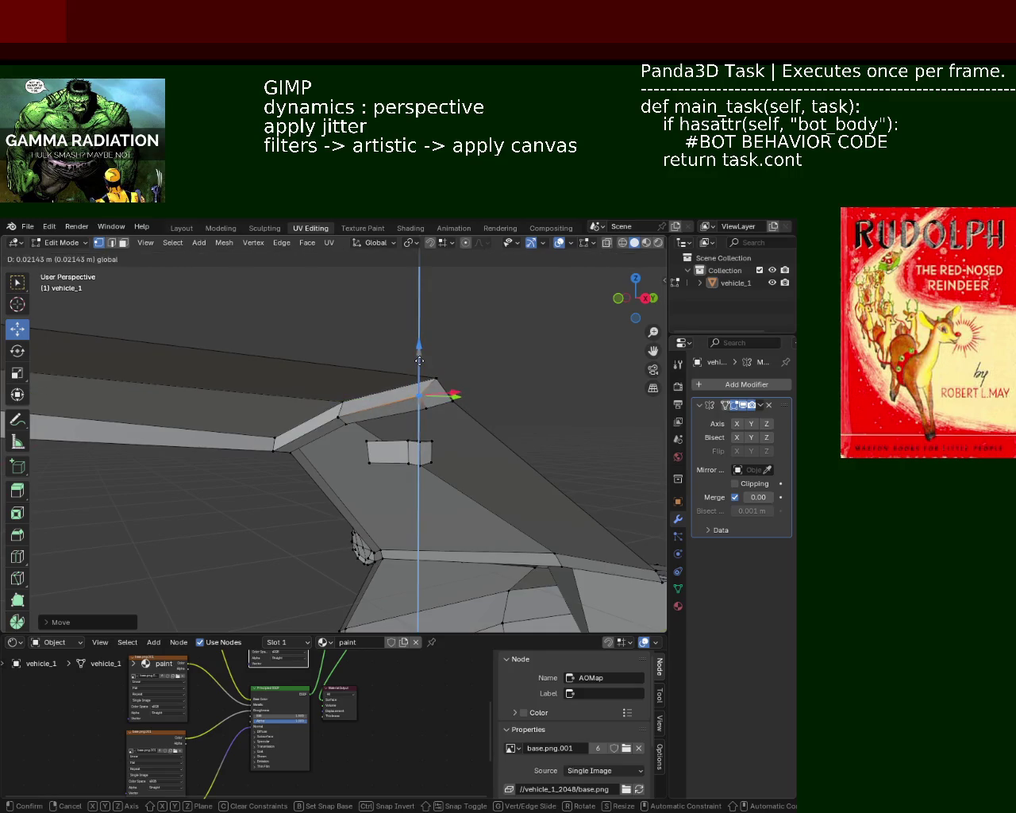
{"action": "left_click", "coordinate": [418, 395]}
{"action": "middle_click_drag", "start_coordinate": [417, 394], "coordinate": [489, 416]}
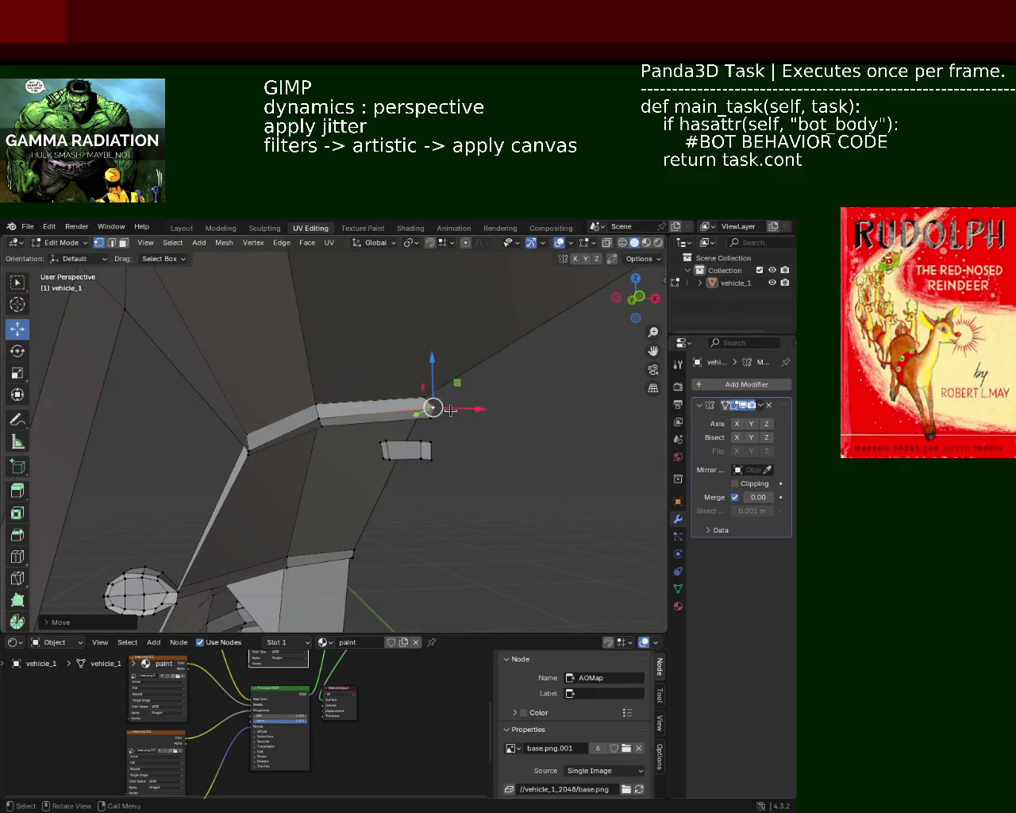
{"action": "key", "text": "g"}
{"action": "key", "text": "x"}
{"action": "left_click", "coordinate": [448, 415]}
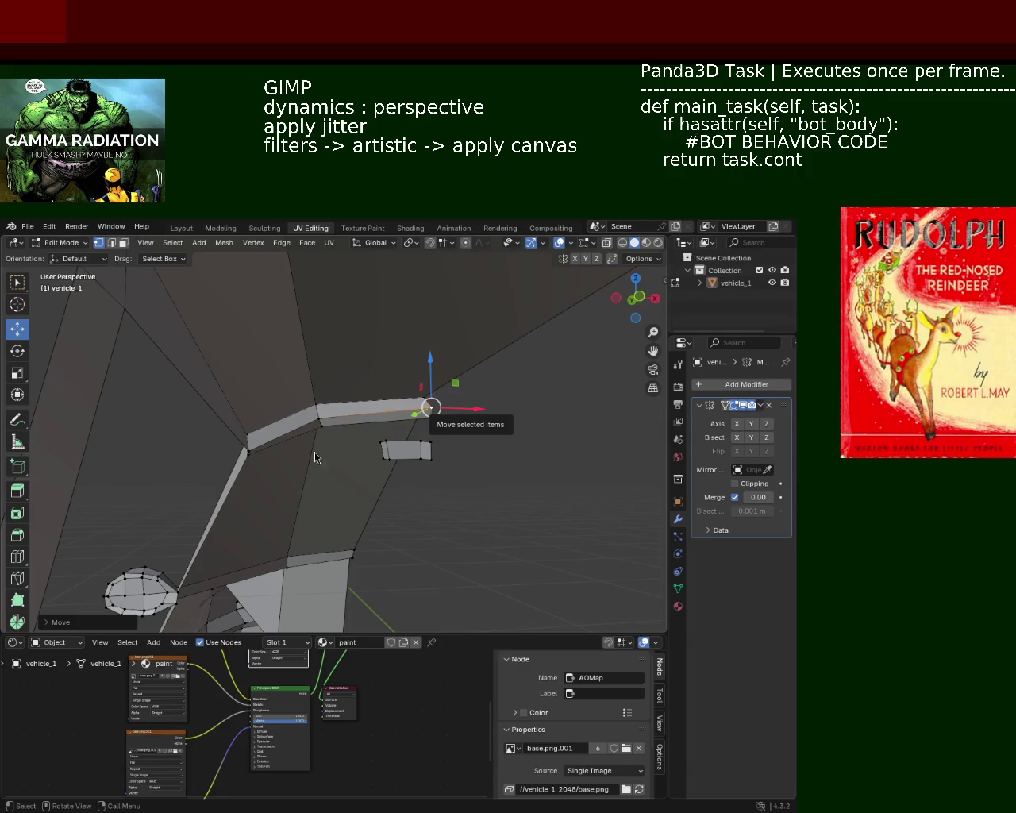
- Slide the selection along Y, then add the other corner vertex and lower both slightly along Z
{"action": "mouse_move", "coordinate": [264, 356]}
{"action": "middle_mouse_down"}
{"action": "mouse_move", "coordinate": [435, 422]}
{"action": "mouse_move", "coordinate": [341, 438]}
{"action": "mouse_move", "coordinate": [291, 416]}
{"action": "middle_mouse_up"}
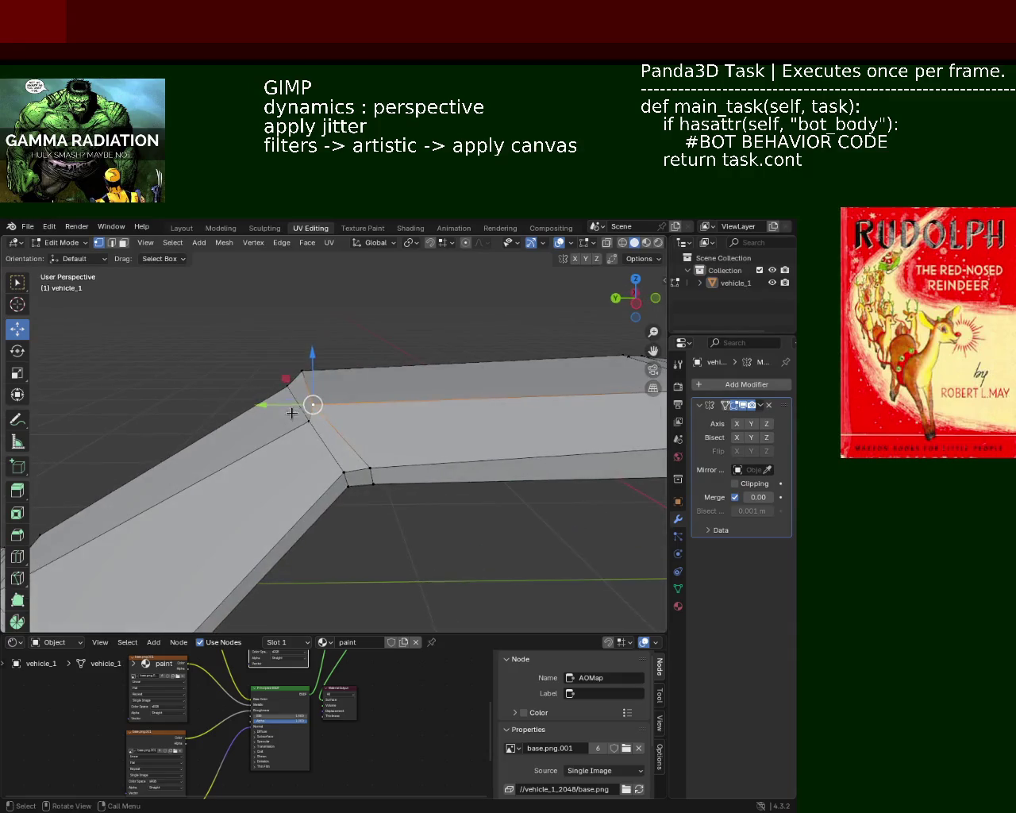
{"action": "left_click_drag", "start_coordinate": [284, 400], "coordinate": [299, 401]}
{"action": "mouse_move", "coordinate": [394, 460]}
{"action": "middle_mouse_down"}
{"action": "mouse_move", "coordinate": [246, 375]}
{"action": "mouse_move", "coordinate": [215, 418]}
{"action": "middle_mouse_up"}
{"action": "middle_click_drag", "start_coordinate": [231, 431], "coordinate": [243, 431]}
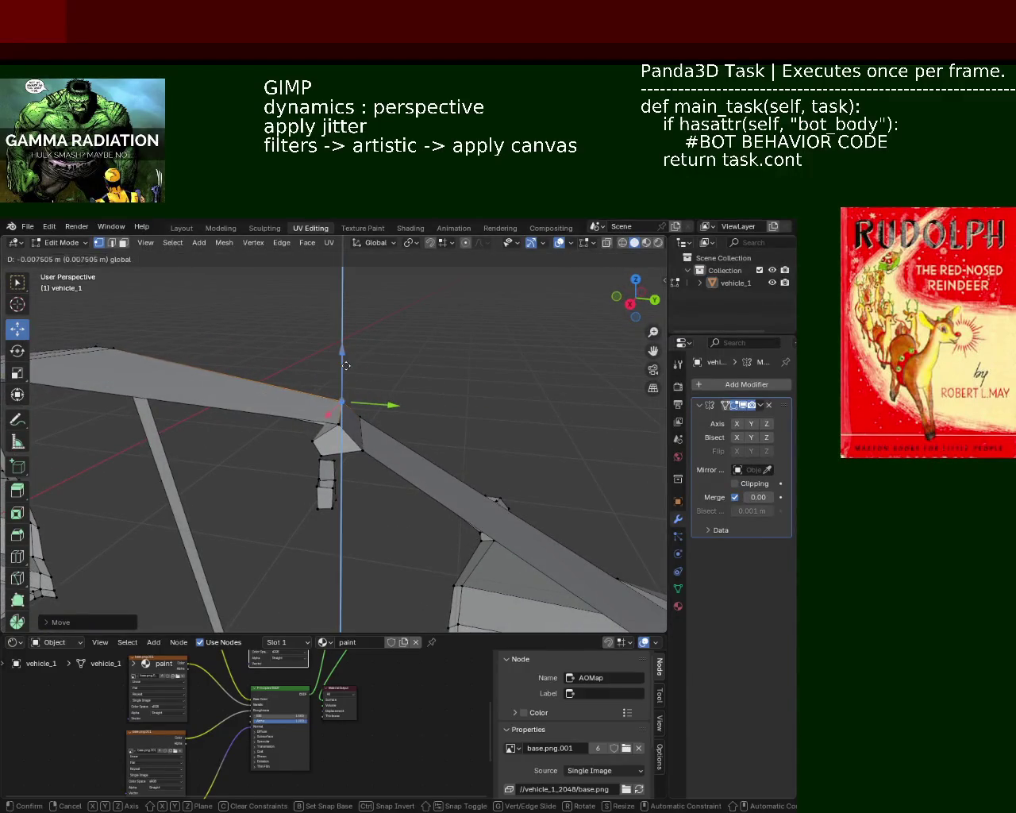
{"action": "mouse_move", "coordinate": [364, 380]}
{"action": "middle_mouse_down"}
{"action": "mouse_move", "coordinate": [420, 396]}
{"action": "mouse_move", "coordinate": [410, 423]}
{"action": "mouse_move", "coordinate": [358, 440]}
{"action": "middle_mouse_up"}
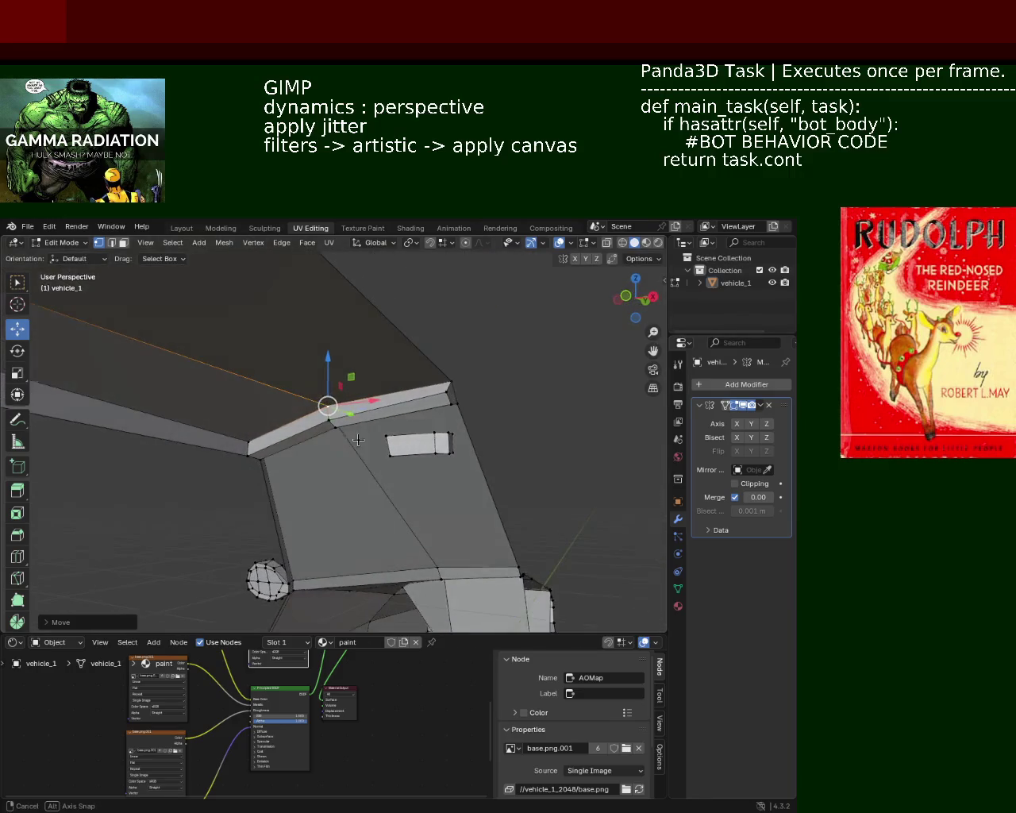
{"action": "left_click", "coordinate": [445, 393], "text": "shift"}
{"action": "left_click_drag", "start_coordinate": [452, 376], "coordinate": [449, 373]}
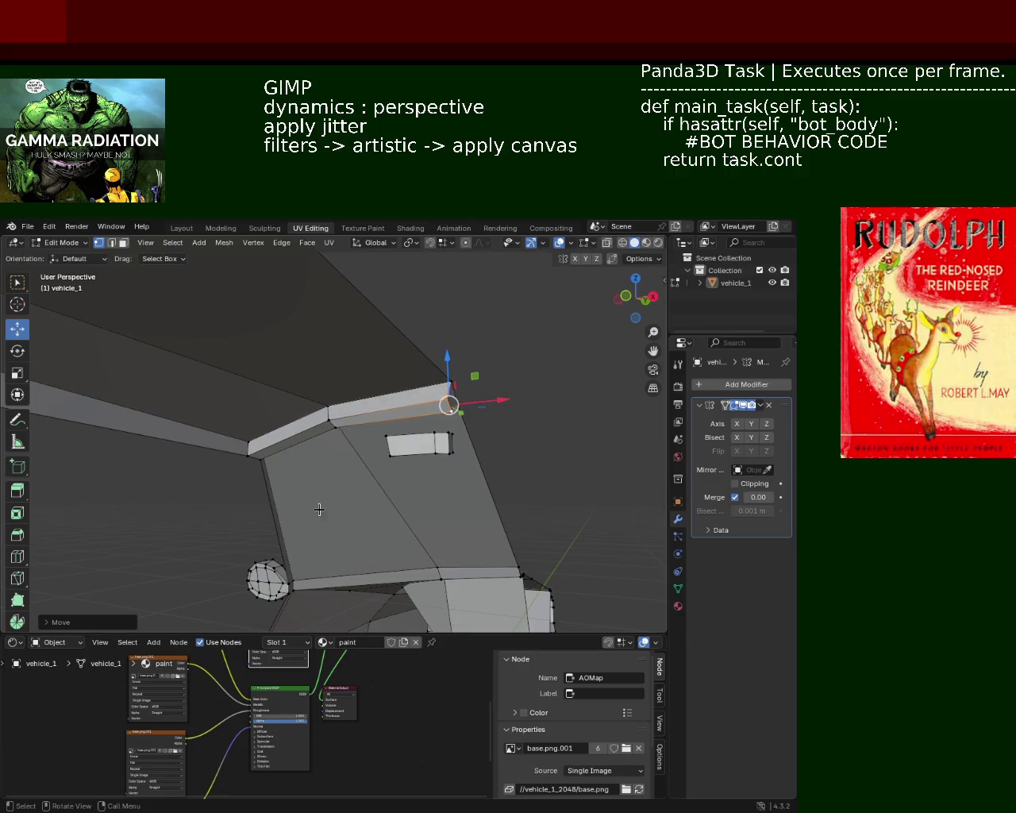
{"action": "middle_click_drag", "start_coordinate": [319, 509], "coordinate": [438, 477]}
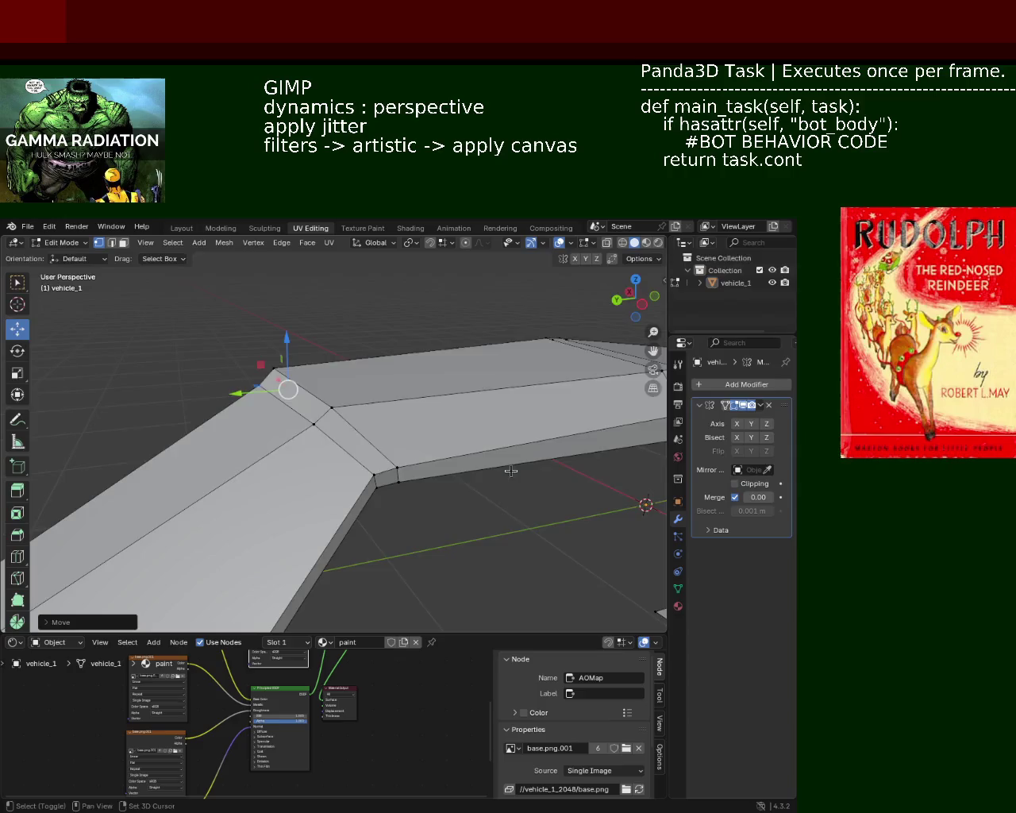
- Raise the roof-frame corner vertex slightly and shift it sideways along X
{"action": "mouse_move", "coordinate": [511, 471]}
{"action": "middle_mouse_down"}
{"action": "mouse_move", "coordinate": [243, 453]}
{"action": "mouse_move", "coordinate": [294, 397]}
{"action": "mouse_move", "coordinate": [379, 423]}
{"action": "mouse_move", "coordinate": [334, 429]}
{"action": "middle_mouse_up"}
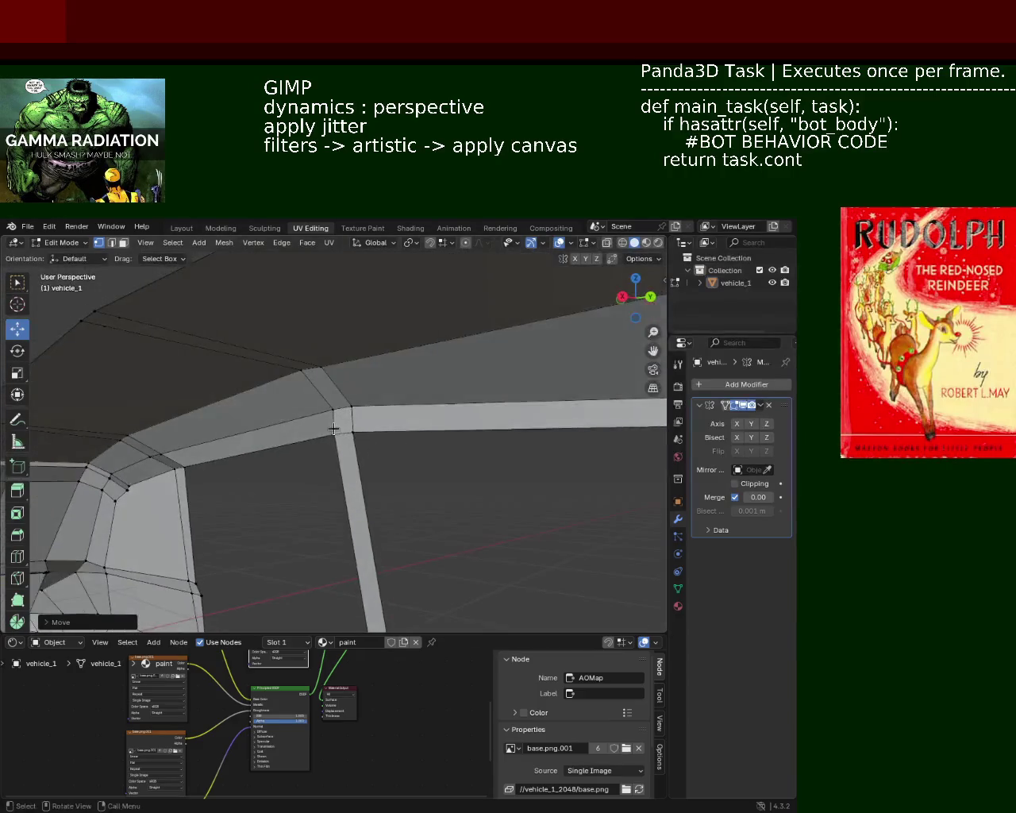
{"action": "left_click", "coordinate": [334, 407]}
{"action": "left_click_drag", "start_coordinate": [343, 356], "coordinate": [343, 368]}
{"action": "mouse_move", "coordinate": [343, 367]}
{"action": "middle_mouse_down"}
{"action": "mouse_move", "coordinate": [340, 405]}
{"action": "mouse_move", "coordinate": [322, 400]}
{"action": "mouse_move", "coordinate": [299, 437]}
{"action": "mouse_move", "coordinate": [374, 390]}
{"action": "mouse_move", "coordinate": [341, 387]}
{"action": "mouse_move", "coordinate": [347, 363]}
{"action": "mouse_move", "coordinate": [302, 404]}
{"action": "mouse_move", "coordinate": [428, 393]}
{"action": "mouse_move", "coordinate": [236, 408]}
{"action": "mouse_move", "coordinate": [249, 397]}
{"action": "middle_mouse_up"}
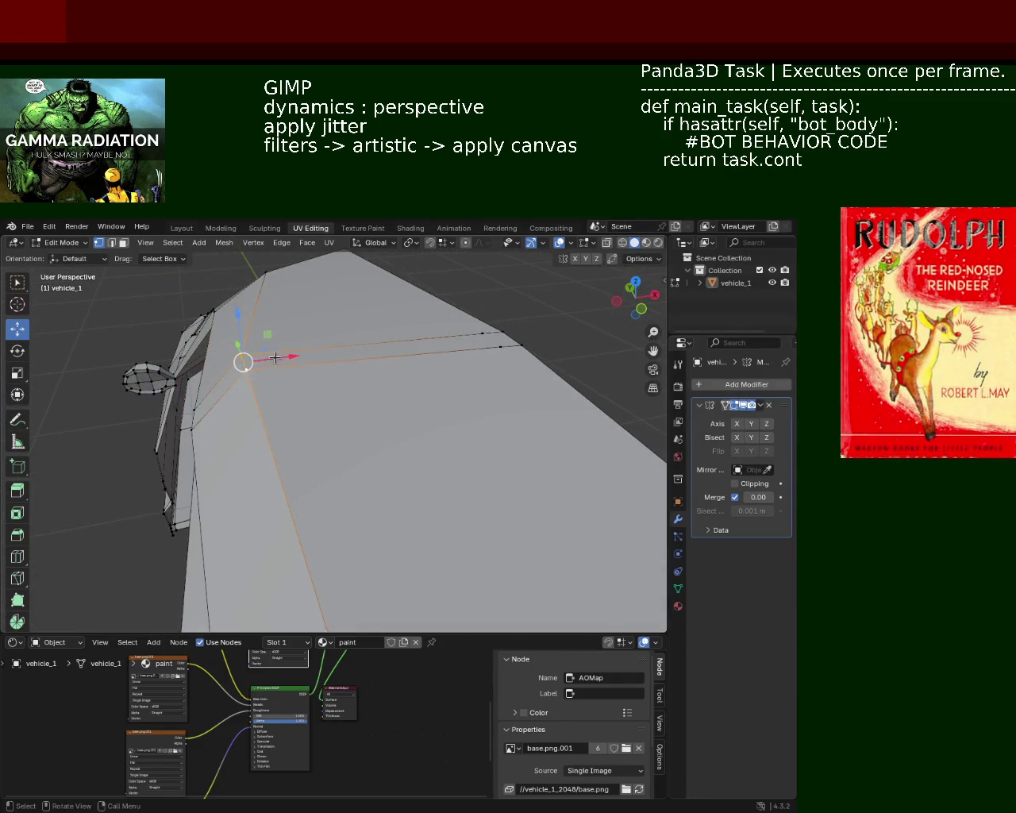
{"action": "left_click_drag", "start_coordinate": [275, 358], "coordinate": [256, 368]}
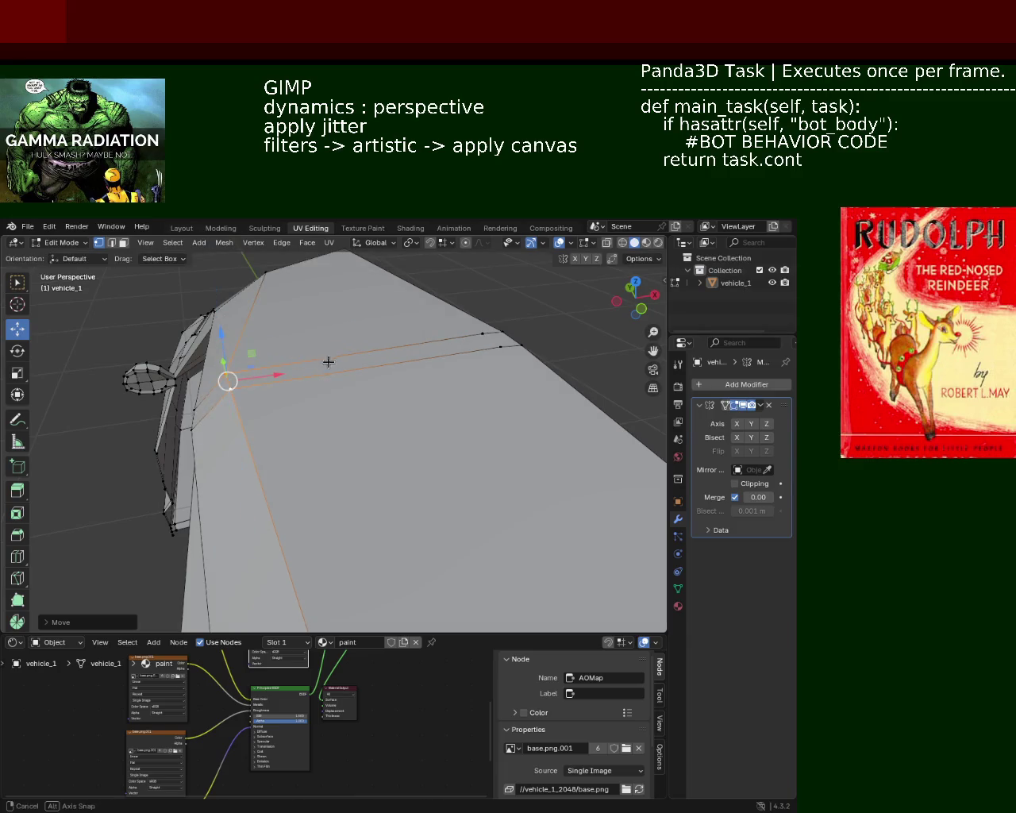
{"action": "mouse_move", "coordinate": [328, 358]}
{"action": "middle_mouse_down"}
{"action": "mouse_move", "coordinate": [302, 377]}
{"action": "mouse_move", "coordinate": [380, 364]}
{"action": "mouse_move", "coordinate": [358, 413]}
{"action": "mouse_move", "coordinate": [370, 499]}
{"action": "mouse_move", "coordinate": [399, 497]}
{"action": "middle_mouse_up"}
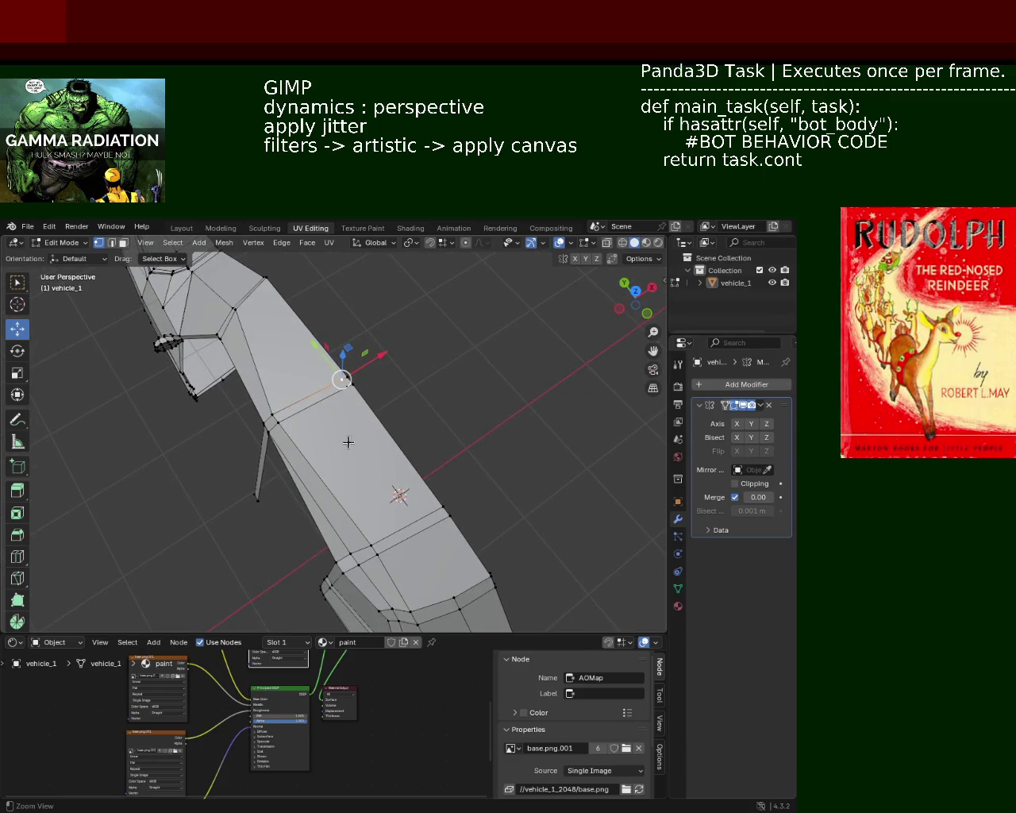
{"action": "mouse_move", "coordinate": [348, 442]}
{"action": "middle_mouse_down", "text": "ctrl"}
{"action": "mouse_move", "coordinate": [350, 381]}
{"action": "mouse_move", "coordinate": [356, 407]}
{"action": "middle_mouse_up", "text": "ctrl"}
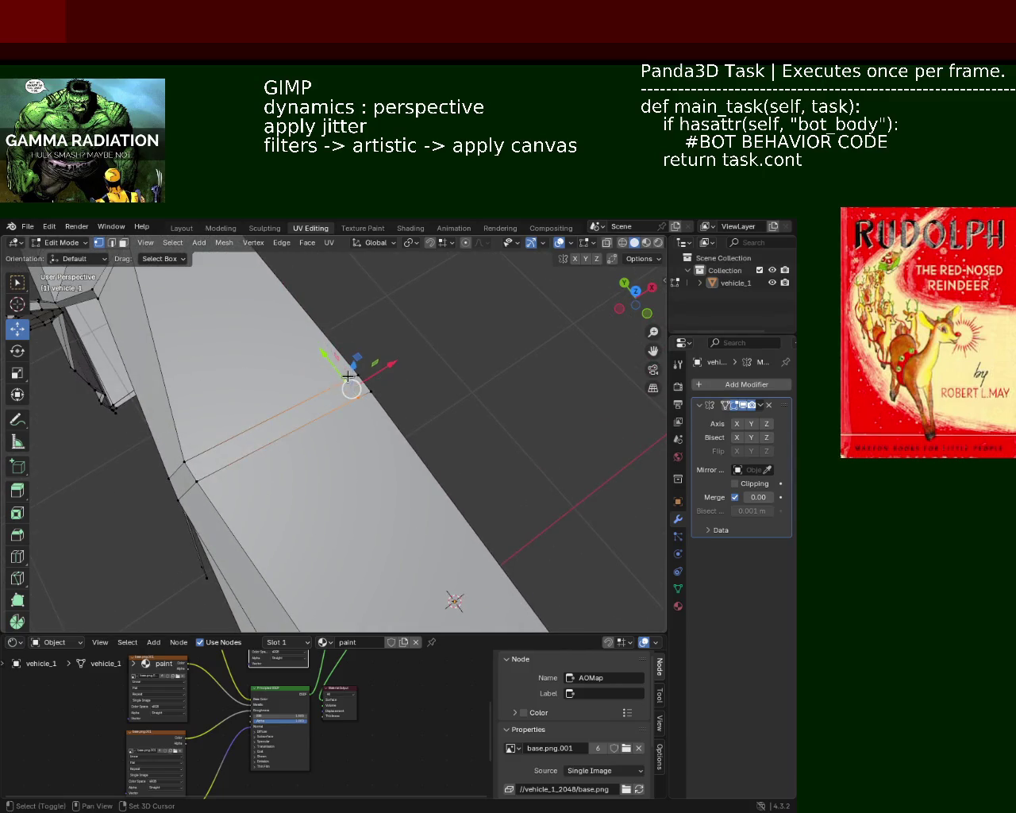
- Dissolve the roof-frame corner vertex
{"action": "key", "text": "x"}
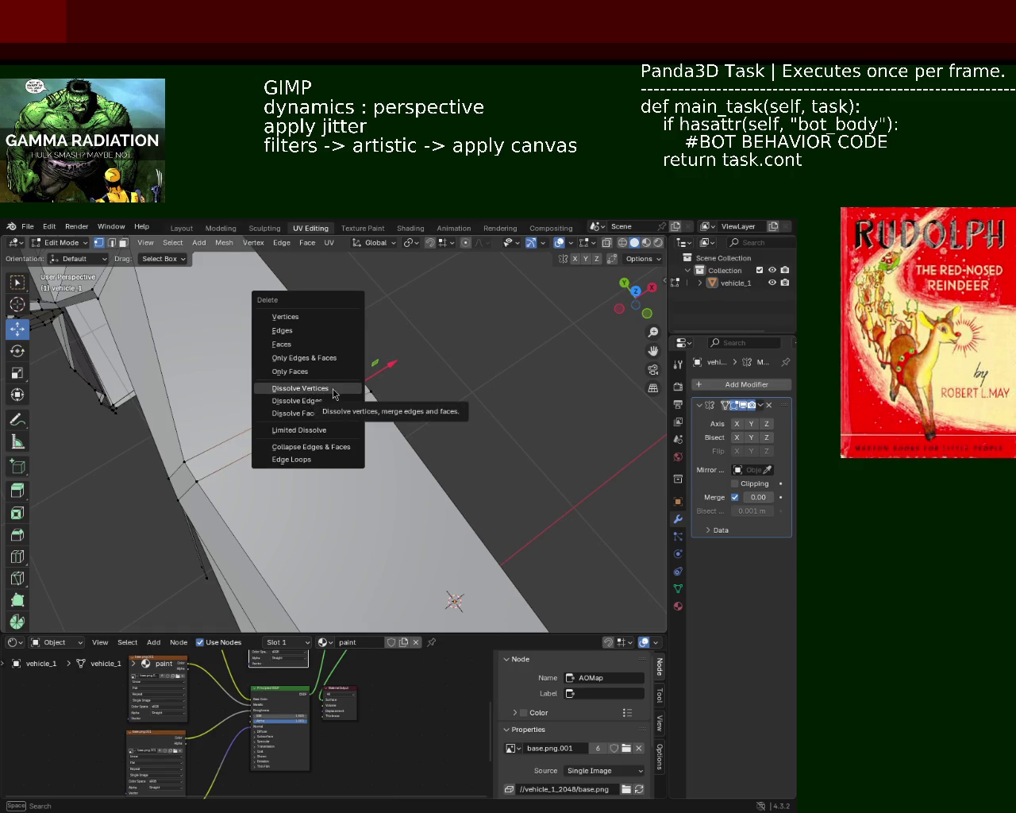
{"action": "left_click", "coordinate": [333, 391]}
{"action": "mouse_move", "coordinate": [333, 388]}
{"action": "middle_mouse_down"}
{"action": "mouse_move", "coordinate": [278, 408]}
{"action": "mouse_move", "coordinate": [264, 369]}
{"action": "mouse_move", "coordinate": [251, 429]}
{"action": "mouse_move", "coordinate": [339, 421]}
{"action": "mouse_move", "coordinate": [370, 460]}
{"action": "mouse_move", "coordinate": [368, 424]}
{"action": "mouse_move", "coordinate": [360, 461]}
{"action": "mouse_move", "coordinate": [214, 424]}
{"action": "mouse_move", "coordinate": [336, 431]}
{"action": "mouse_move", "coordinate": [347, 391]}
{"action": "mouse_move", "coordinate": [311, 404]}
{"action": "mouse_move", "coordinate": [491, 427]}
{"action": "mouse_move", "coordinate": [476, 444]}
{"action": "mouse_move", "coordinate": [233, 408]}
{"action": "mouse_move", "coordinate": [366, 411]}
{"action": "mouse_move", "coordinate": [365, 427]}
{"action": "mouse_move", "coordinate": [424, 410]}
{"action": "mouse_move", "coordinate": [438, 455]}
{"action": "mouse_move", "coordinate": [303, 462]}
{"action": "mouse_move", "coordinate": [356, 445]}
{"action": "mouse_move", "coordinate": [438, 510]}
{"action": "mouse_move", "coordinate": [404, 464]}
{"action": "mouse_move", "coordinate": [352, 481]}
{"action": "mouse_move", "coordinate": [337, 415]}
{"action": "mouse_move", "coordinate": [347, 439]}
{"action": "middle_mouse_up"}
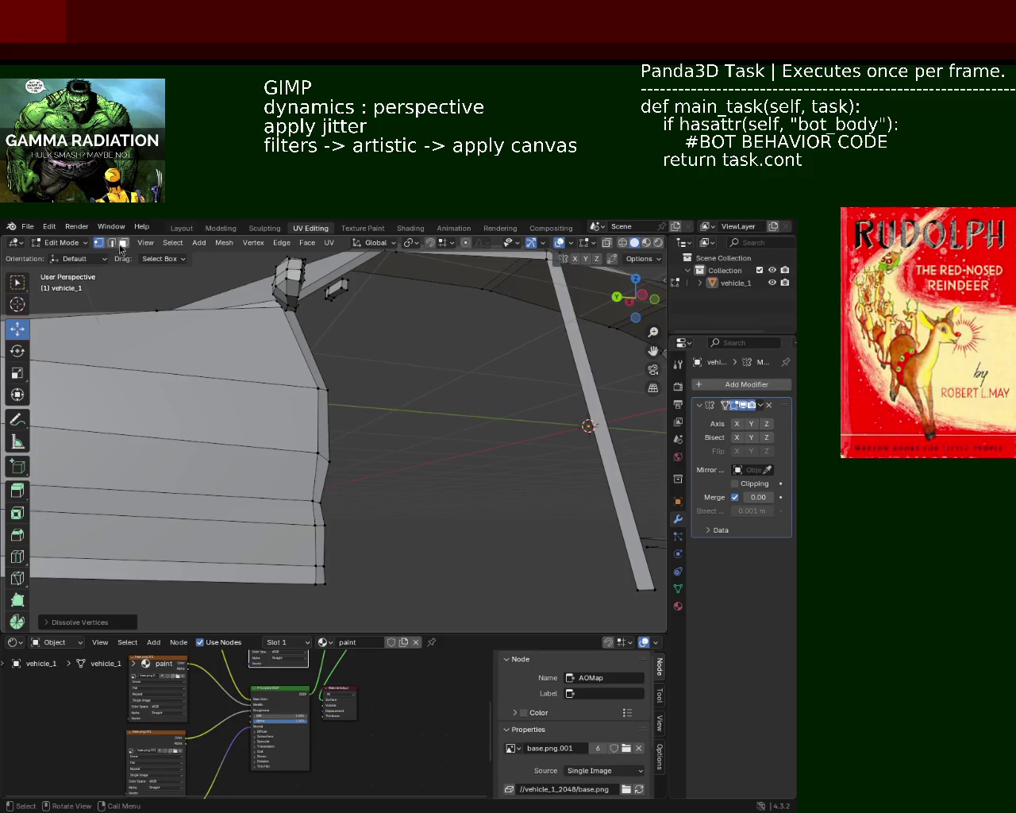
- Select the extra vertices on the body's side edge and dissolve them
{"action": "left_click", "coordinate": [322, 461]}
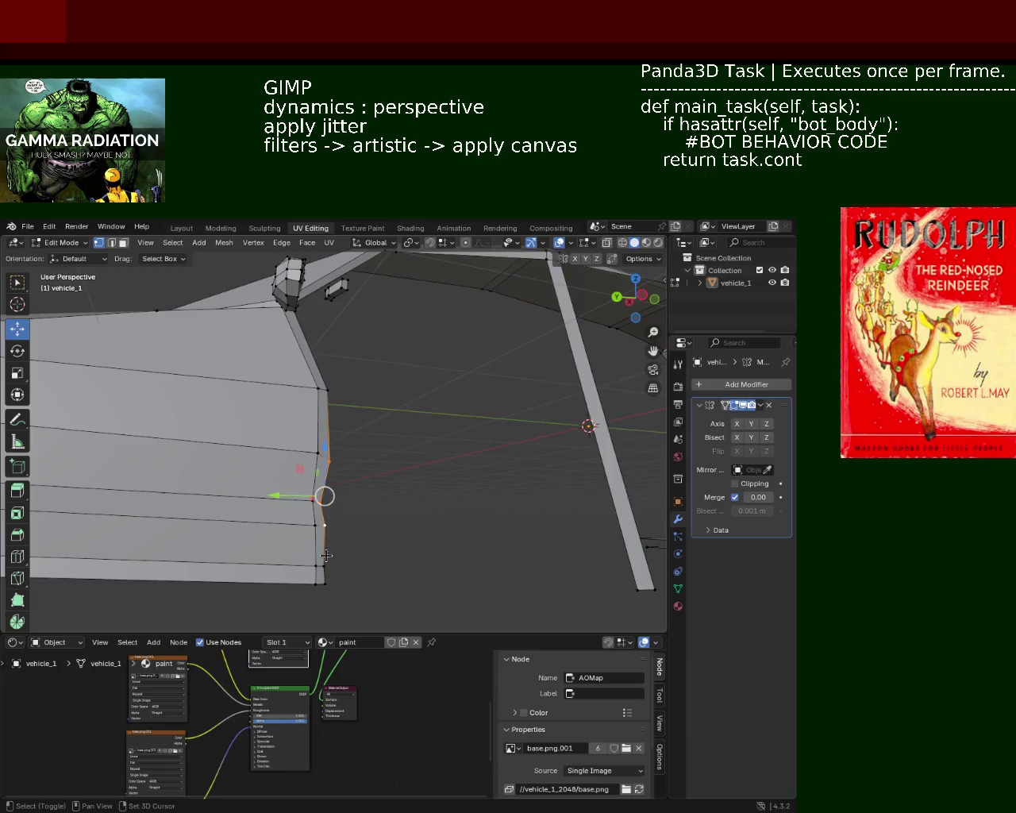
{"action": "right_click", "coordinate": [328, 583]}
{"action": "left_click", "coordinate": [329, 585]}
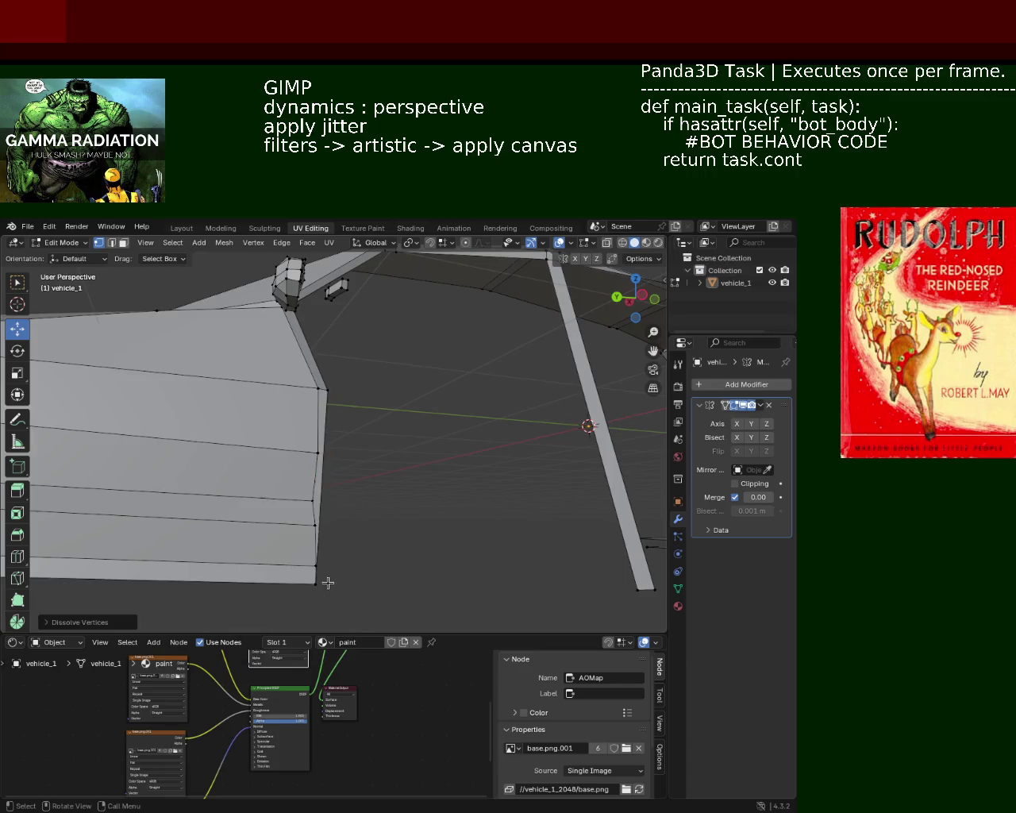
{"action": "mouse_move", "coordinate": [329, 581]}
{"action": "middle_mouse_down"}
{"action": "mouse_move", "coordinate": [324, 517]}
{"action": "mouse_move", "coordinate": [203, 546]}
{"action": "mouse_move", "coordinate": [211, 552]}
{"action": "mouse_move", "coordinate": [378, 461]}
{"action": "mouse_move", "coordinate": [339, 476]}
{"action": "middle_mouse_up"}
{"action": "key", "text": "x"}
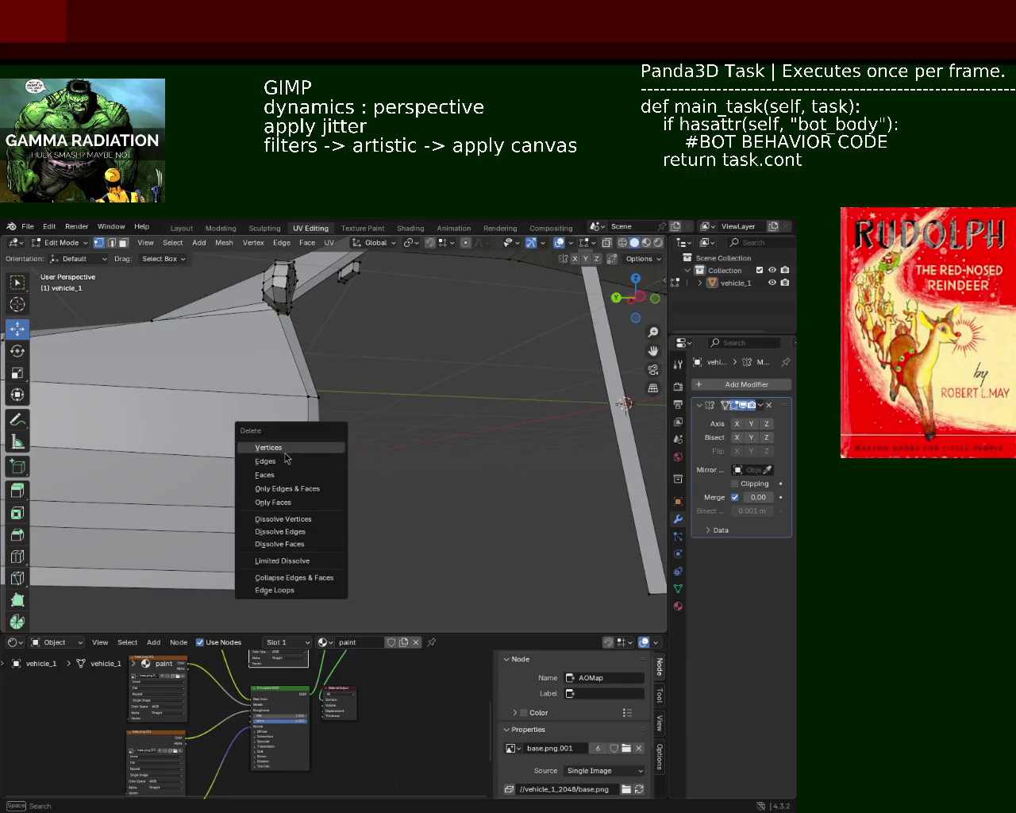
{"action": "left_click", "coordinate": [285, 453]}
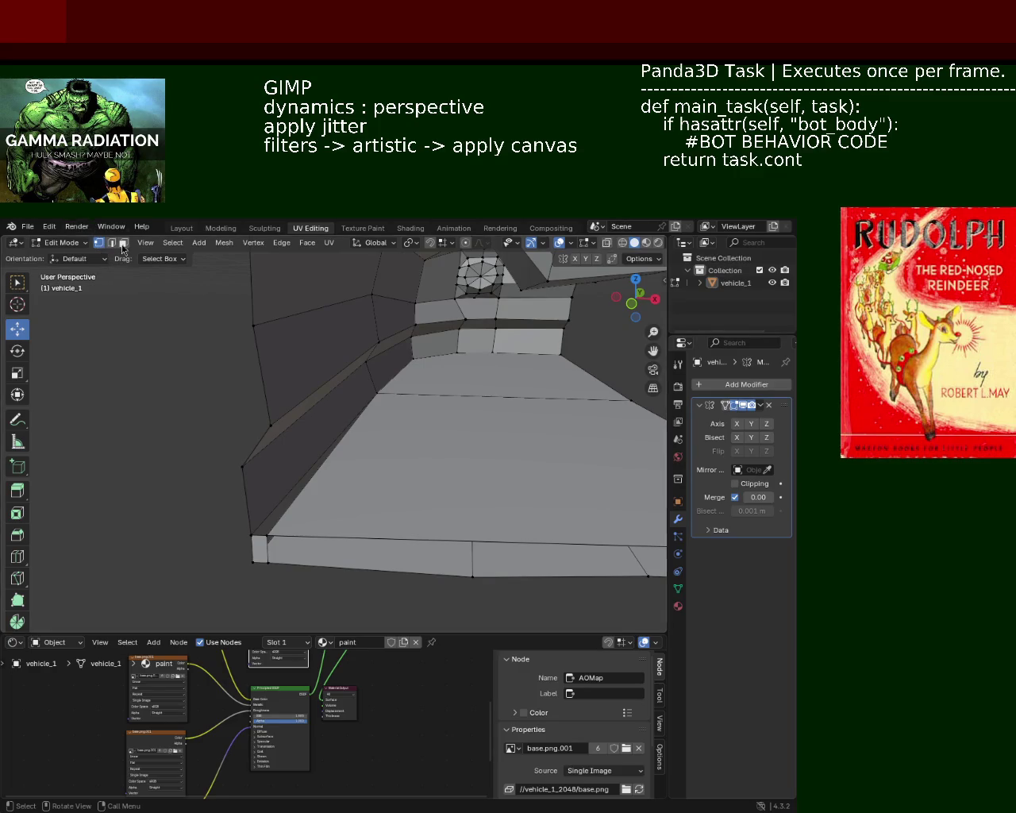
- Subdivide the floor's front edge and slide the new vertex into place
{"action": "left_click", "coordinate": [439, 480]}
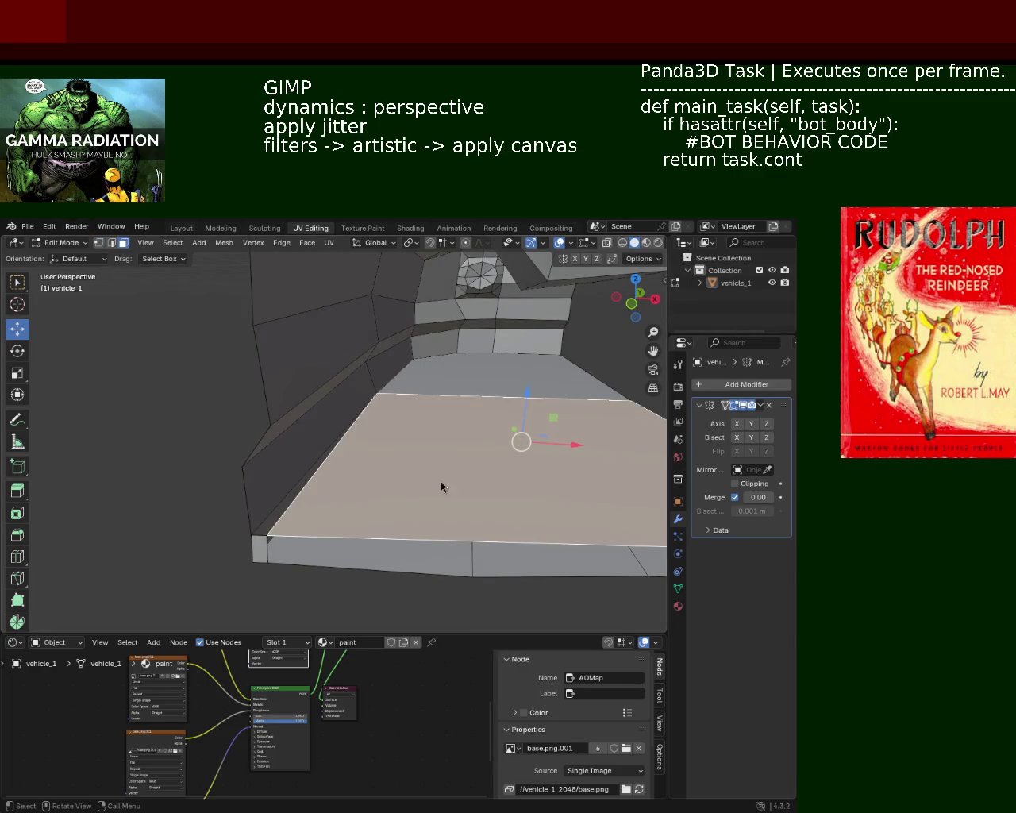
{"action": "right_click", "coordinate": [443, 487]}
{"action": "mouse_move", "coordinate": [428, 520]}
{"action": "middle_mouse_down"}
{"action": "mouse_move", "coordinate": [340, 487]}
{"action": "mouse_move", "coordinate": [431, 500]}
{"action": "mouse_move", "coordinate": [374, 436]}
{"action": "mouse_move", "coordinate": [324, 481]}
{"action": "mouse_move", "coordinate": [322, 454]}
{"action": "middle_mouse_up"}
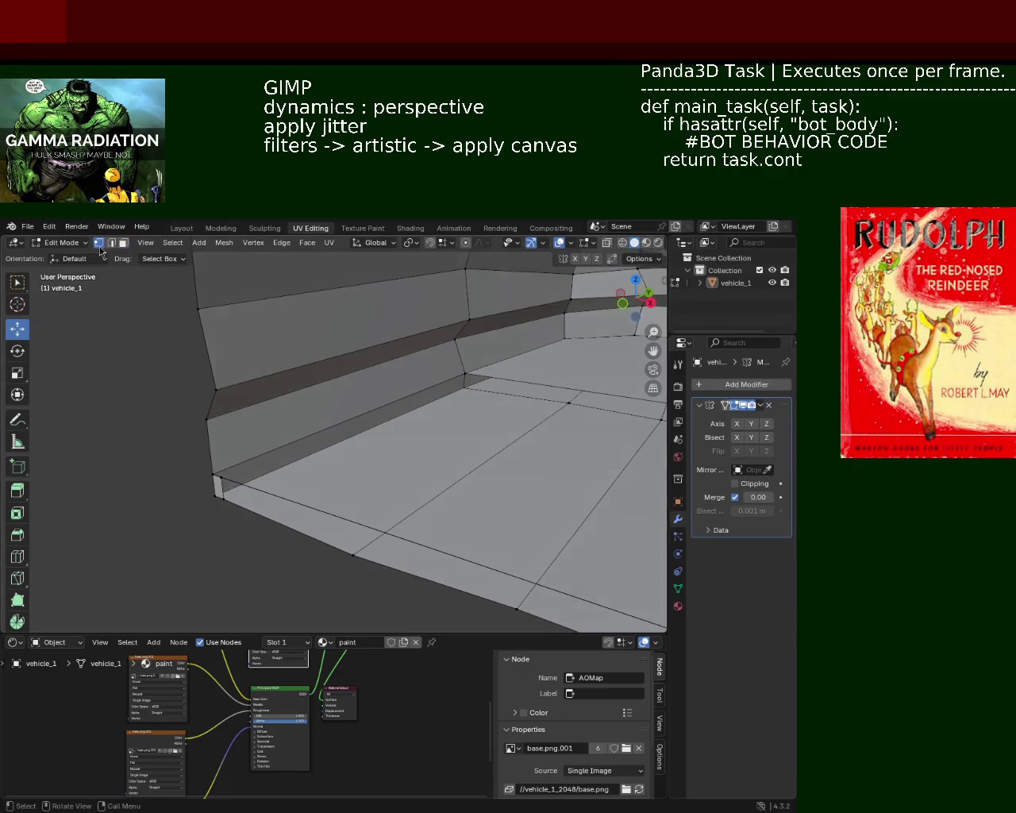
{"action": "mouse_move", "coordinate": [101, 251]}
{"action": "middle_mouse_down"}
{"action": "mouse_move", "coordinate": [376, 431]}
{"action": "mouse_move", "coordinate": [343, 343]}
{"action": "middle_mouse_up"}
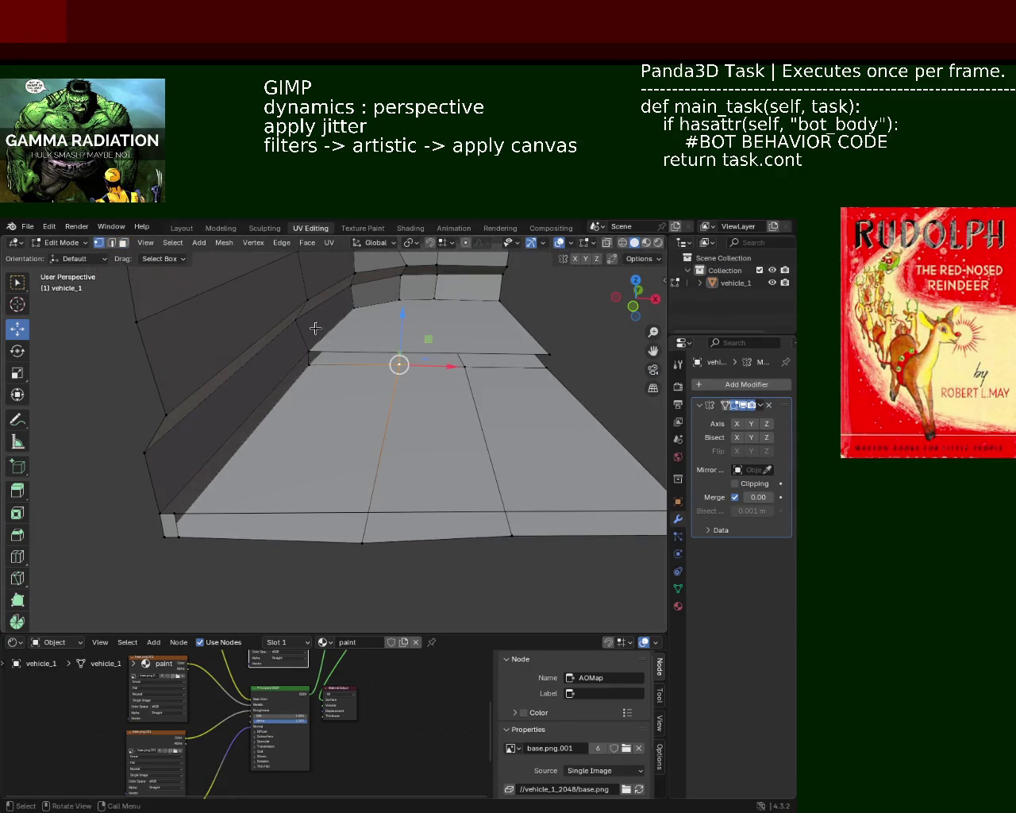
{"action": "left_click", "coordinate": [527, 360]}
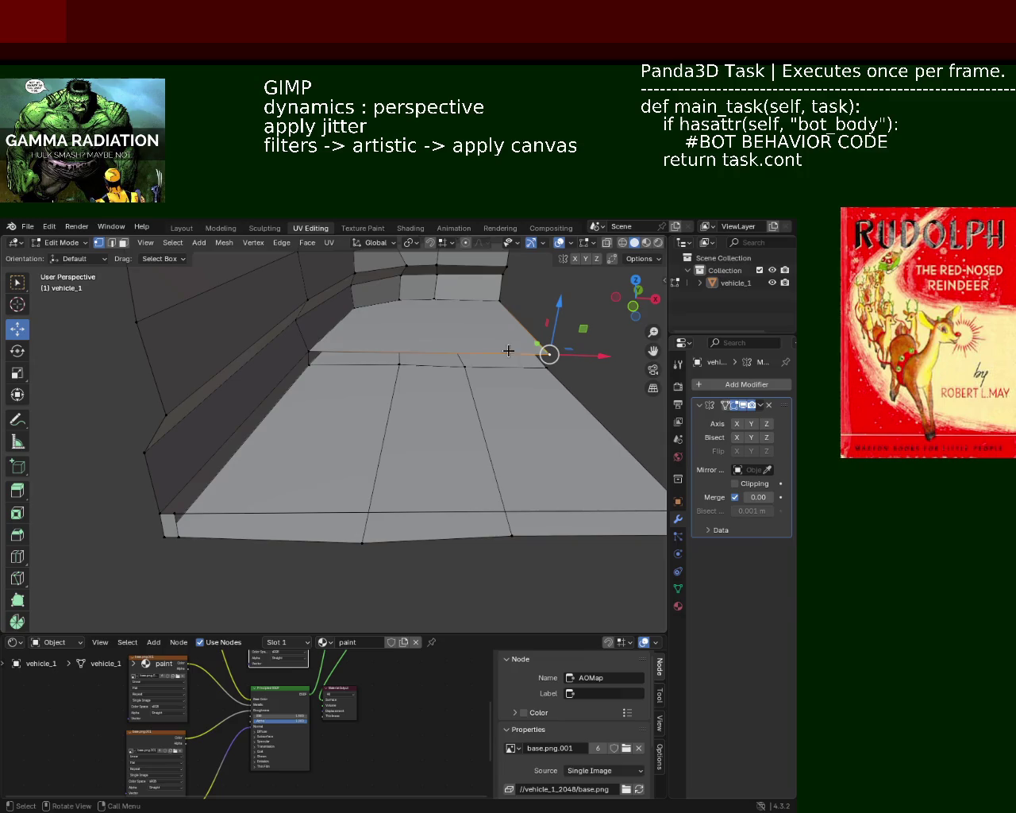
{"action": "right_click", "coordinate": [314, 343]}
{"action": "left_click", "coordinate": [317, 349]}
{"action": "left_click", "coordinate": [367, 350]}
{"action": "key", "text": "shift+v"}
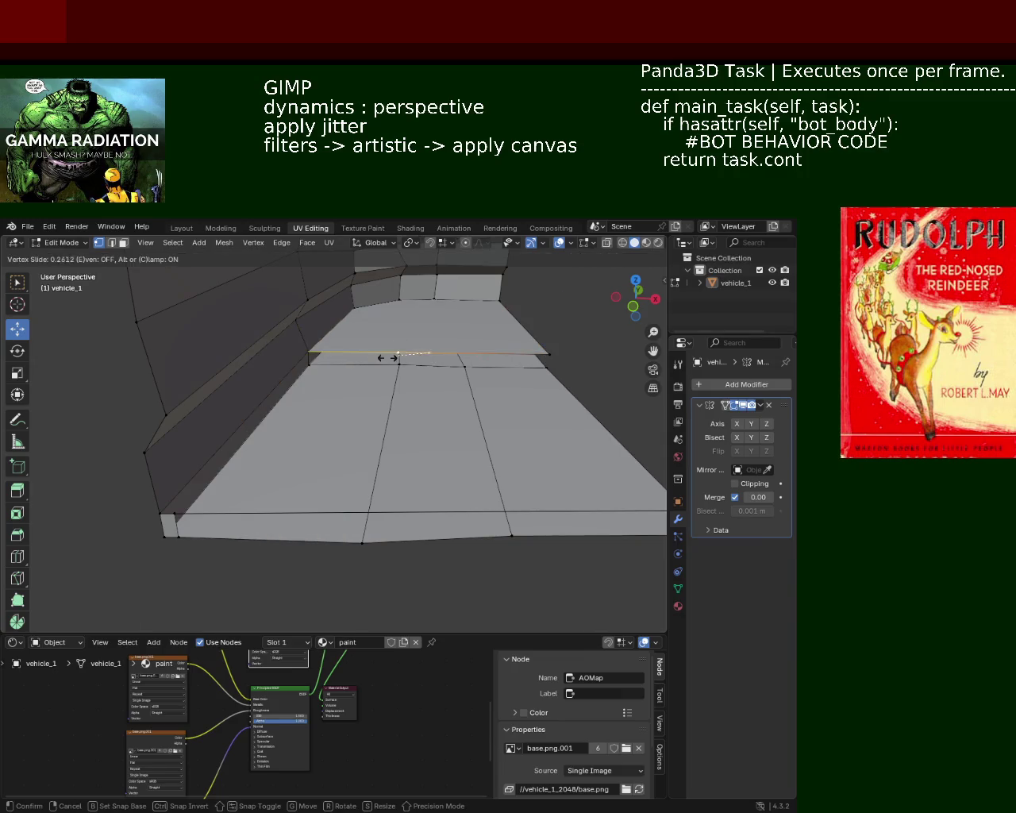
{"action": "left_click", "coordinate": [311, 362]}
- Slide the lower-left floor vertex along its edge to match
{"action": "left_click", "coordinate": [177, 521], "text": "shift"}
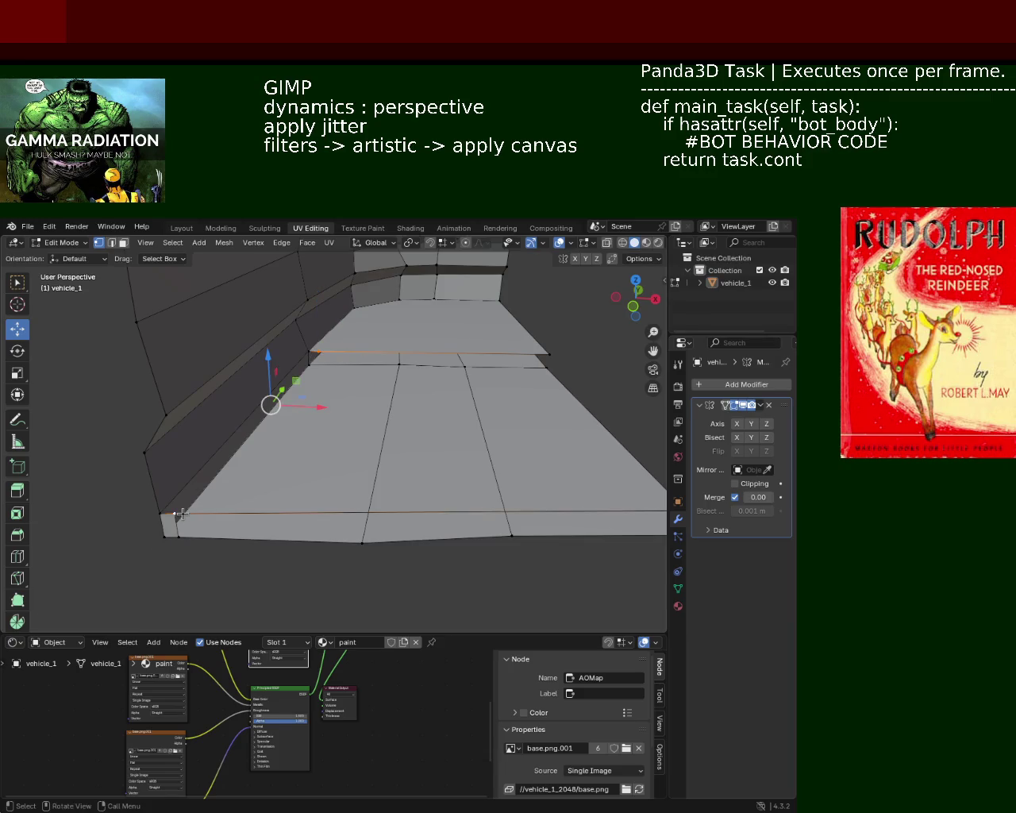
{"action": "left_click", "coordinate": [179, 515]}
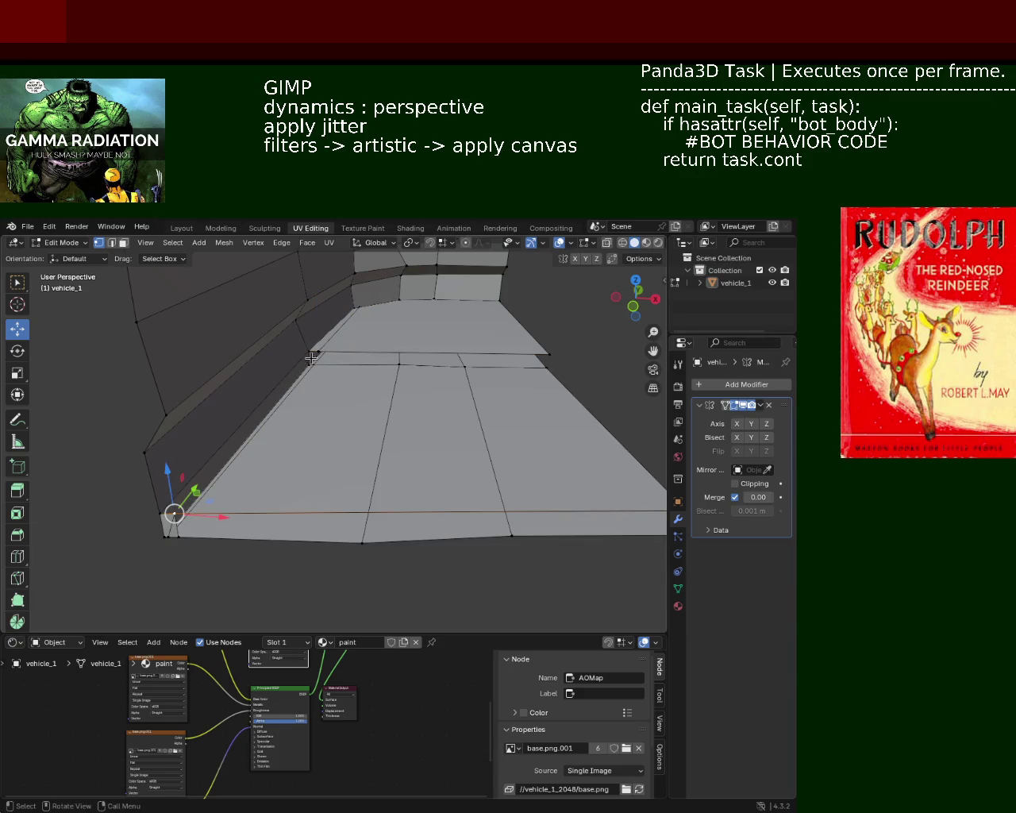
{"action": "key", "text": "ctrl+z"}
{"action": "key", "text": "ctrl+z"}
{"action": "key", "text": "ctrl+z"}
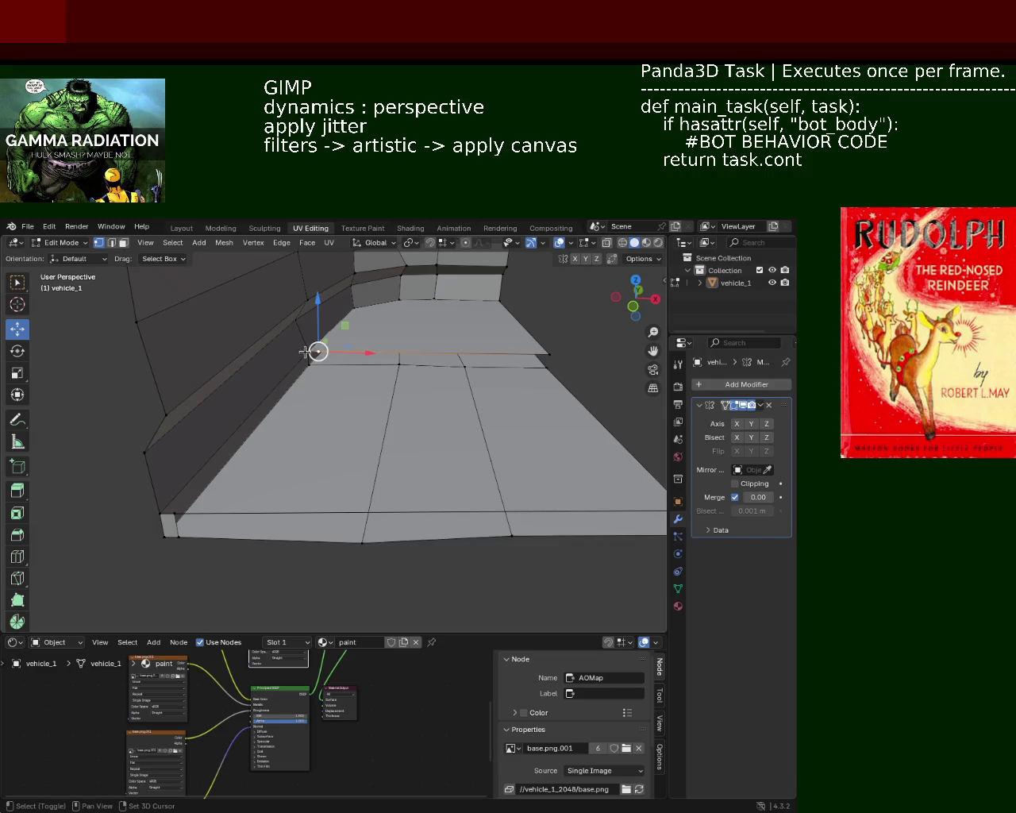
{"action": "key", "text": "ctrl+z"}
{"action": "left_click", "coordinate": [165, 512], "text": "shift"}
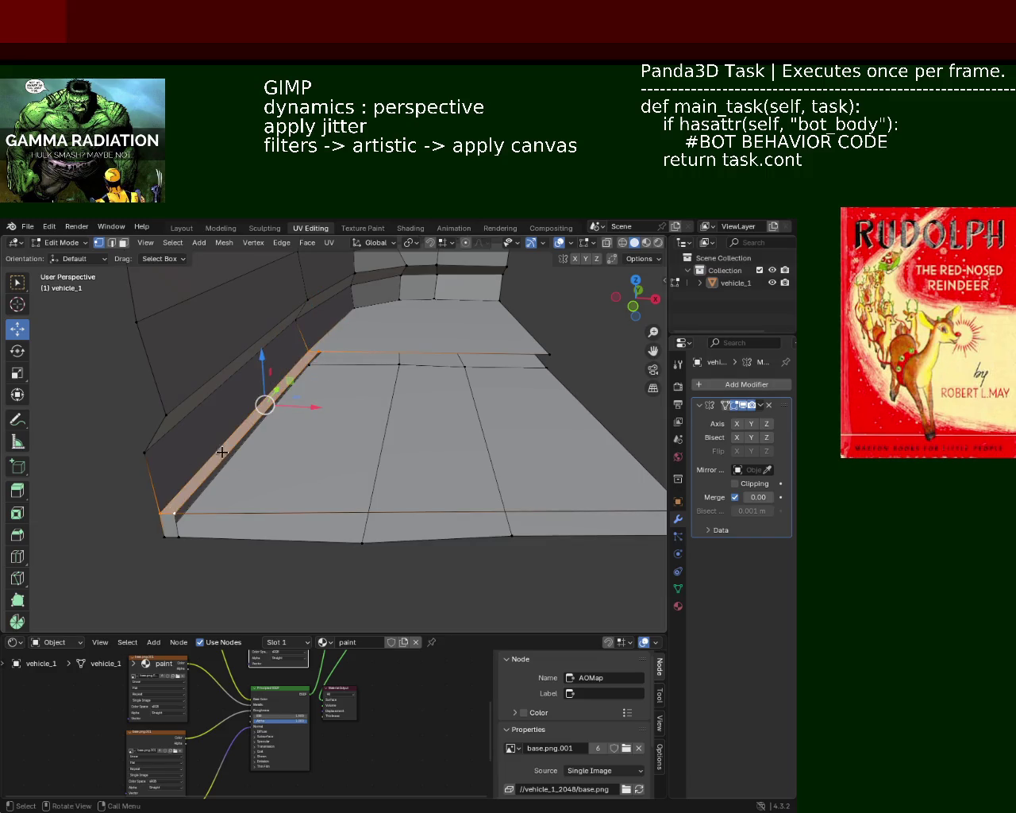
{"action": "mouse_move", "coordinate": [164, 512]}
{"action": "middle_mouse_down"}
{"action": "mouse_move", "coordinate": [188, 484]}
{"action": "mouse_move", "coordinate": [313, 490]}
{"action": "middle_mouse_up"}
{"action": "scroll", "coordinate": [313, 490], "scroll_direction": "up", "scroll_amount": 5}
{"action": "mouse_move", "coordinate": [363, 413]}
{"action": "middle_mouse_down"}
{"action": "mouse_move", "coordinate": [355, 399]}
{"action": "mouse_move", "coordinate": [328, 403]}
{"action": "mouse_move", "coordinate": [285, 452]}
{"action": "middle_mouse_up"}
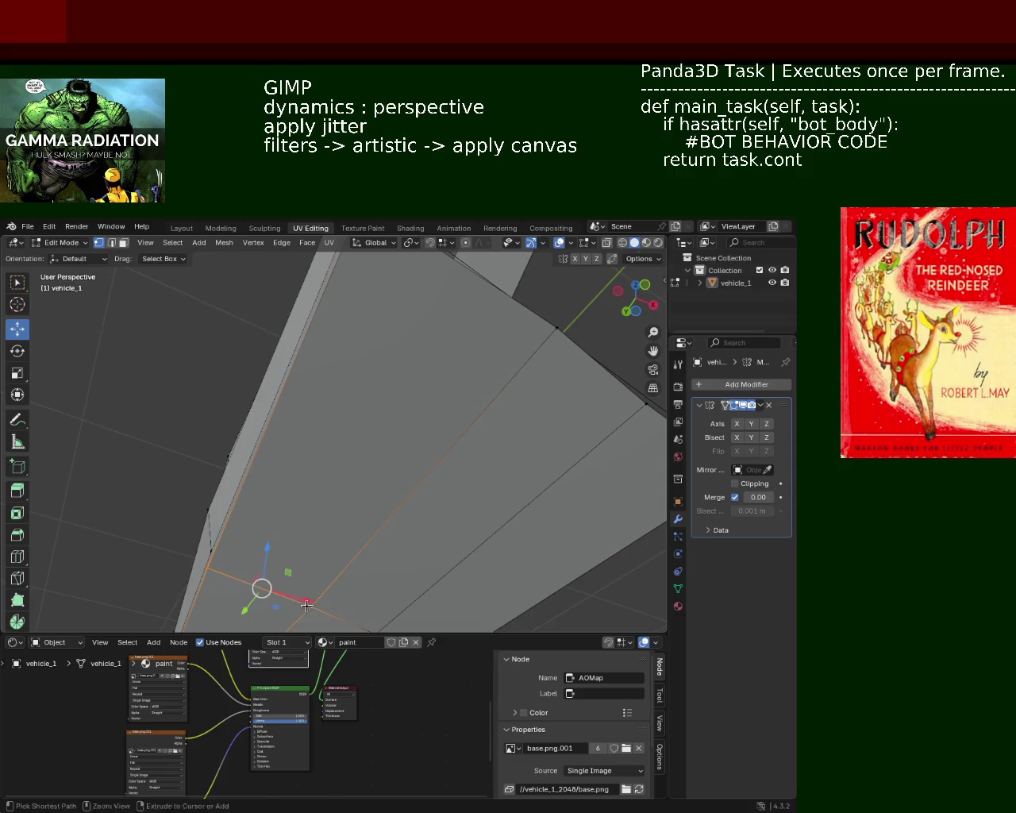
{"action": "key", "text": "shift+v"}
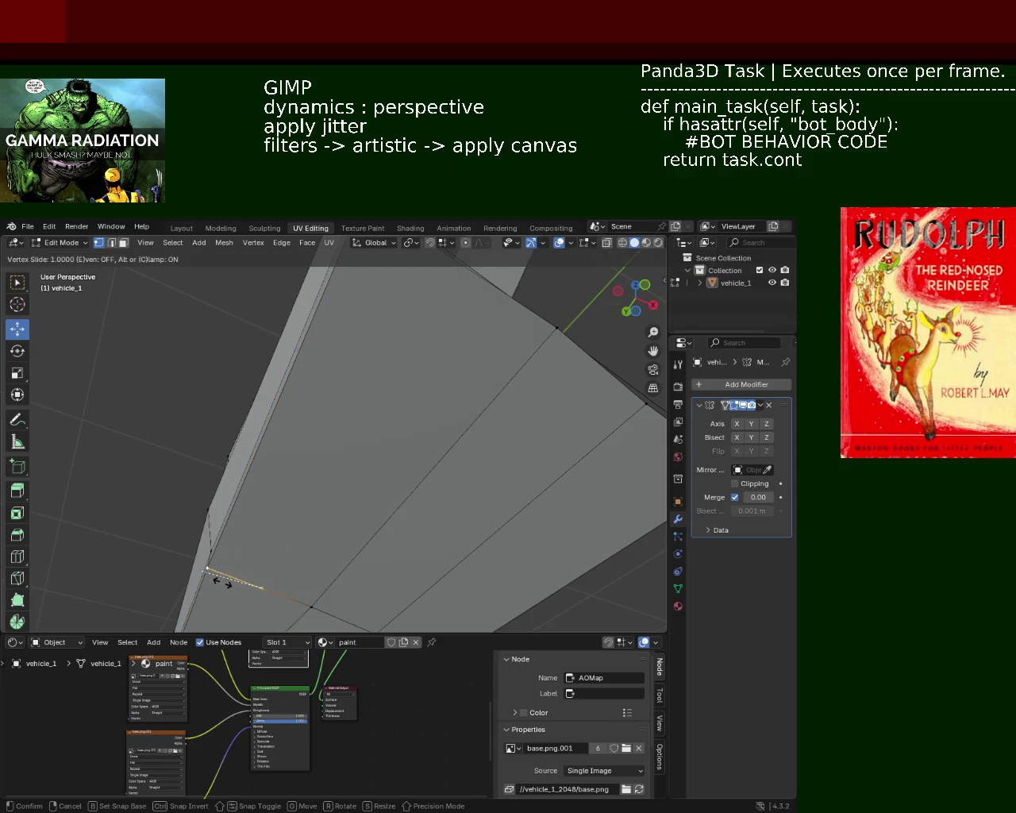
{"action": "left_click", "coordinate": [237, 590]}
{"action": "mouse_move", "coordinate": [237, 590]}
{"action": "middle_mouse_down"}
{"action": "mouse_move", "coordinate": [215, 579]}
{"action": "mouse_move", "coordinate": [200, 617]}
{"action": "middle_mouse_up"}
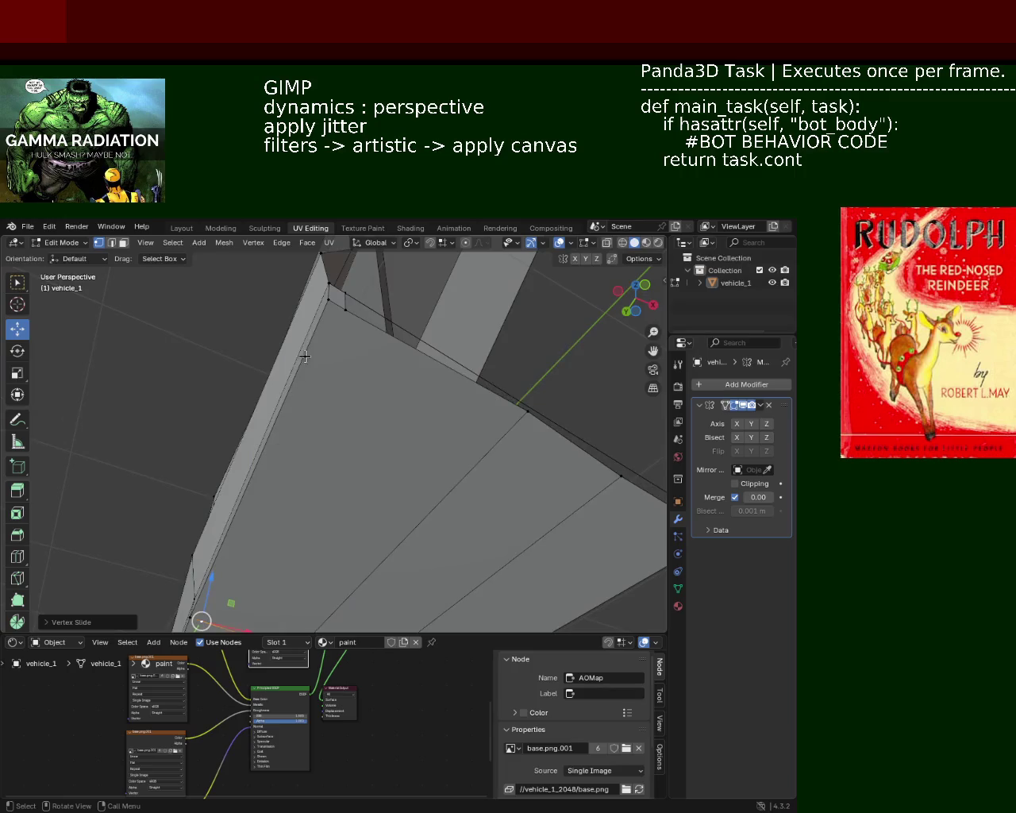
{"action": "mouse_move", "coordinate": [268, 544]}
{"action": "middle_mouse_down", "text": "shift"}
{"action": "mouse_move", "coordinate": [358, 422]}
{"action": "mouse_move", "coordinate": [269, 476]}
{"action": "mouse_move", "coordinate": [233, 484]}
{"action": "mouse_move", "coordinate": [272, 508]}
{"action": "mouse_move", "coordinate": [320, 476]}
{"action": "mouse_move", "coordinate": [409, 475]}
{"action": "mouse_move", "coordinate": [381, 502]}
{"action": "mouse_move", "coordinate": [374, 400]}
{"action": "mouse_move", "coordinate": [401, 435]}
{"action": "mouse_move", "coordinate": [392, 452]}
{"action": "mouse_move", "coordinate": [406, 442]}
{"action": "mouse_move", "coordinate": [237, 355]}
{"action": "middle_mouse_up", "text": "shift"}
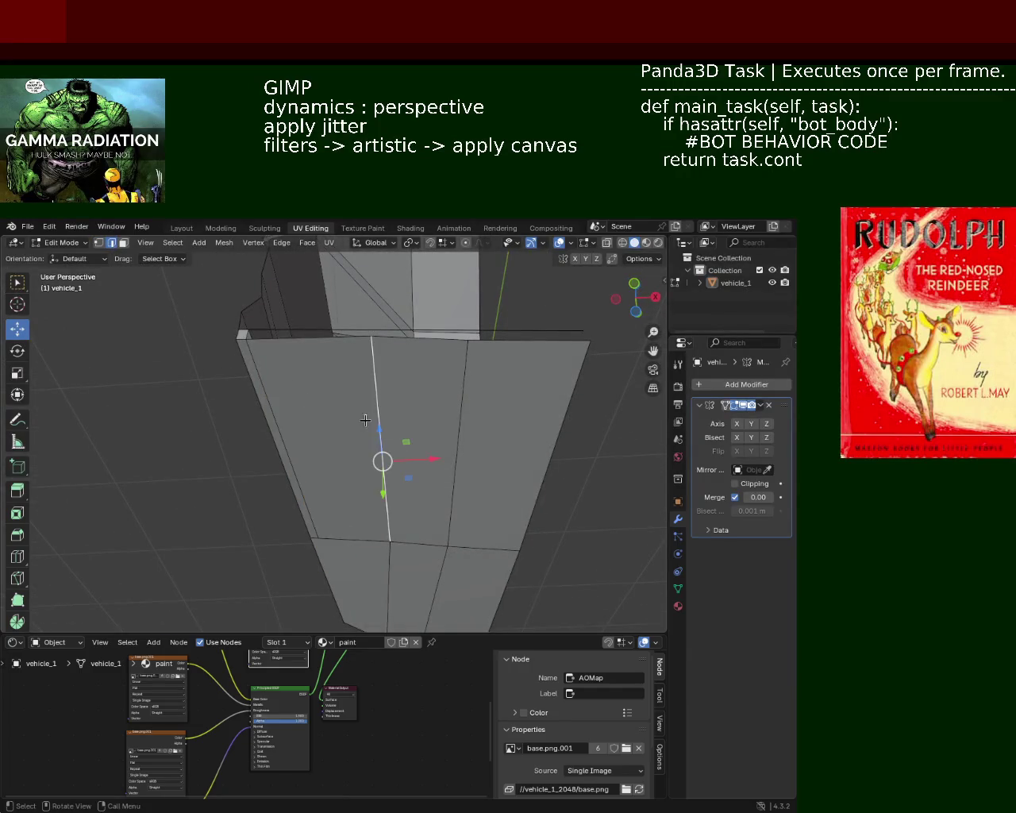
- Dissolve the selected edge running down the body panel
{"action": "key", "text": "x"}
{"action": "left_click", "coordinate": [432, 485]}
{"action": "mouse_move", "coordinate": [432, 485]}
{"action": "middle_mouse_down"}
{"action": "mouse_move", "coordinate": [404, 427]}
{"action": "mouse_move", "coordinate": [508, 427]}
{"action": "mouse_move", "coordinate": [397, 416]}
{"action": "mouse_move", "coordinate": [381, 429]}
{"action": "mouse_move", "coordinate": [411, 401]}
{"action": "middle_mouse_up"}
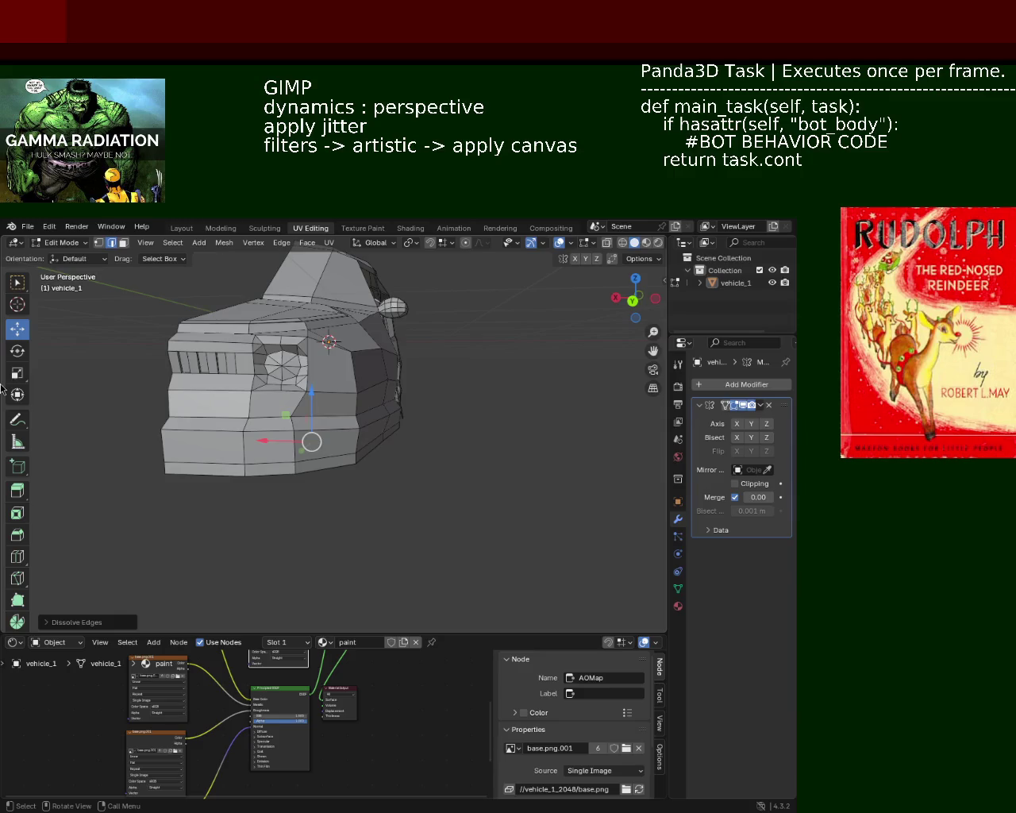
- In vertex mode, select an edge loop and the face across the floor
{"action": "middle_click_drag", "start_coordinate": [308, 344], "coordinate": [392, 429]}
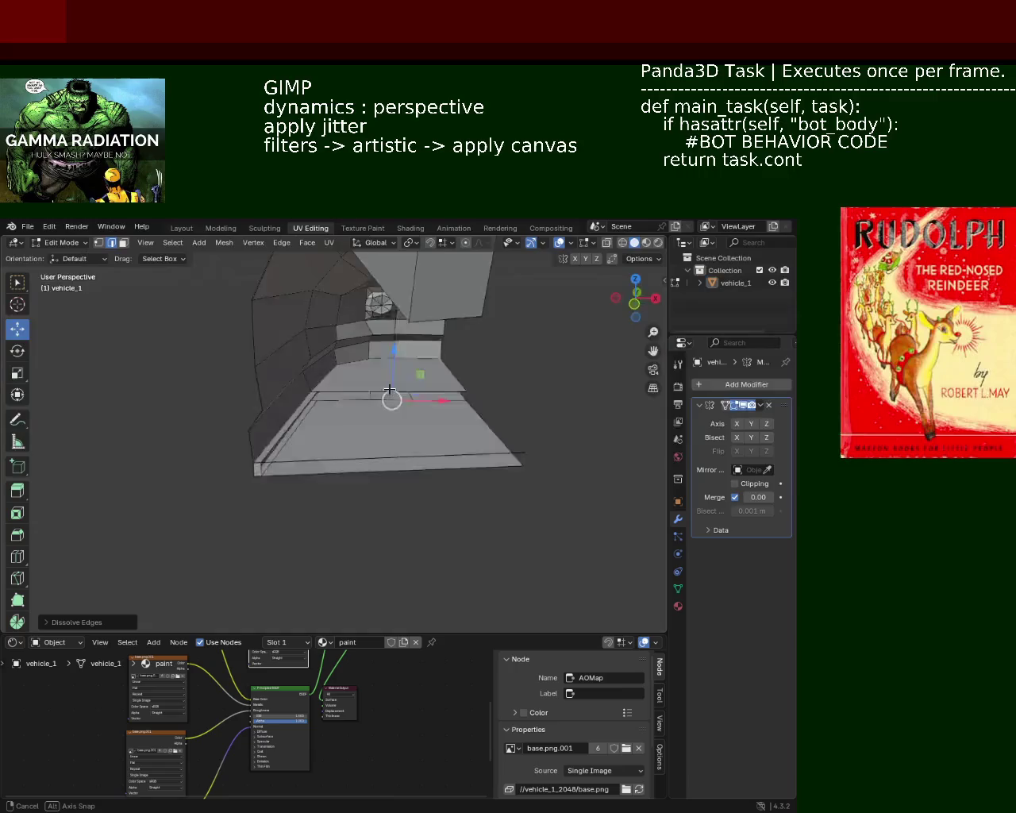
{"action": "middle_click_drag", "start_coordinate": [392, 429], "coordinate": [306, 414]}
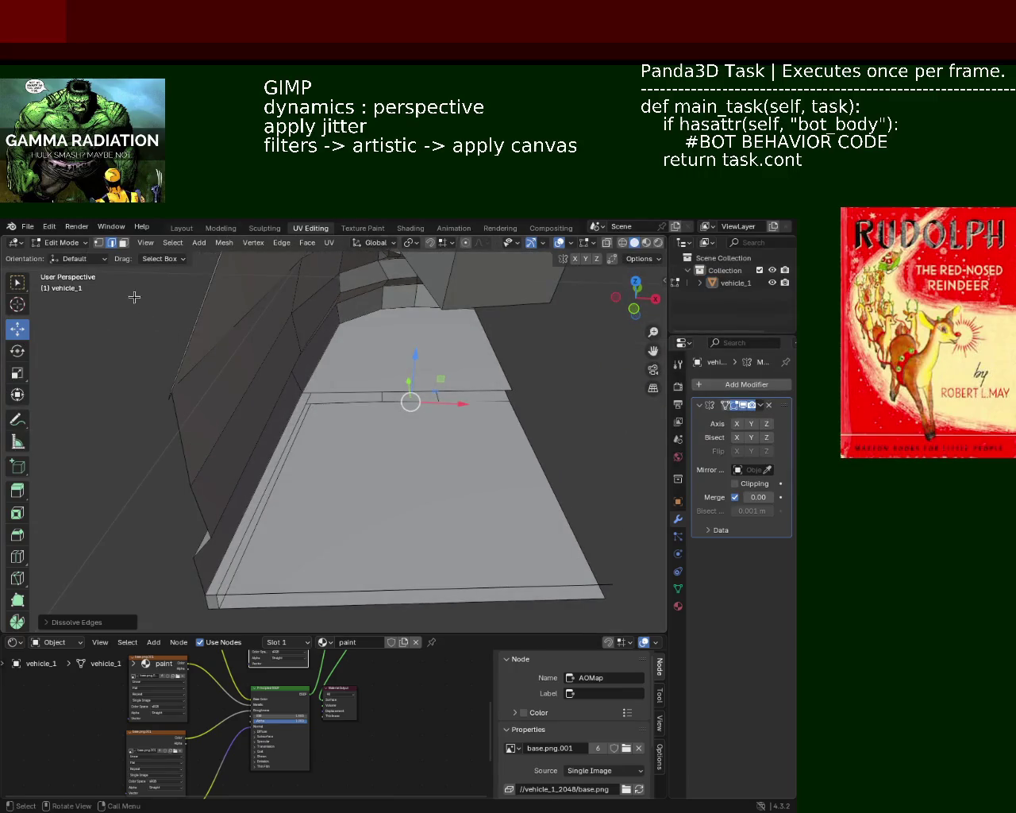
{"action": "left_click", "coordinate": [100, 244]}
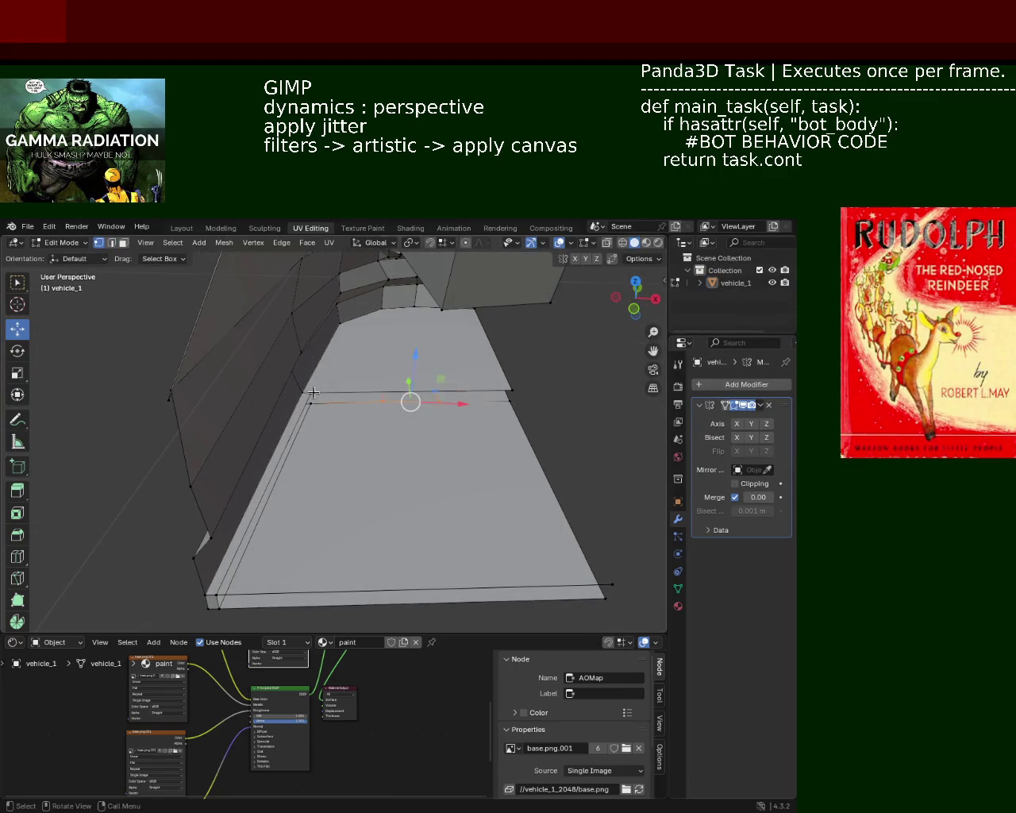
{"action": "left_click", "coordinate": [313, 392], "text": "alt"}
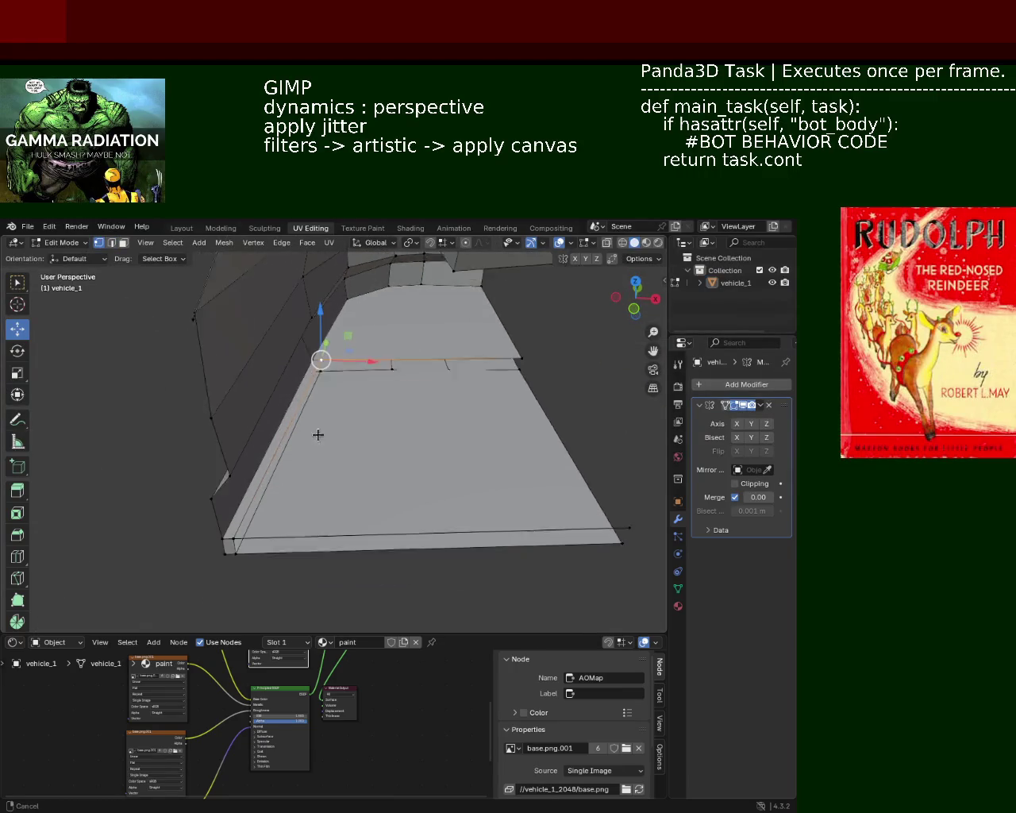
{"action": "key", "text": "KP_Decimal"}
{"action": "left_click", "coordinate": [606, 507], "text": "shift"}
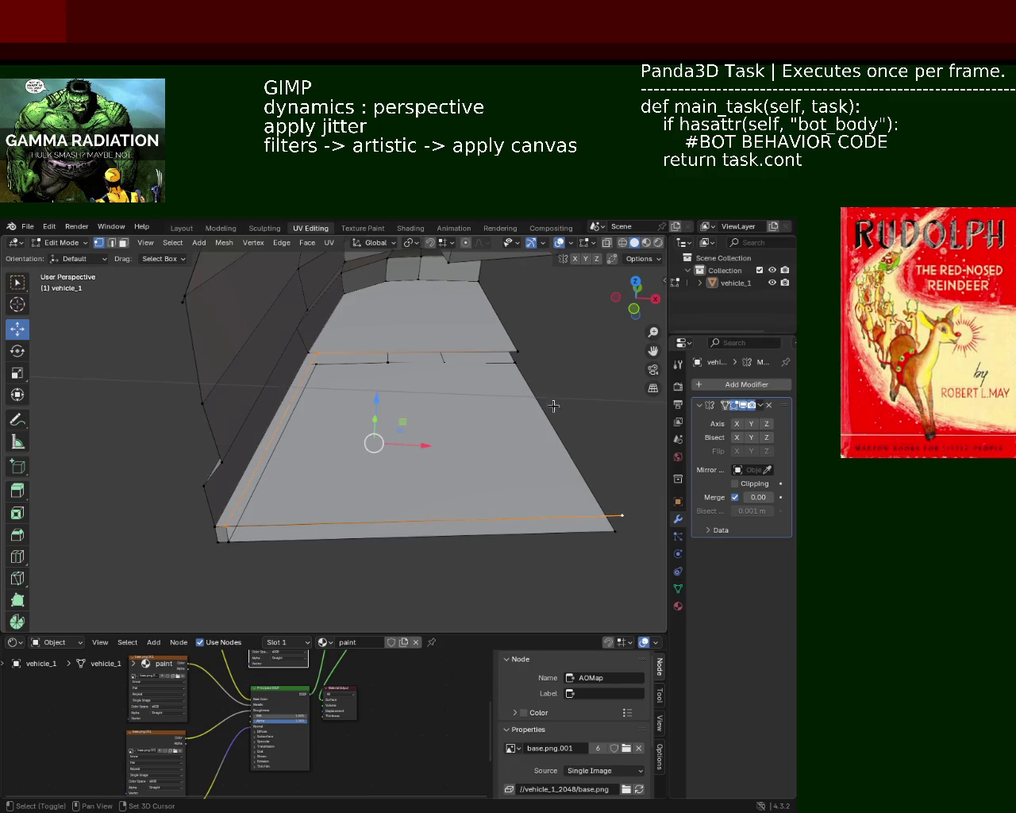
{"action": "left_click", "coordinate": [515, 362], "text": "shift"}
- Add the floor's front and back edges, then pick the unwanted edge from below
{"action": "mouse_move", "coordinate": [503, 399]}
{"action": "middle_mouse_down"}
{"action": "mouse_move", "coordinate": [333, 367]}
{"action": "mouse_move", "coordinate": [333, 398]}
{"action": "mouse_move", "coordinate": [263, 360]}
{"action": "mouse_move", "coordinate": [280, 360]}
{"action": "mouse_move", "coordinate": [247, 388]}
{"action": "middle_mouse_up"}
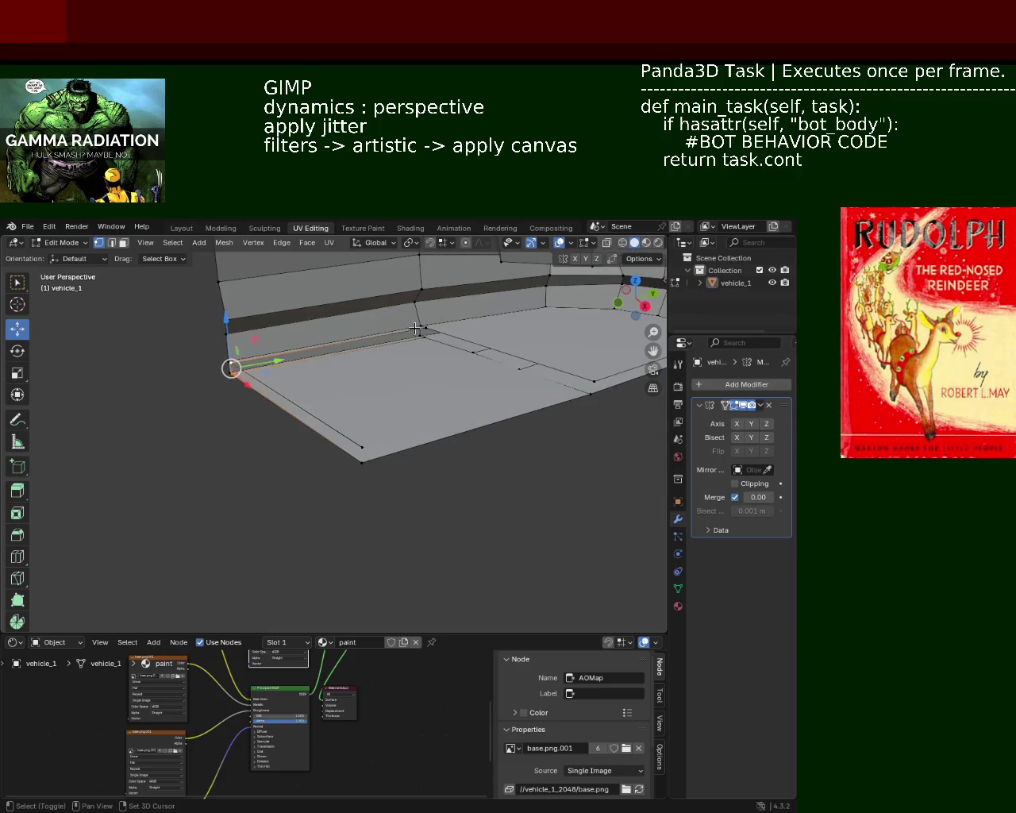
{"action": "middle_click_drag", "start_coordinate": [427, 339], "coordinate": [399, 362]}
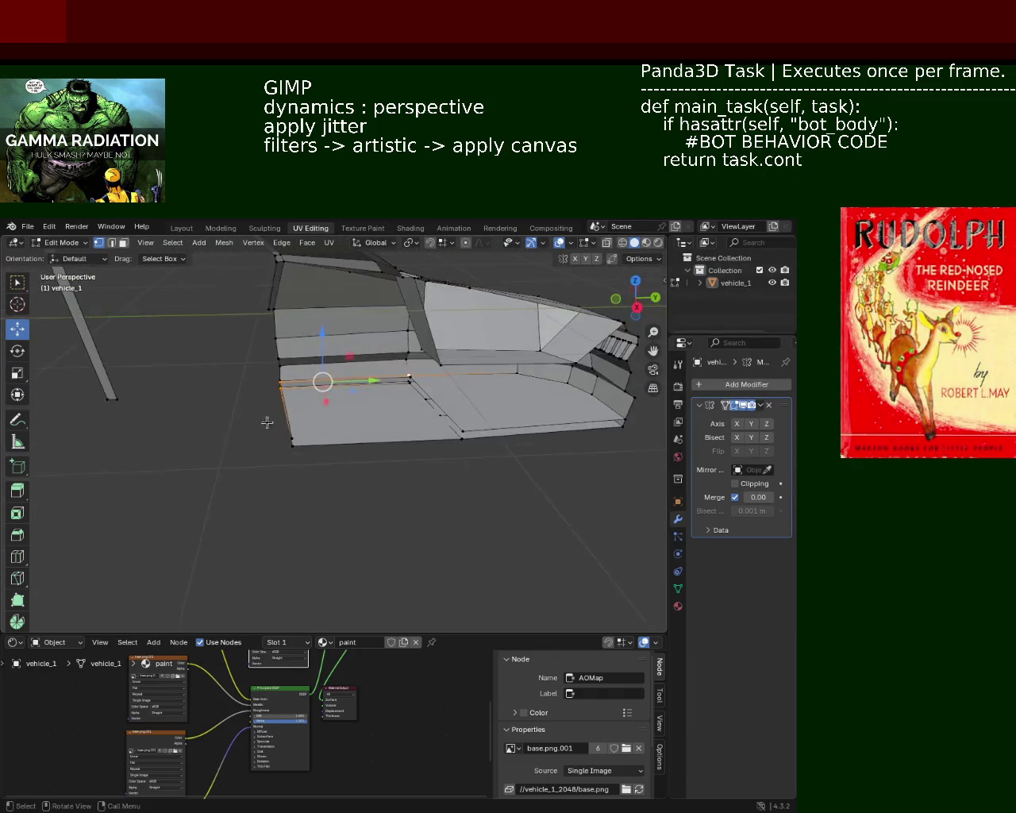
{"action": "mouse_move", "coordinate": [398, 362]}
{"action": "middle_mouse_down"}
{"action": "mouse_move", "coordinate": [325, 402]}
{"action": "mouse_move", "coordinate": [379, 381]}
{"action": "mouse_move", "coordinate": [387, 407]}
{"action": "mouse_move", "coordinate": [390, 390]}
{"action": "middle_mouse_up"}
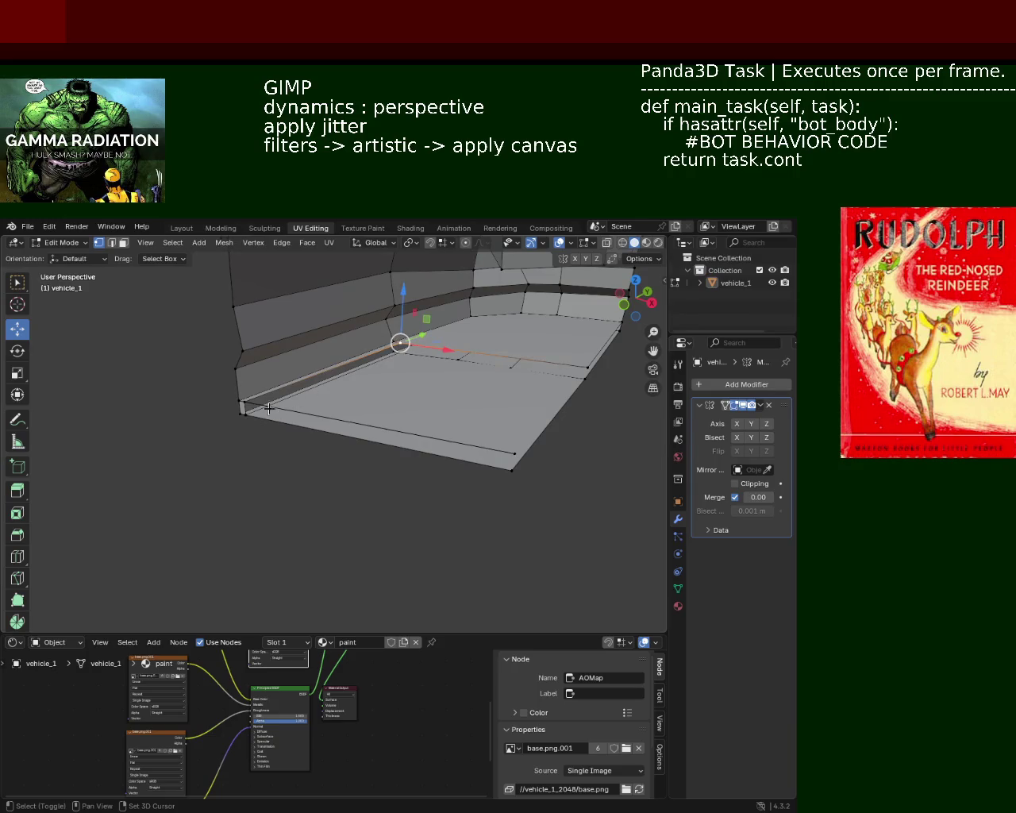
{"action": "left_click", "coordinate": [525, 435], "text": "shift"}
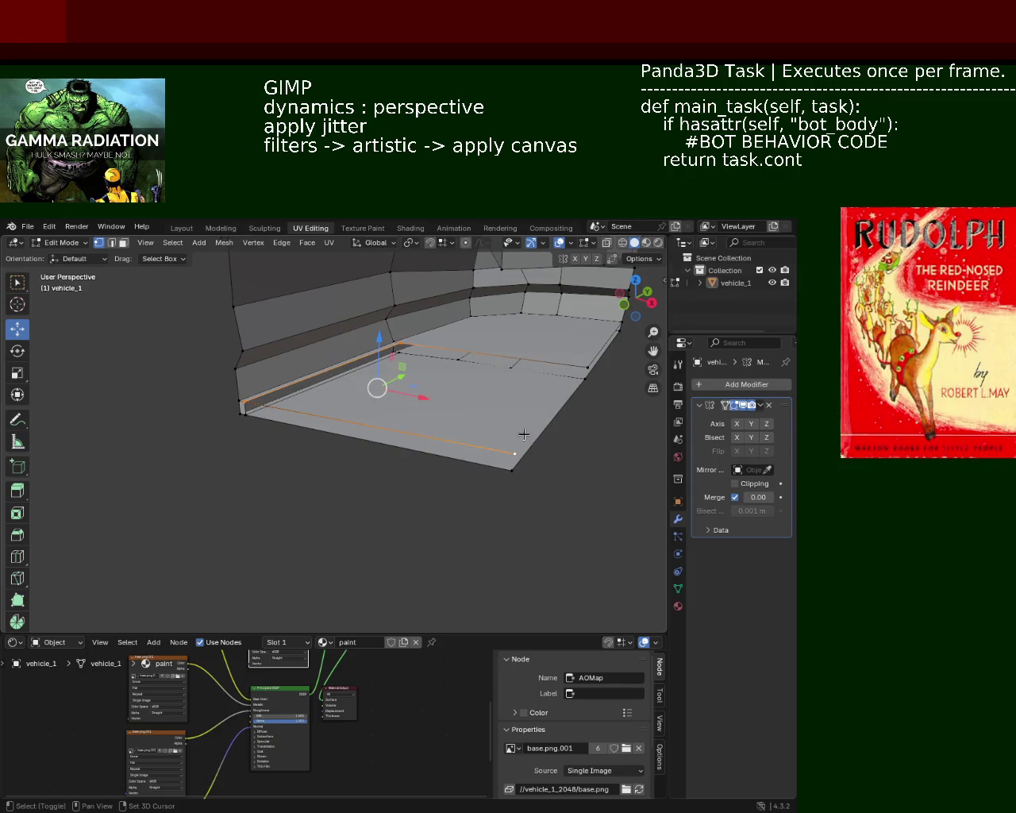
{"action": "left_click", "coordinate": [583, 366], "text": "shift"}
{"action": "middle_click_drag", "start_coordinate": [549, 403], "coordinate": [249, 358]}
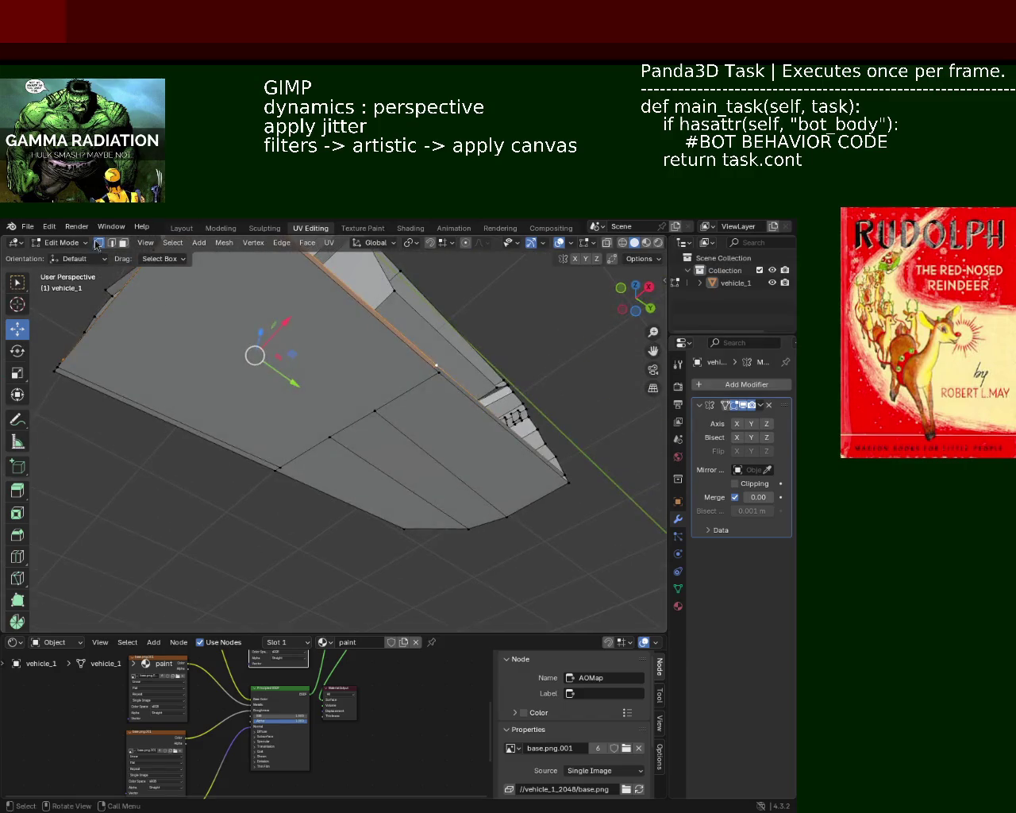
{"action": "left_click", "coordinate": [424, 442]}
- Dissolve the chosen underside edge and orbit around to inspect the merged floor
{"action": "key", "text": "x"}
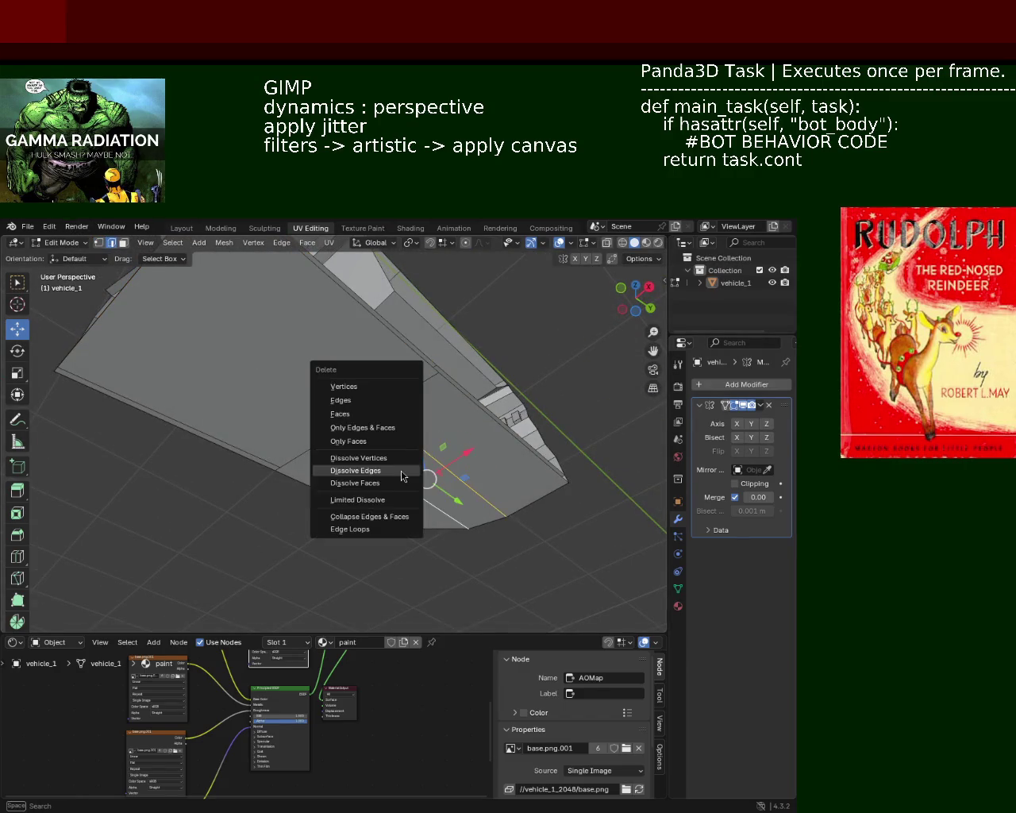
{"action": "left_click", "coordinate": [404, 472]}
{"action": "middle_click_drag", "start_coordinate": [402, 470], "coordinate": [327, 476]}
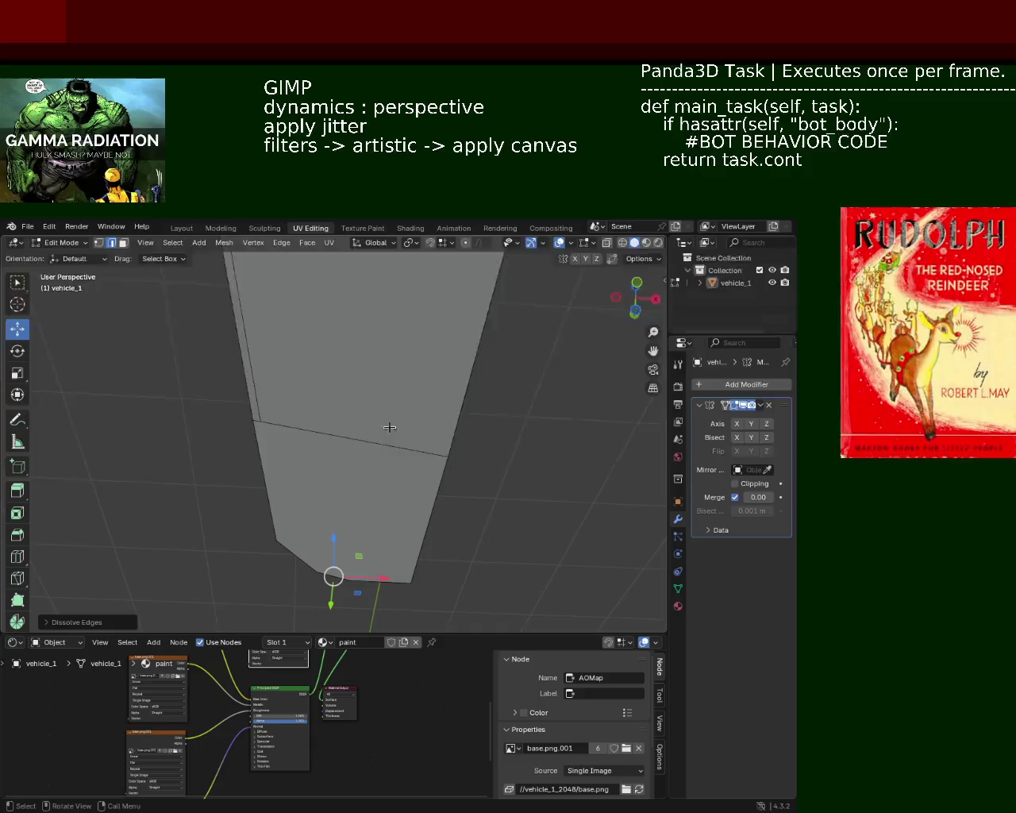
{"action": "mouse_move", "coordinate": [389, 427]}
{"action": "middle_mouse_down"}
{"action": "mouse_move", "coordinate": [338, 424]}
{"action": "mouse_move", "coordinate": [352, 487]}
{"action": "mouse_move", "coordinate": [379, 519]}
{"action": "mouse_move", "coordinate": [365, 488]}
{"action": "mouse_move", "coordinate": [374, 482]}
{"action": "mouse_move", "coordinate": [355, 473]}
{"action": "mouse_move", "coordinate": [343, 443]}
{"action": "mouse_move", "coordinate": [119, 481]}
{"action": "mouse_move", "coordinate": [317, 464]}
{"action": "mouse_move", "coordinate": [370, 449]}
{"action": "mouse_move", "coordinate": [415, 460]}
{"action": "mouse_move", "coordinate": [386, 426]}
{"action": "mouse_move", "coordinate": [425, 408]}
{"action": "middle_mouse_up"}
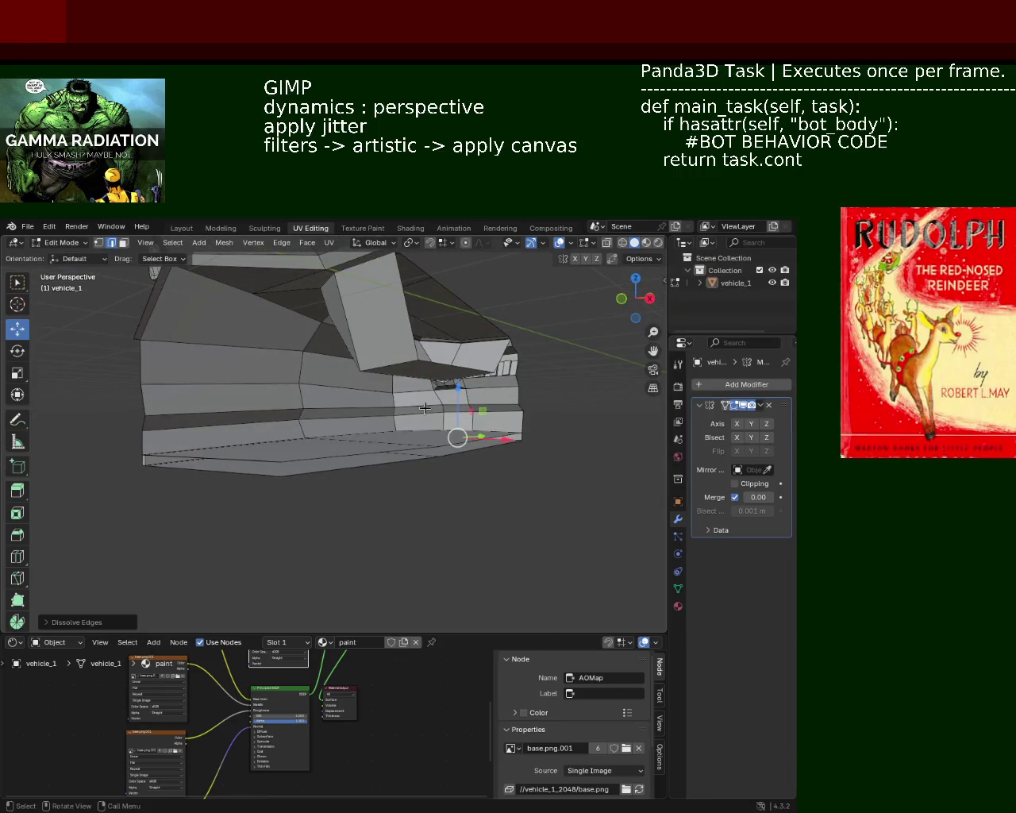
{"action": "mouse_move", "coordinate": [598, 394]}
{"action": "middle_mouse_down"}
{"action": "mouse_move", "coordinate": [363, 472]}
{"action": "mouse_move", "coordinate": [419, 390]}
{"action": "mouse_move", "coordinate": [390, 420]}
{"action": "mouse_move", "coordinate": [243, 406]}
{"action": "mouse_move", "coordinate": [280, 428]}
{"action": "mouse_move", "coordinate": [390, 409]}
{"action": "mouse_move", "coordinate": [385, 452]}
{"action": "mouse_move", "coordinate": [318, 500]}
{"action": "mouse_move", "coordinate": [342, 445]}
{"action": "mouse_move", "coordinate": [313, 433]}
{"action": "mouse_move", "coordinate": [363, 439]}
{"action": "mouse_move", "coordinate": [386, 422]}
{"action": "mouse_move", "coordinate": [368, 463]}
{"action": "mouse_move", "coordinate": [393, 431]}
{"action": "mouse_move", "coordinate": [429, 445]}
{"action": "mouse_move", "coordinate": [471, 436]}
{"action": "mouse_move", "coordinate": [490, 479]}
{"action": "mouse_move", "coordinate": [352, 420]}
{"action": "mouse_move", "coordinate": [571, 383]}
{"action": "mouse_move", "coordinate": [447, 399]}
{"action": "mouse_move", "coordinate": [416, 458]}
{"action": "mouse_move", "coordinate": [459, 399]}
{"action": "mouse_move", "coordinate": [385, 407]}
{"action": "mouse_move", "coordinate": [311, 347]}
{"action": "mouse_move", "coordinate": [306, 471]}
{"action": "middle_mouse_up"}
- Select the roof strip face and raise it slightly along Z
{"action": "mouse_move", "coordinate": [391, 475]}
{"action": "middle_mouse_down"}
{"action": "mouse_move", "coordinate": [408, 431]}
{"action": "mouse_move", "coordinate": [372, 434]}
{"action": "middle_mouse_up"}
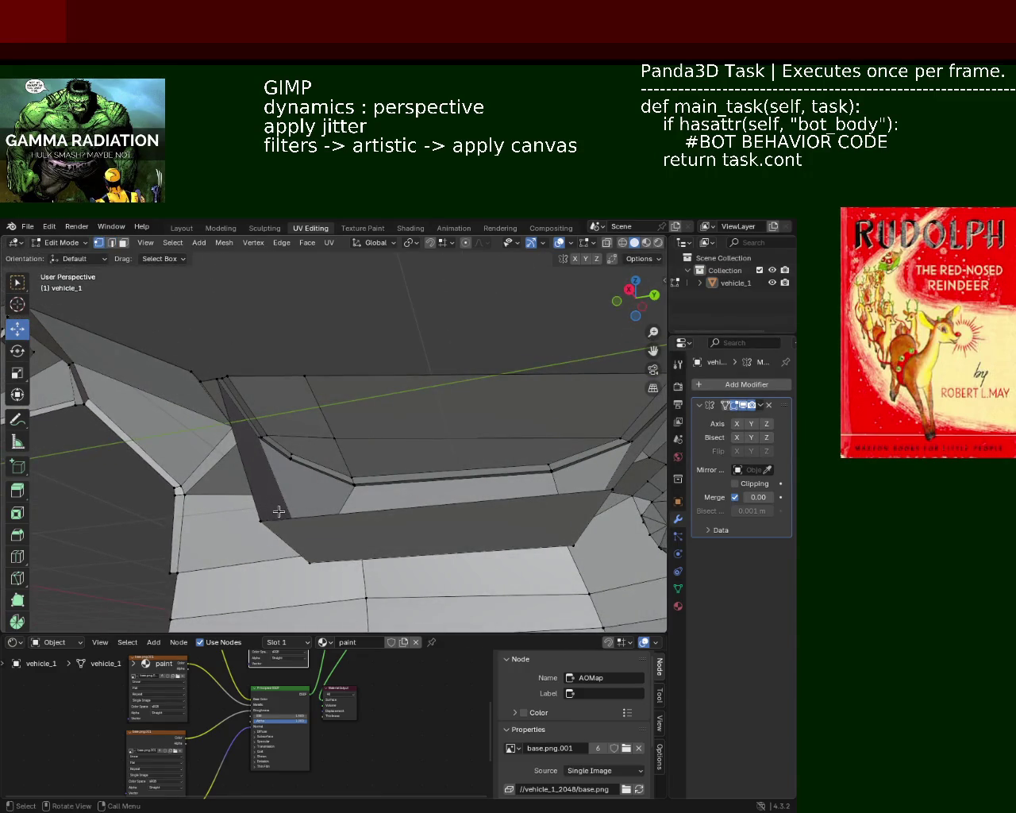
{"action": "mouse_move", "coordinate": [279, 511]}
{"action": "middle_mouse_down"}
{"action": "mouse_move", "coordinate": [268, 517]}
{"action": "mouse_move", "coordinate": [253, 471]}
{"action": "middle_mouse_up"}
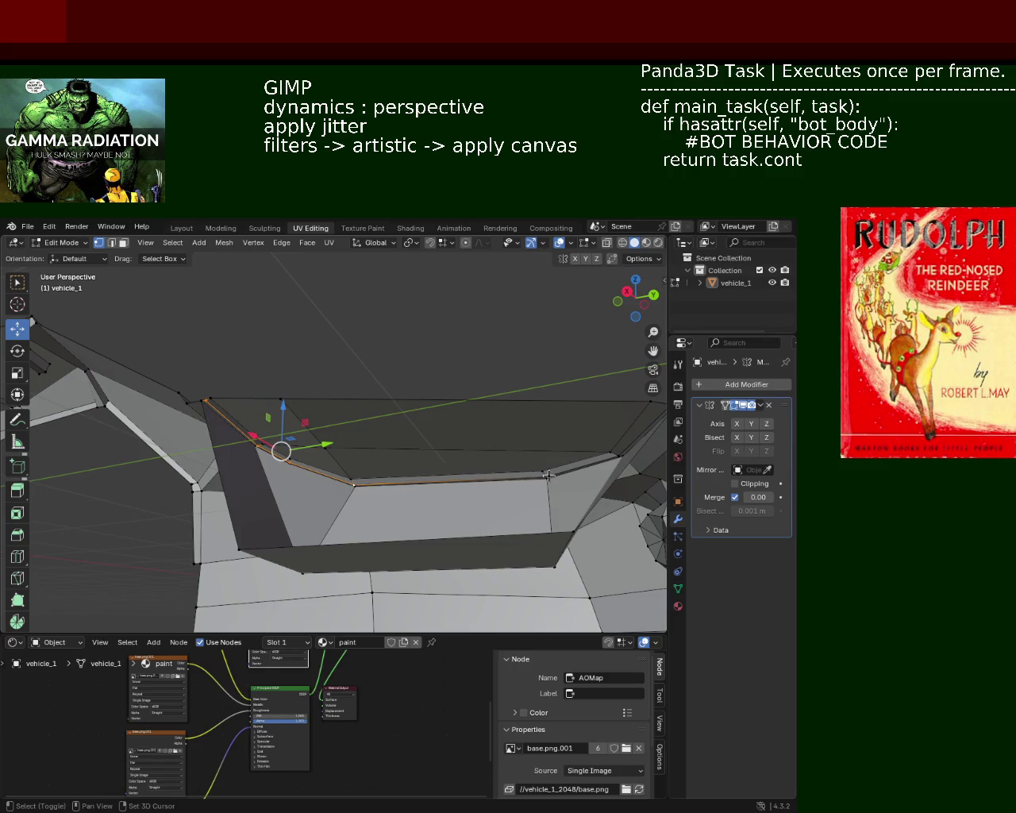
{"action": "middle_click_drag", "start_coordinate": [546, 474], "coordinate": [457, 482], "text": "shift"}
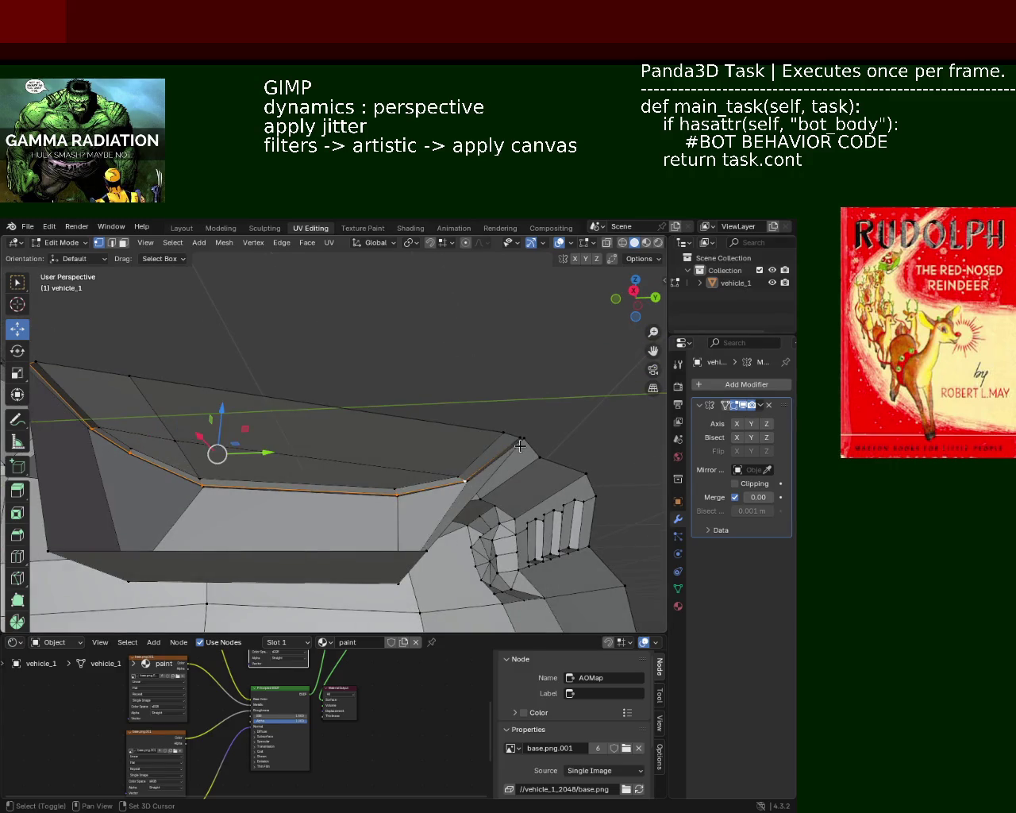
{"action": "left_click", "coordinate": [517, 435], "text": "shift"}
{"action": "mouse_move", "coordinate": [517, 435]}
{"action": "middle_mouse_down"}
{"action": "mouse_move", "coordinate": [373, 502]}
{"action": "mouse_move", "coordinate": [379, 508]}
{"action": "mouse_move", "coordinate": [370, 455]}
{"action": "middle_mouse_up"}
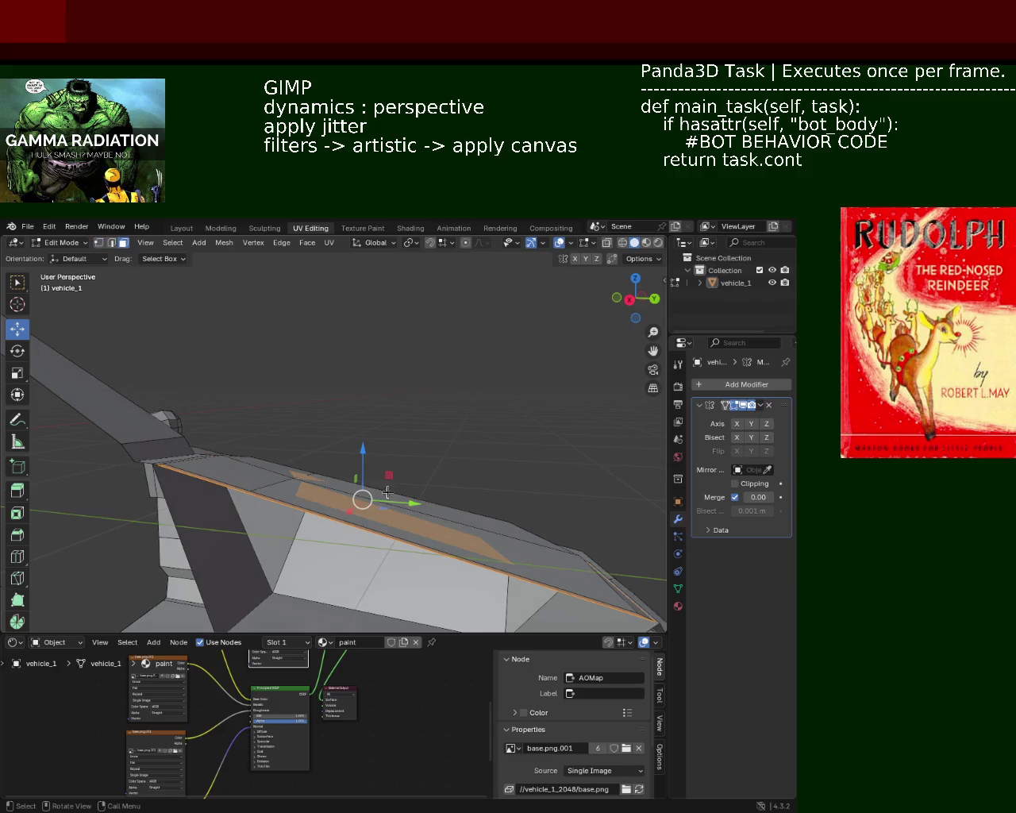
{"action": "left_click", "coordinate": [351, 514]}
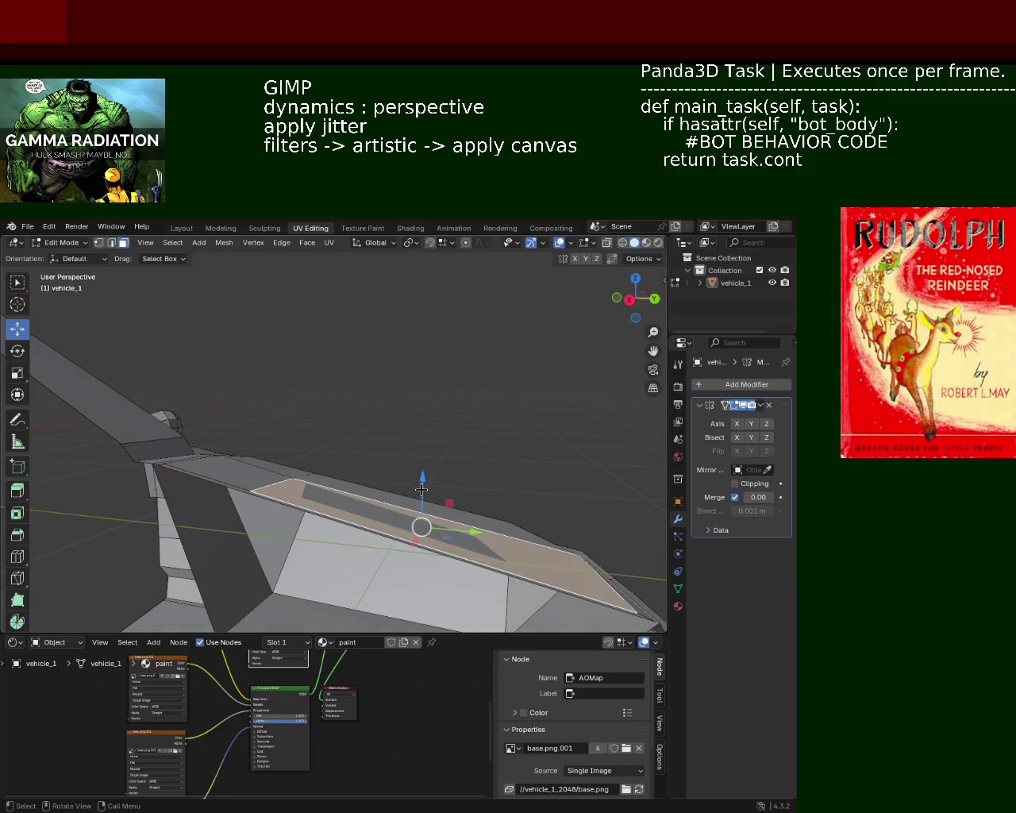
{"action": "left_click_drag", "start_coordinate": [421, 489], "coordinate": [431, 477]}
{"action": "mouse_move", "coordinate": [431, 477]}
{"action": "middle_mouse_down"}
{"action": "mouse_move", "coordinate": [348, 460]}
{"action": "mouse_move", "coordinate": [440, 429]}
{"action": "mouse_move", "coordinate": [458, 434]}
{"action": "mouse_move", "coordinate": [456, 413]}
{"action": "mouse_move", "coordinate": [412, 476]}
{"action": "mouse_move", "coordinate": [424, 433]}
{"action": "mouse_move", "coordinate": [456, 402]}
{"action": "mouse_move", "coordinate": [411, 402]}
{"action": "mouse_move", "coordinate": [376, 424]}
{"action": "mouse_move", "coordinate": [400, 454]}
{"action": "mouse_move", "coordinate": [399, 500]}
{"action": "mouse_move", "coordinate": [407, 468]}
{"action": "middle_mouse_up"}
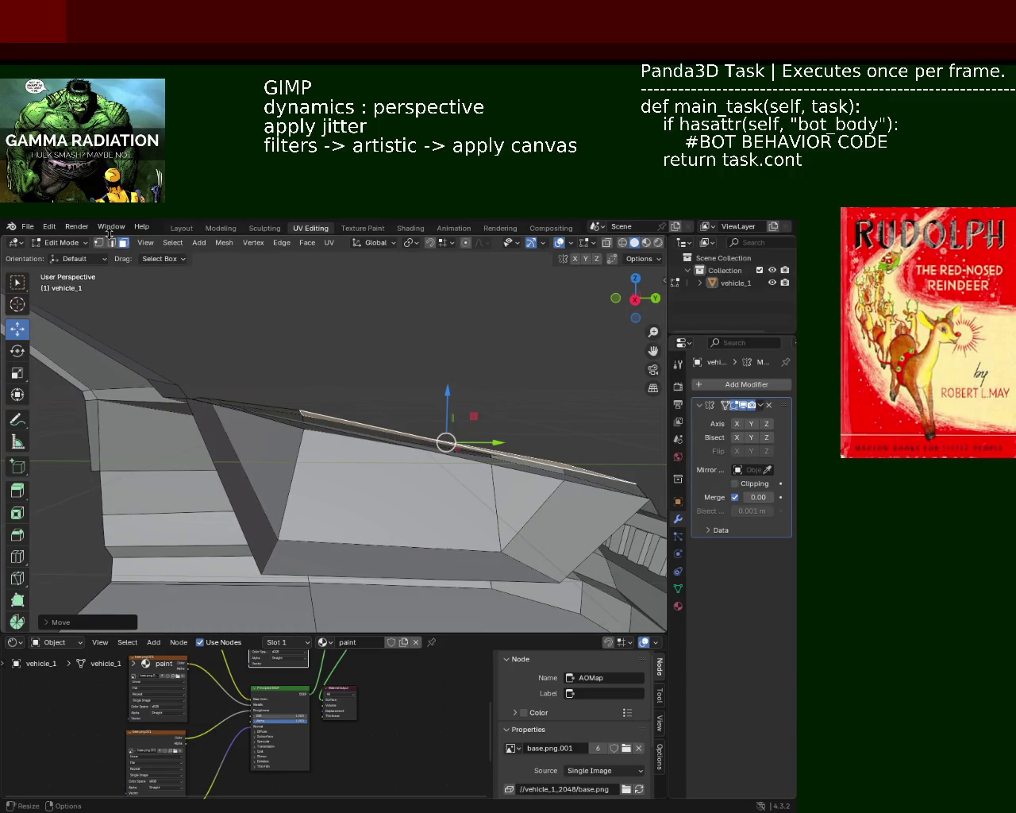
- Select a single vertex on the roof edge above the door opening
{"action": "middle_click_drag", "start_coordinate": [251, 426], "coordinate": [237, 442]}
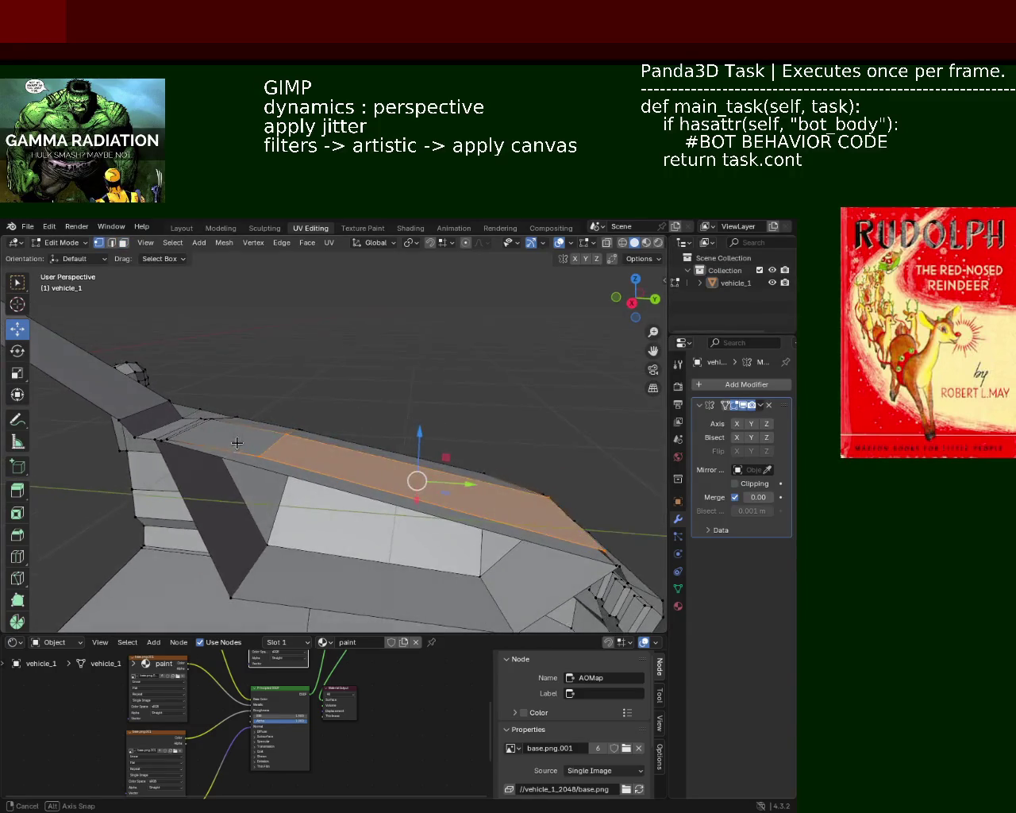
{"action": "left_click", "coordinate": [171, 450]}
{"action": "mouse_move", "coordinate": [172, 450]}
{"action": "middle_mouse_down"}
{"action": "mouse_move", "coordinate": [407, 437]}
{"action": "mouse_move", "coordinate": [246, 445]}
{"action": "middle_mouse_up"}
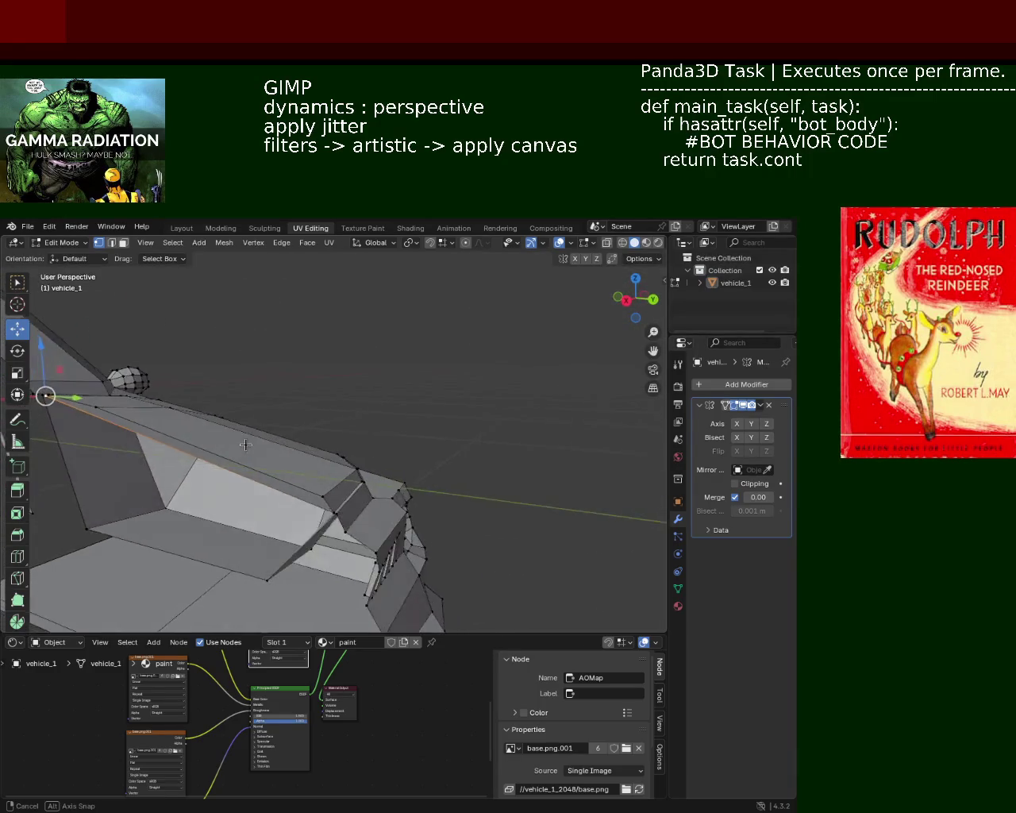
- Subdivide the roof edge and slide the new vertex along it with Vertex Slide
{"action": "right_click", "coordinate": [306, 512]}
{"action": "left_click", "coordinate": [302, 493]}
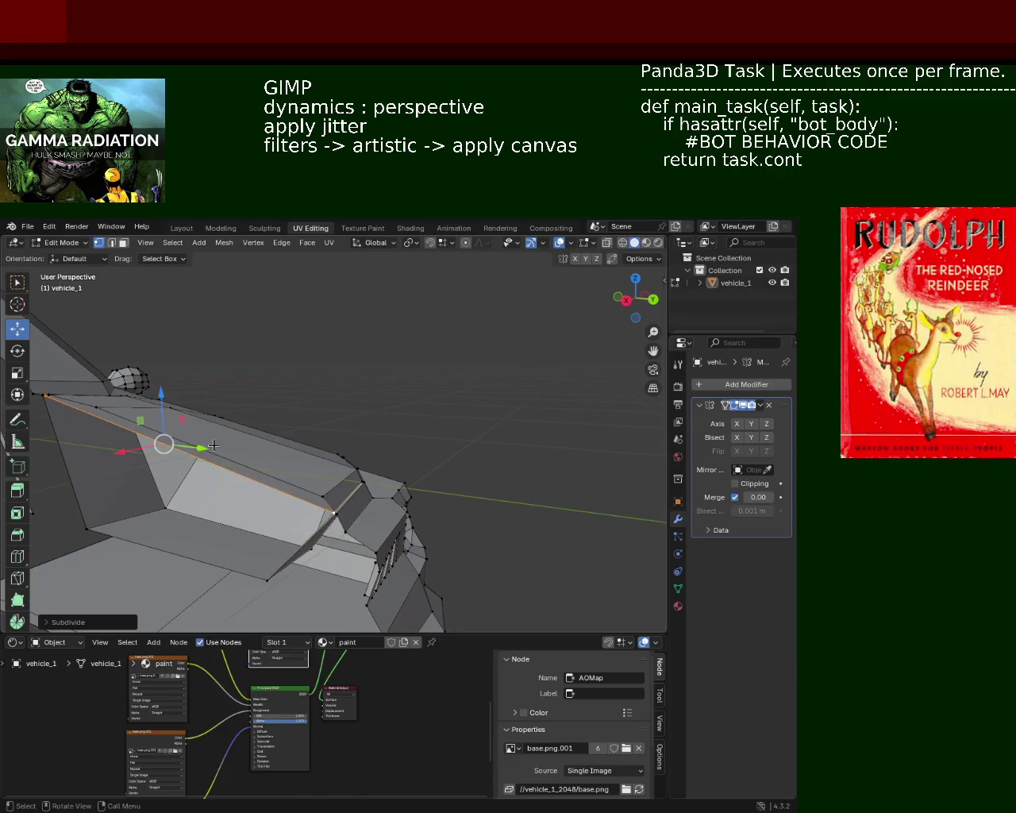
{"action": "mouse_move", "coordinate": [302, 492]}
{"action": "middle_mouse_down"}
{"action": "mouse_move", "coordinate": [256, 405]}
{"action": "mouse_move", "coordinate": [200, 475]}
{"action": "mouse_move", "coordinate": [237, 471]}
{"action": "middle_mouse_up"}
{"action": "key", "text": "shift+v"}
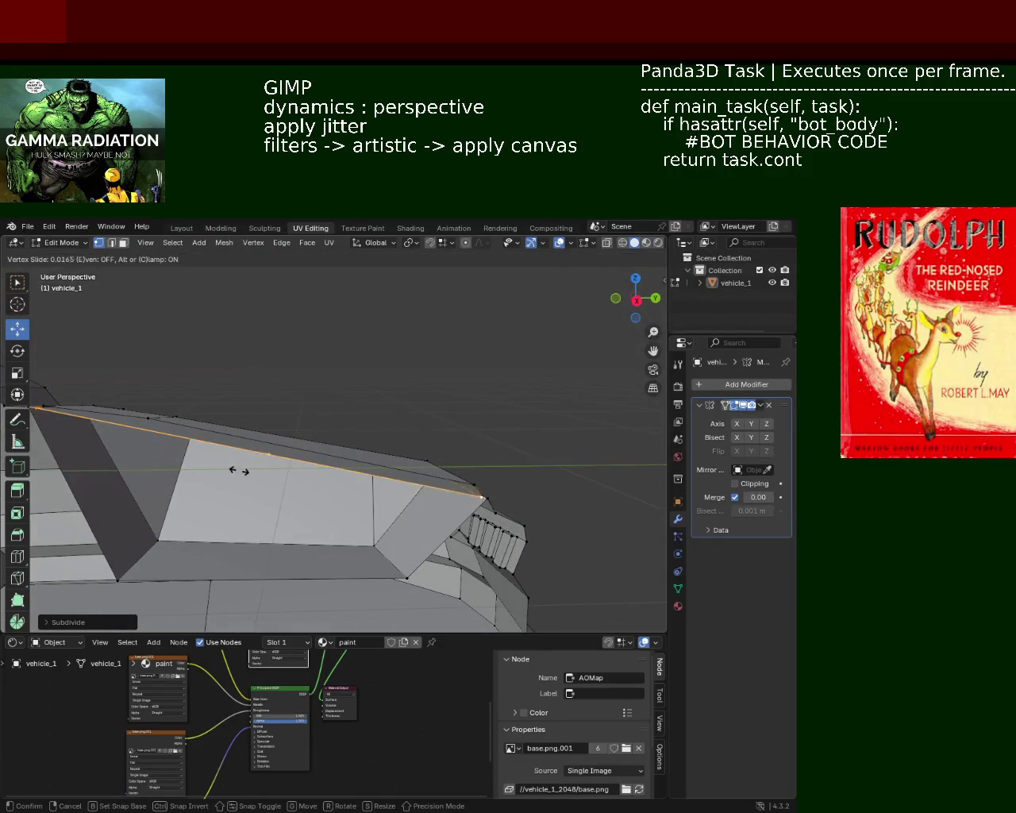
{"action": "left_click", "coordinate": [178, 463]}
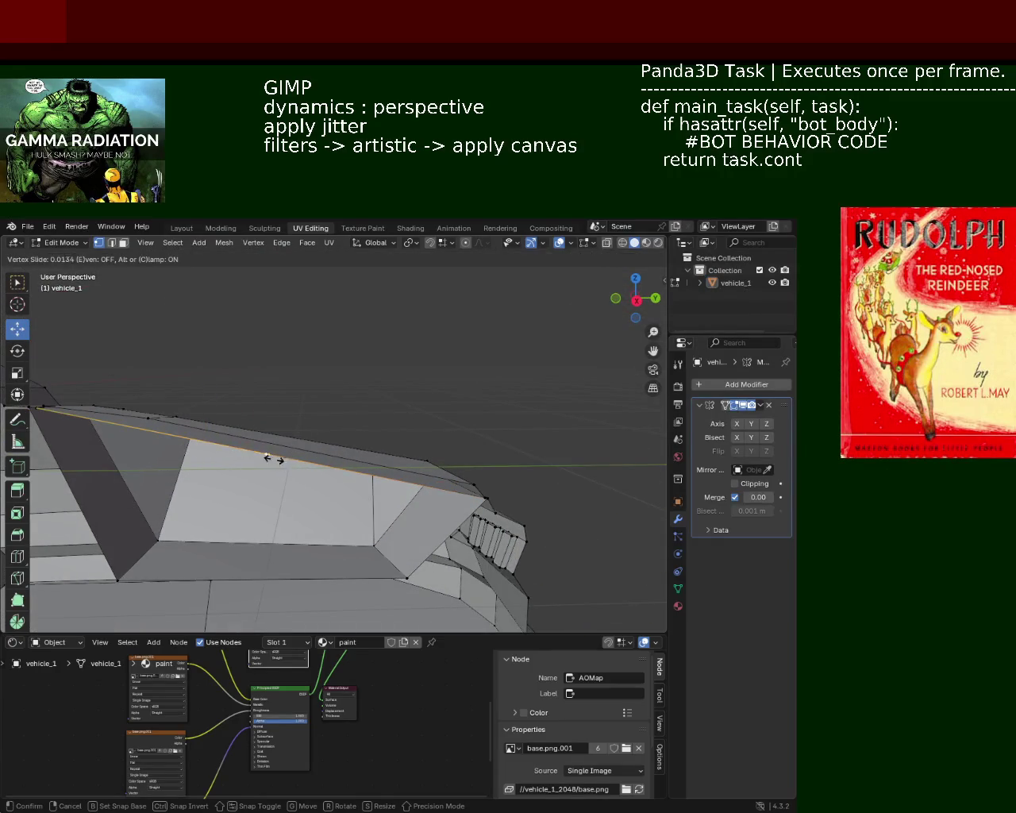
{"action": "left_click", "coordinate": [143, 449]}
- Nudge the new roof-edge vertex slightly along X
{"action": "middle_click_drag", "start_coordinate": [142, 450], "coordinate": [206, 414]}
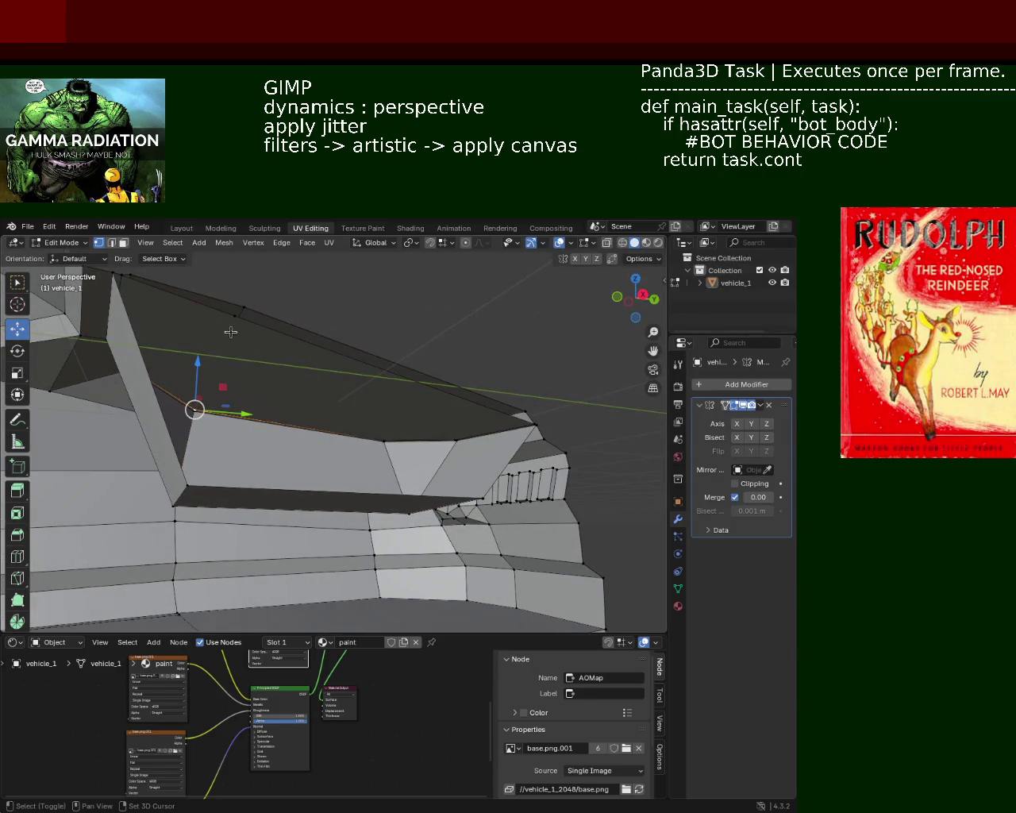
{"action": "middle_click_drag", "start_coordinate": [235, 359], "coordinate": [242, 409]}
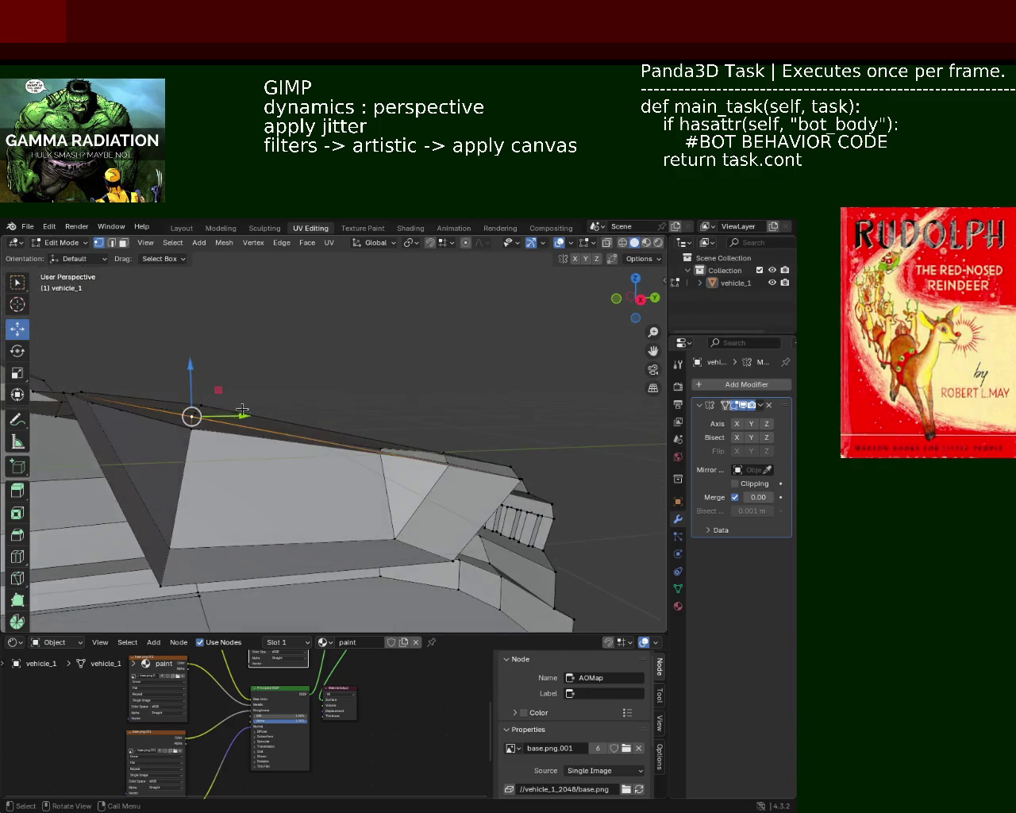
{"action": "left_click_drag", "start_coordinate": [242, 415], "coordinate": [249, 417]}
{"action": "middle_click_drag", "start_coordinate": [249, 416], "coordinate": [288, 390]}
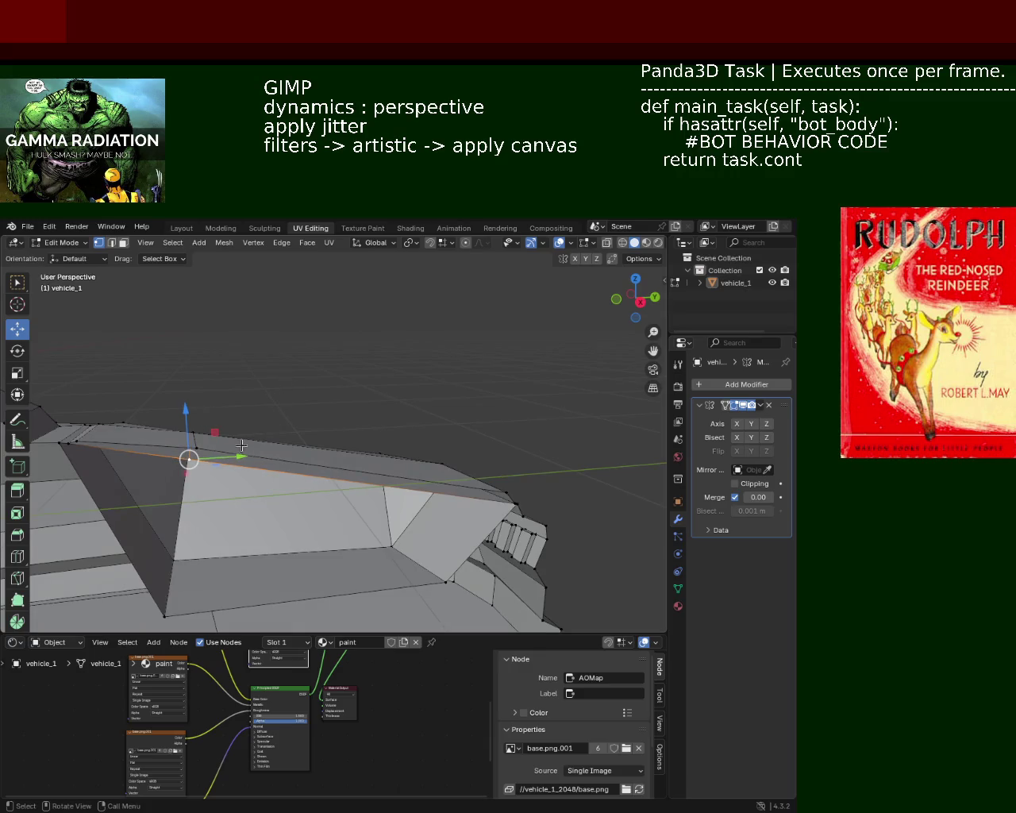
- Slide the vertex along its edge again and lower it slightly along Z
{"action": "key", "text": "shift+v"}
{"action": "left_click", "coordinate": [225, 471]}
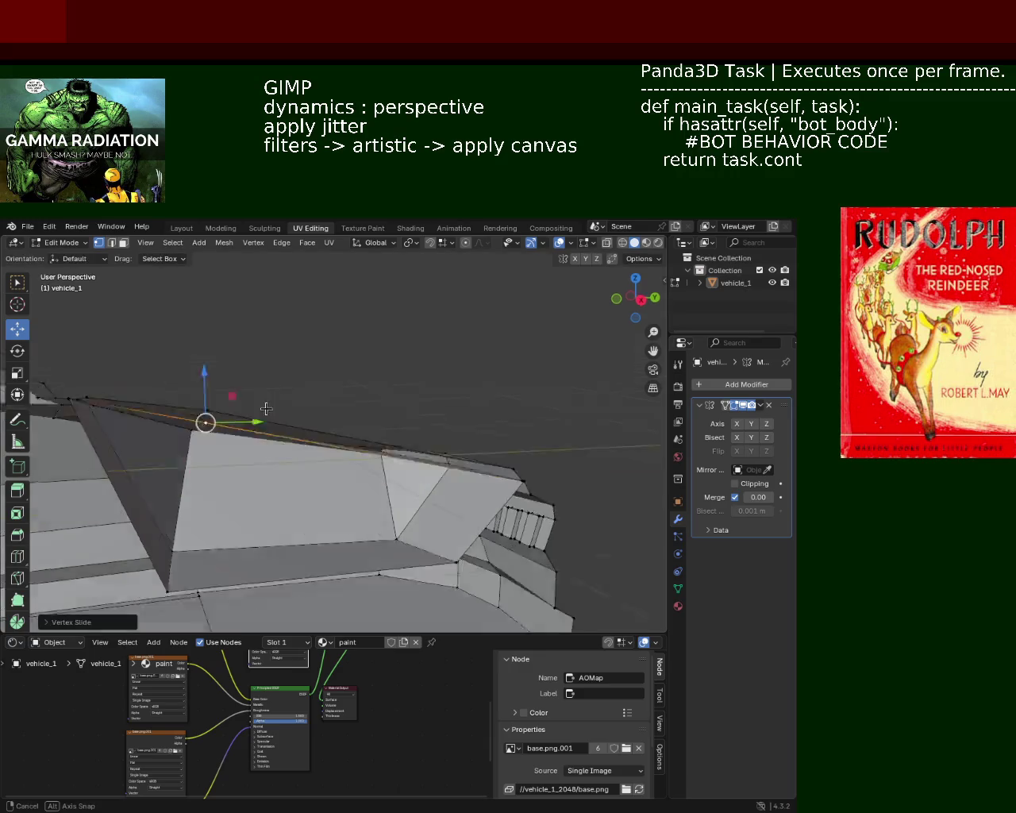
{"action": "middle_click_drag", "start_coordinate": [225, 471], "coordinate": [264, 395]}
{"action": "left_click_drag", "start_coordinate": [232, 299], "coordinate": [236, 378]}
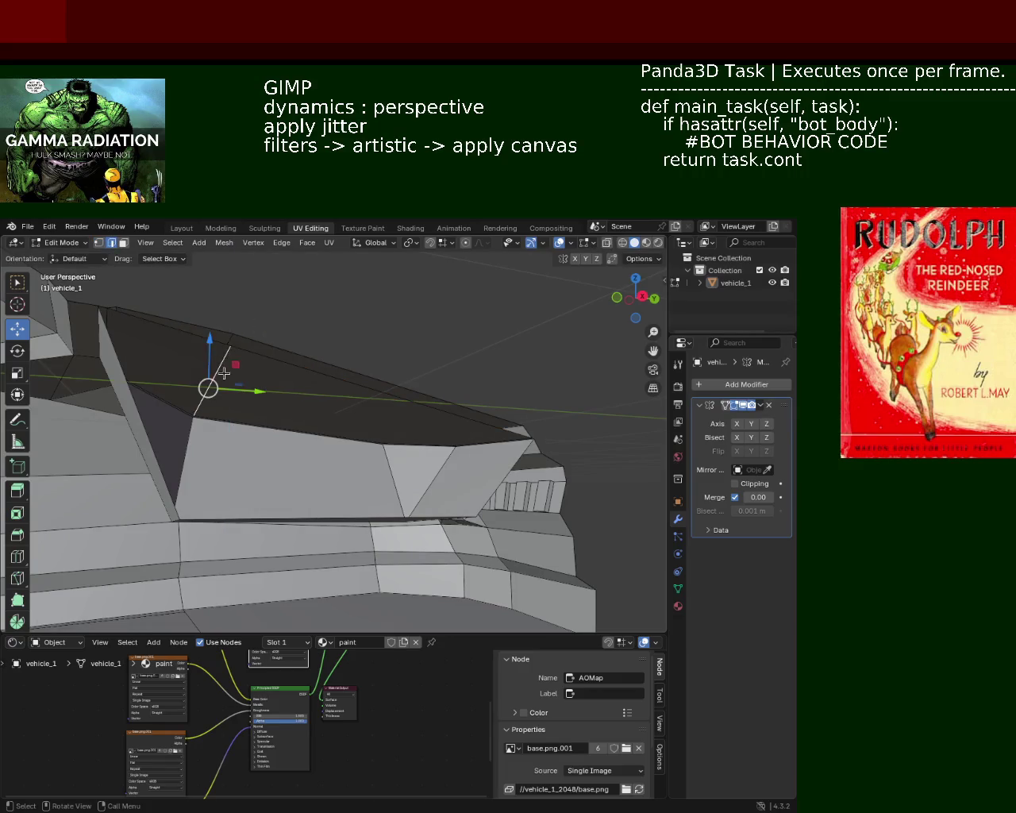
{"action": "left_click_drag", "start_coordinate": [215, 347], "coordinate": [214, 356]}
{"action": "mouse_move", "coordinate": [213, 356]}
{"action": "middle_mouse_down"}
{"action": "mouse_move", "coordinate": [215, 390]}
{"action": "mouse_move", "coordinate": [171, 374]}
{"action": "mouse_move", "coordinate": [82, 428]}
{"action": "mouse_move", "coordinate": [216, 405]}
{"action": "mouse_move", "coordinate": [258, 384]}
{"action": "mouse_move", "coordinate": [380, 380]}
{"action": "mouse_move", "coordinate": [296, 357]}
{"action": "mouse_move", "coordinate": [302, 403]}
{"action": "middle_mouse_up"}
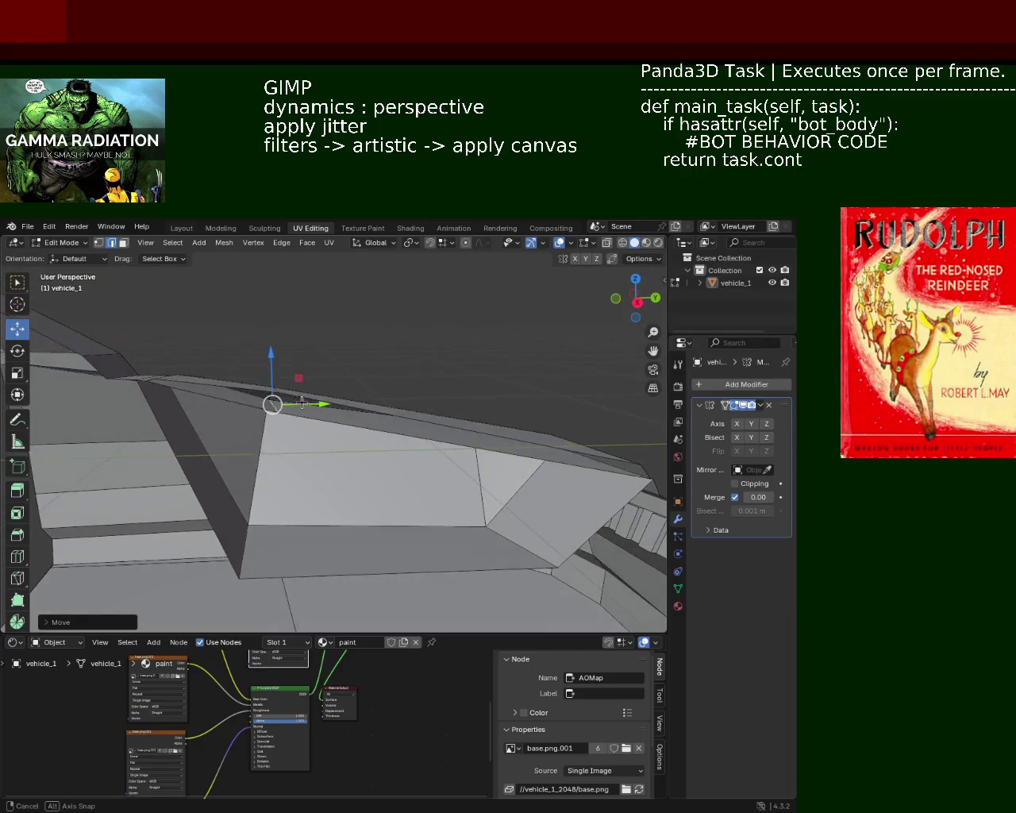
- Orbit around vehicle_1 and save vehicle_1.blend
{"action": "mouse_move", "coordinate": [295, 398]}
{"action": "middle_mouse_down"}
{"action": "mouse_move", "coordinate": [311, 409]}
{"action": "mouse_move", "coordinate": [127, 437]}
{"action": "mouse_move", "coordinate": [159, 447]}
{"action": "mouse_move", "coordinate": [164, 472]}
{"action": "mouse_move", "coordinate": [352, 469]}
{"action": "mouse_move", "coordinate": [342, 437]}
{"action": "mouse_move", "coordinate": [256, 452]}
{"action": "mouse_move", "coordinate": [341, 418]}
{"action": "mouse_move", "coordinate": [386, 350]}
{"action": "mouse_move", "coordinate": [391, 397]}
{"action": "mouse_move", "coordinate": [416, 390]}
{"action": "mouse_move", "coordinate": [392, 424]}
{"action": "mouse_move", "coordinate": [397, 411]}
{"action": "mouse_move", "coordinate": [434, 424]}
{"action": "mouse_move", "coordinate": [418, 392]}
{"action": "mouse_move", "coordinate": [388, 397]}
{"action": "mouse_move", "coordinate": [424, 381]}
{"action": "mouse_move", "coordinate": [426, 358]}
{"action": "mouse_move", "coordinate": [429, 407]}
{"action": "mouse_move", "coordinate": [476, 409]}
{"action": "mouse_move", "coordinate": [340, 408]}
{"action": "mouse_move", "coordinate": [366, 420]}
{"action": "mouse_move", "coordinate": [386, 387]}
{"action": "mouse_move", "coordinate": [362, 419]}
{"action": "mouse_move", "coordinate": [369, 447]}
{"action": "mouse_move", "coordinate": [378, 406]}
{"action": "mouse_move", "coordinate": [378, 437]}
{"action": "middle_mouse_up"}
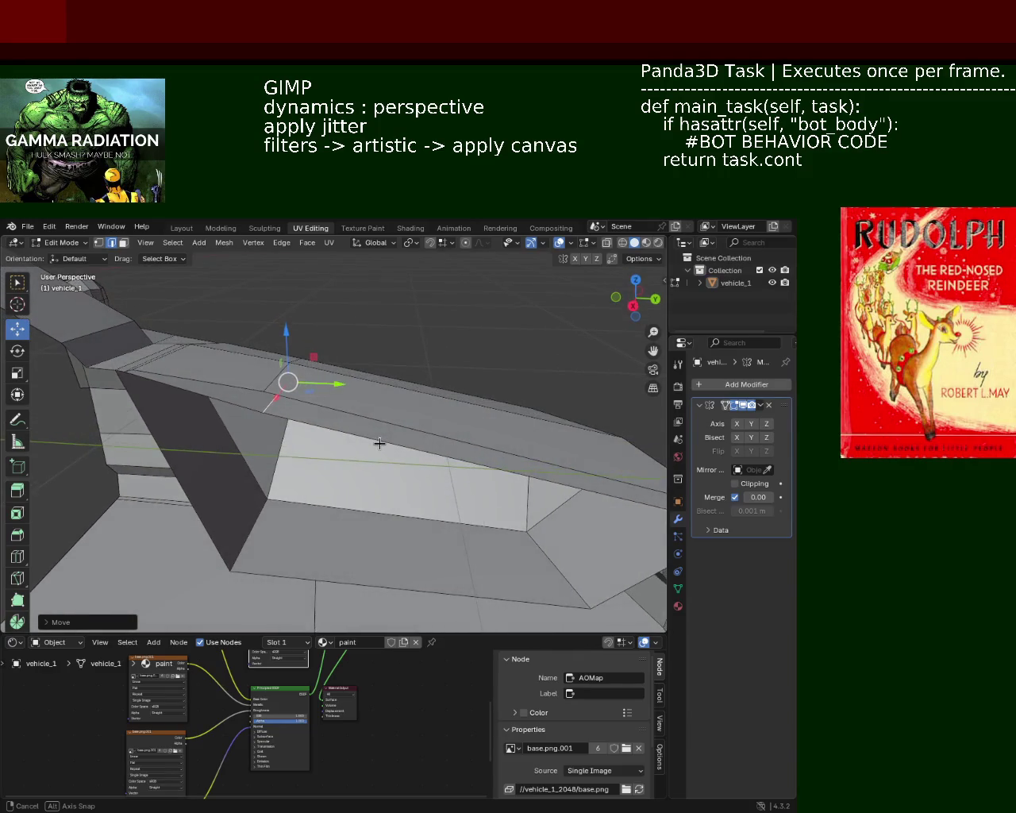
{"action": "mouse_move", "coordinate": [381, 440]}
{"action": "middle_mouse_down"}
{"action": "mouse_move", "coordinate": [368, 397]}
{"action": "mouse_move", "coordinate": [430, 465]}
{"action": "mouse_move", "coordinate": [329, 461]}
{"action": "mouse_move", "coordinate": [341, 374]}
{"action": "mouse_move", "coordinate": [317, 413]}
{"action": "mouse_move", "coordinate": [275, 439]}
{"action": "mouse_move", "coordinate": [358, 428]}
{"action": "mouse_move", "coordinate": [286, 428]}
{"action": "mouse_move", "coordinate": [246, 444]}
{"action": "mouse_move", "coordinate": [245, 434]}
{"action": "mouse_move", "coordinate": [335, 416]}
{"action": "mouse_move", "coordinate": [309, 432]}
{"action": "mouse_move", "coordinate": [319, 447]}
{"action": "mouse_move", "coordinate": [254, 386]}
{"action": "mouse_move", "coordinate": [323, 386]}
{"action": "mouse_move", "coordinate": [311, 394]}
{"action": "mouse_move", "coordinate": [378, 353]}
{"action": "middle_mouse_up"}
{"action": "key", "text": "ctrl+s"}
- Move the pillar-to-roof vertex vertically with G Z, then shift it along Y
{"action": "scroll", "coordinate": [232, 453], "scroll_direction": "up", "scroll_amount": 3}
{"action": "scroll", "coordinate": [364, 367], "scroll_direction": "down", "scroll_amount": 5}
{"action": "key", "text": "g"}
{"action": "key", "text": "z"}
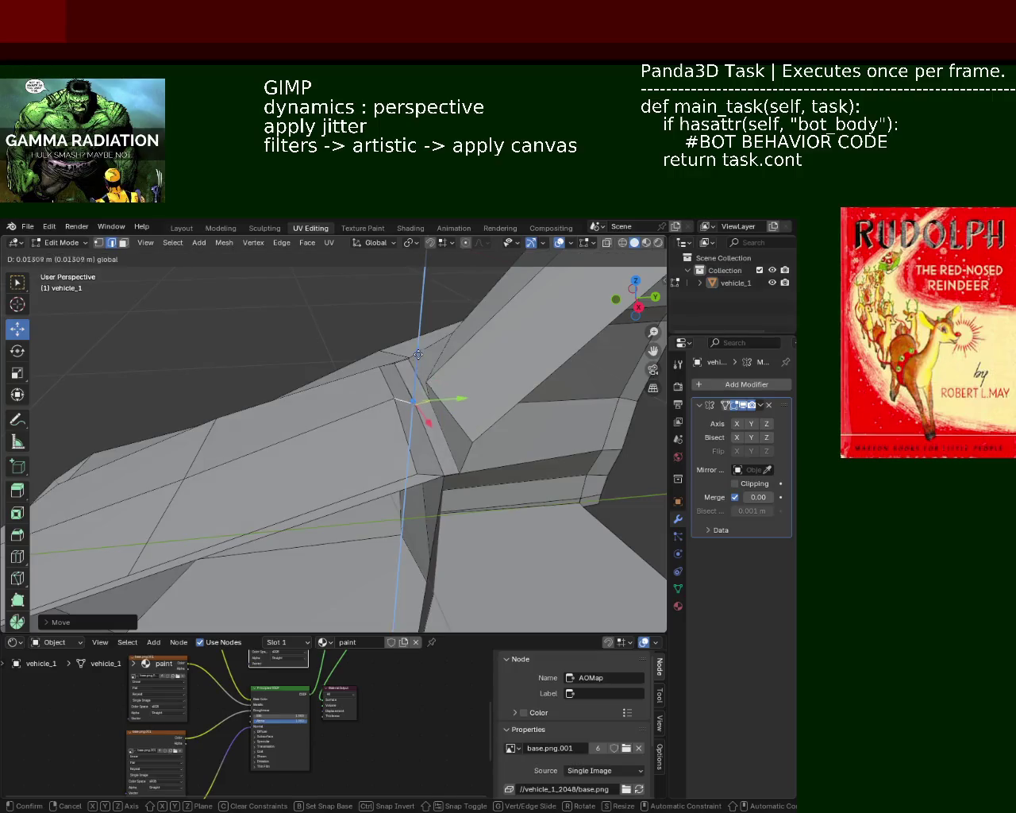
{"action": "mouse_move", "coordinate": [460, 405]}
{"action": "middle_mouse_down"}
{"action": "mouse_move", "coordinate": [447, 410]}
{"action": "mouse_move", "coordinate": [492, 421]}
{"action": "mouse_move", "coordinate": [420, 454]}
{"action": "middle_mouse_up"}
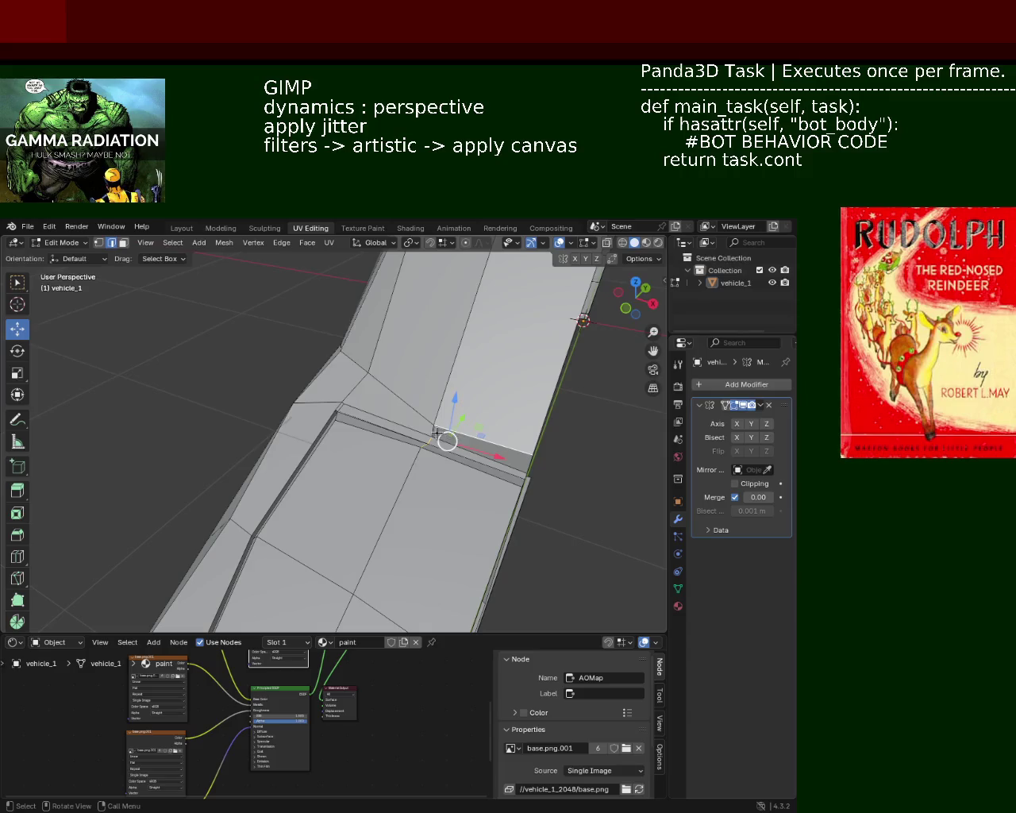
{"action": "mouse_move", "coordinate": [484, 420]}
{"action": "middle_mouse_down"}
{"action": "mouse_move", "coordinate": [472, 272]}
{"action": "mouse_move", "coordinate": [344, 449]}
{"action": "mouse_move", "coordinate": [507, 424]}
{"action": "mouse_move", "coordinate": [488, 438]}
{"action": "mouse_move", "coordinate": [425, 419]}
{"action": "mouse_move", "coordinate": [430, 406]}
{"action": "mouse_move", "coordinate": [428, 435]}
{"action": "mouse_move", "coordinate": [361, 371]}
{"action": "middle_mouse_up"}
{"action": "left_click", "coordinate": [361, 475]}
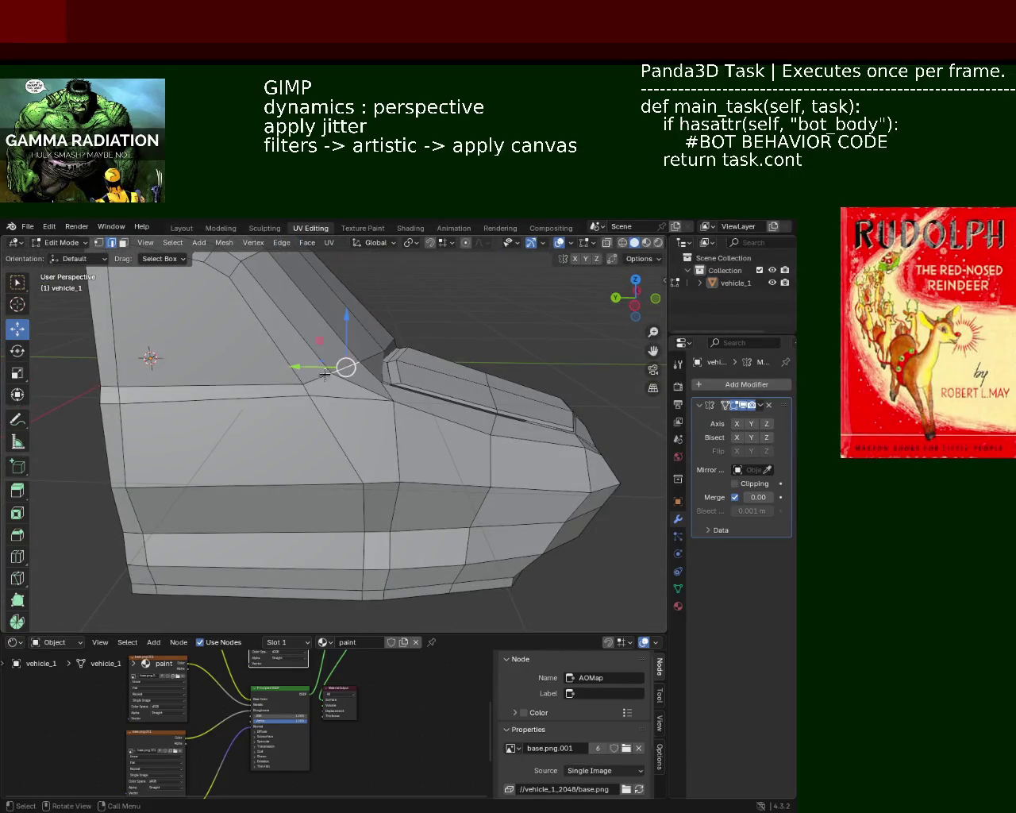
- Adjust the pillar vertex back, forward, then slightly along Y, and save vehicle_1.blend
{"action": "left_click_drag", "start_coordinate": [311, 368], "coordinate": [337, 367]}
{"action": "mouse_move", "coordinate": [337, 367]}
{"action": "middle_mouse_down"}
{"action": "mouse_move", "coordinate": [358, 401]}
{"action": "mouse_move", "coordinate": [352, 367]}
{"action": "mouse_move", "coordinate": [281, 410]}
{"action": "mouse_move", "coordinate": [310, 397]}
{"action": "mouse_move", "coordinate": [328, 417]}
{"action": "middle_mouse_up"}
{"action": "left_click_drag", "start_coordinate": [368, 442], "coordinate": [384, 439]}
{"action": "mouse_move", "coordinate": [383, 439]}
{"action": "middle_mouse_down"}
{"action": "mouse_move", "coordinate": [400, 422]}
{"action": "mouse_move", "coordinate": [408, 466]}
{"action": "mouse_move", "coordinate": [338, 445]}
{"action": "middle_mouse_up"}
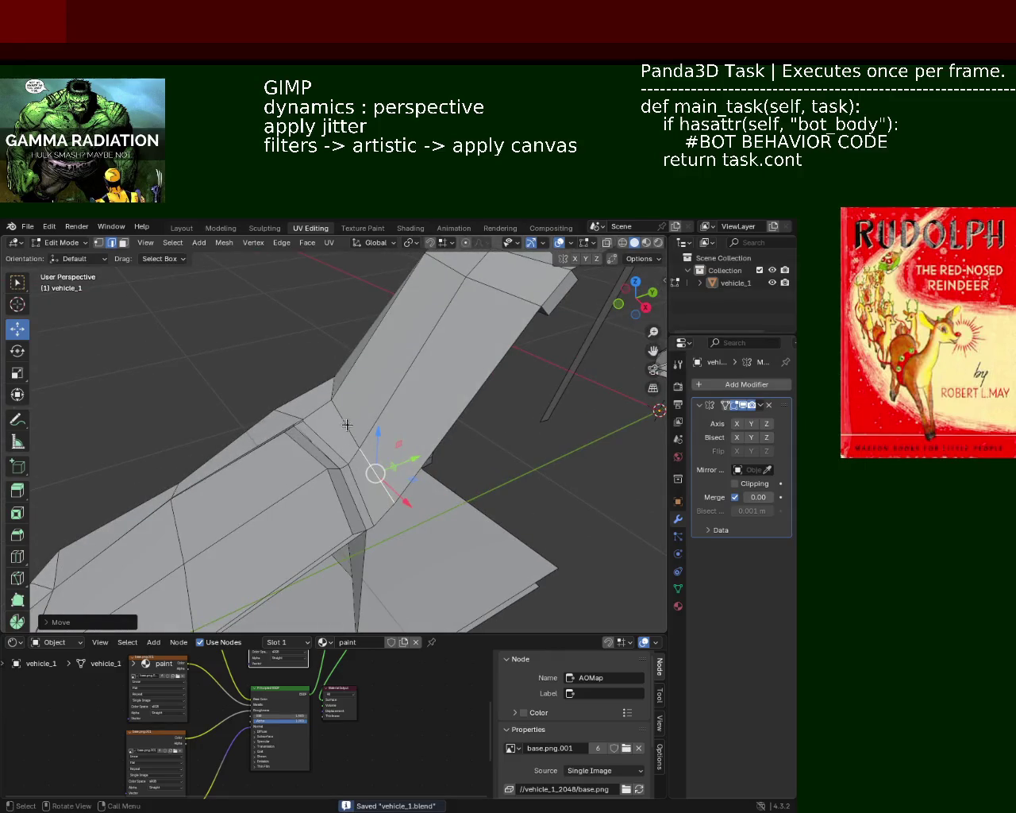
{"action": "left_click_drag", "start_coordinate": [396, 466], "coordinate": [394, 470]}
{"action": "left_click", "coordinate": [392, 472]}
{"action": "key", "text": "ctrl+s"}
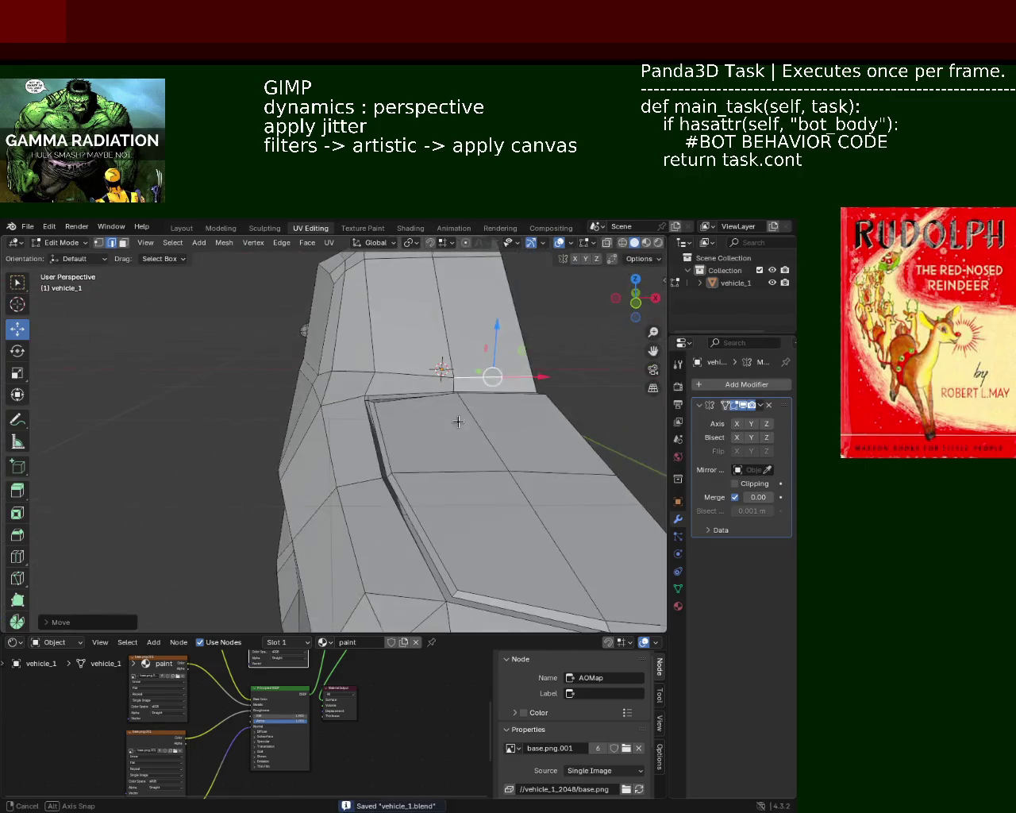
- In vertex select mode, nudge the pillar joint vertex slightly along Y
{"action": "middle_click_drag", "start_coordinate": [392, 473], "coordinate": [110, 256]}
{"action": "left_click", "coordinate": [100, 243]}
{"action": "mouse_move", "coordinate": [238, 357]}
{"action": "middle_mouse_down"}
{"action": "mouse_move", "coordinate": [302, 447]}
{"action": "mouse_move", "coordinate": [387, 443]}
{"action": "mouse_move", "coordinate": [451, 462]}
{"action": "middle_mouse_up"}
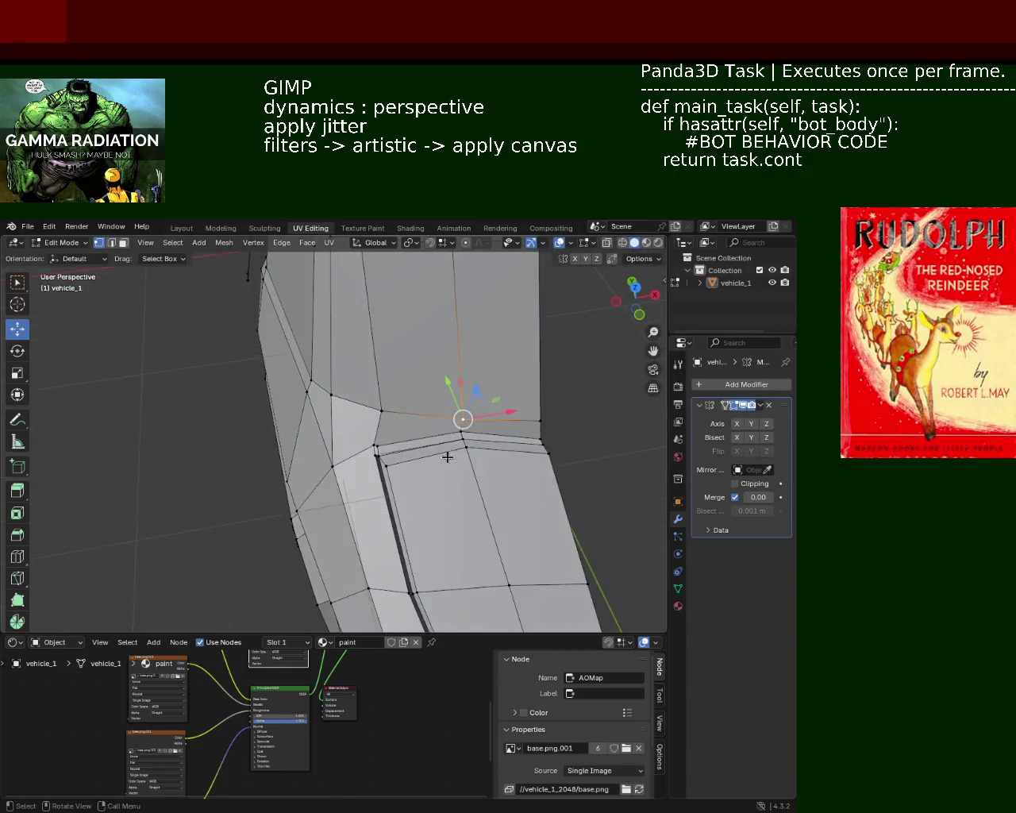
{"action": "mouse_move", "coordinate": [454, 399]}
{"action": "left_mouse_down"}
{"action": "mouse_move", "coordinate": [381, 411]}
{"action": "mouse_move", "coordinate": [347, 387]}
{"action": "mouse_move", "coordinate": [369, 400]}
{"action": "left_mouse_up"}
{"action": "mouse_move", "coordinate": [369, 400]}
{"action": "middle_mouse_down"}
{"action": "mouse_move", "coordinate": [511, 424]}
{"action": "mouse_move", "coordinate": [450, 420]}
{"action": "middle_mouse_up"}
{"action": "middle_click_drag", "start_coordinate": [436, 418], "coordinate": [432, 434]}
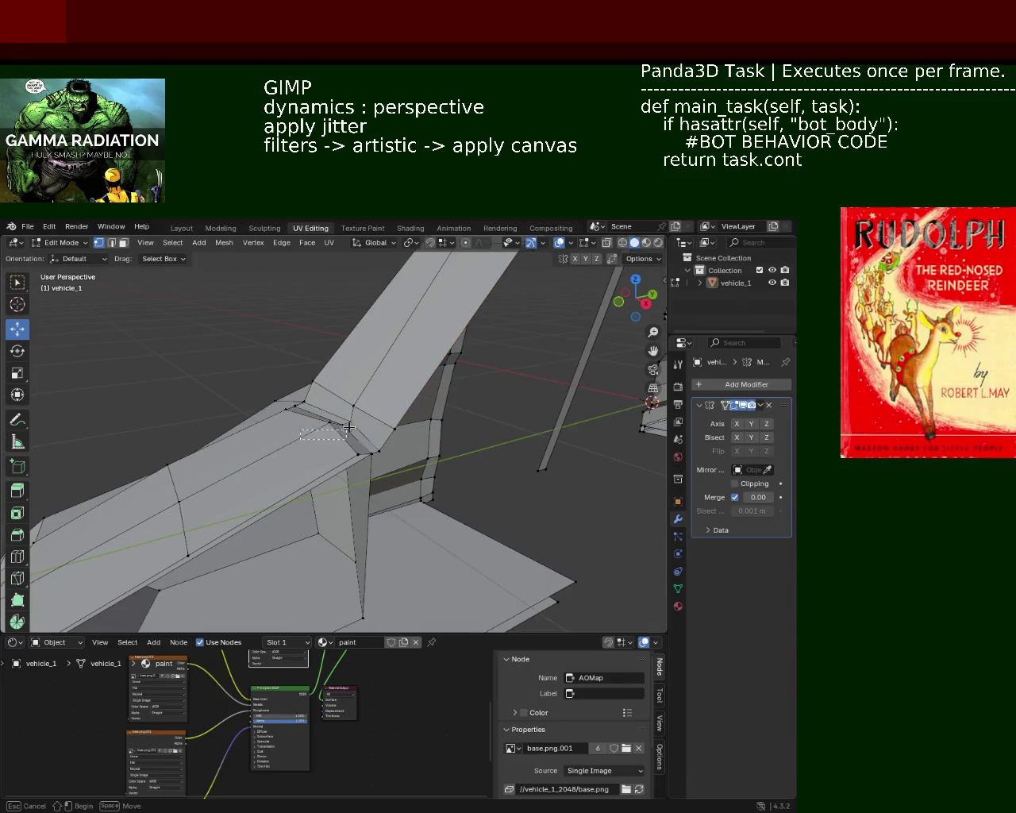
- Move two edges at the pillar base along Y
{"action": "left_click_drag", "start_coordinate": [360, 415], "coordinate": [356, 461]}
{"action": "middle_click_drag", "start_coordinate": [356, 461], "coordinate": [348, 472]}
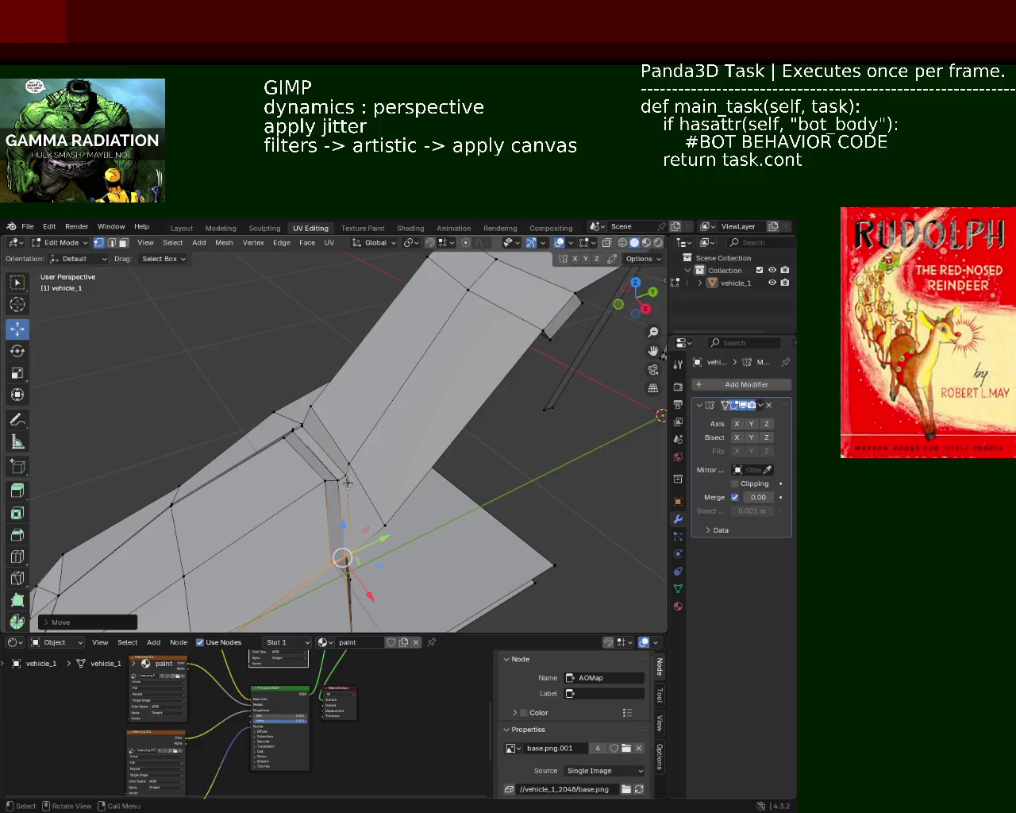
{"action": "left_click_drag", "start_coordinate": [304, 469], "coordinate": [310, 470]}
{"action": "left_click_drag", "start_coordinate": [387, 466], "coordinate": [376, 466]}
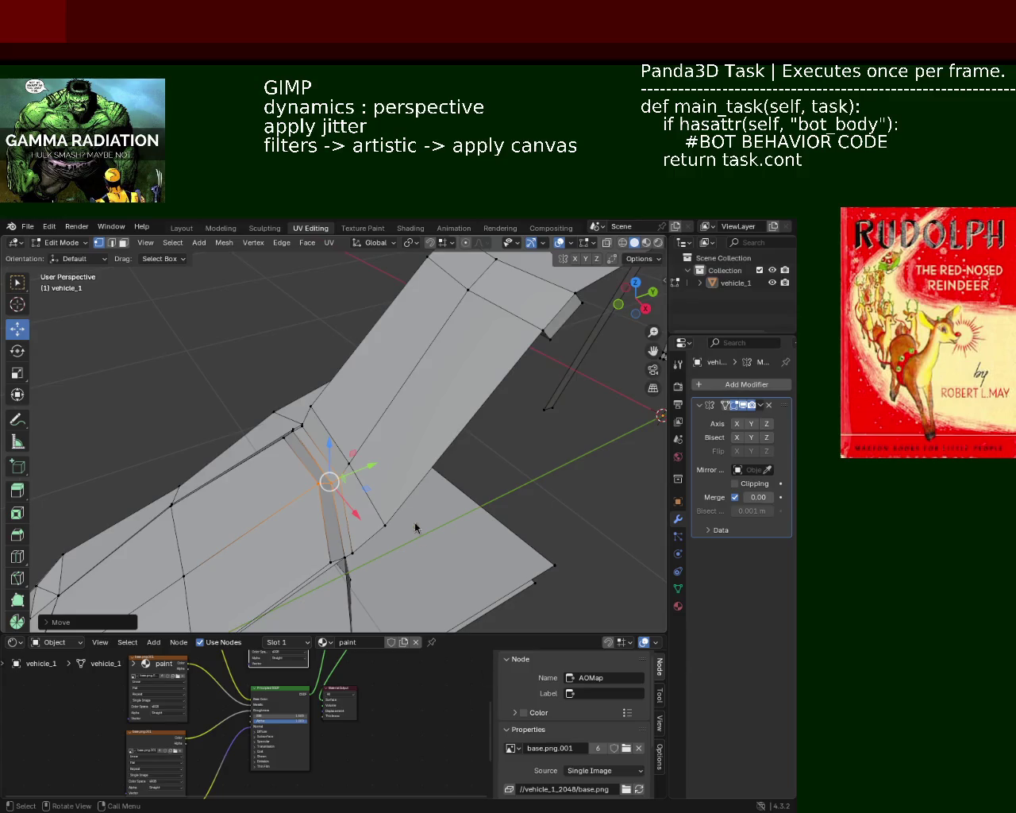
{"action": "mouse_move", "coordinate": [232, 359]}
{"action": "middle_mouse_down"}
{"action": "mouse_move", "coordinate": [291, 394]}
{"action": "mouse_move", "coordinate": [266, 405]}
{"action": "mouse_move", "coordinate": [231, 382]}
{"action": "mouse_move", "coordinate": [252, 383]}
{"action": "mouse_move", "coordinate": [315, 447]}
{"action": "mouse_move", "coordinate": [489, 454]}
{"action": "mouse_move", "coordinate": [390, 377]}
{"action": "mouse_move", "coordinate": [303, 399]}
{"action": "middle_mouse_up"}
- Select the pillar corner vertex and move it freely to its new position
{"action": "left_click_drag", "start_coordinate": [307, 414], "coordinate": [318, 415]}
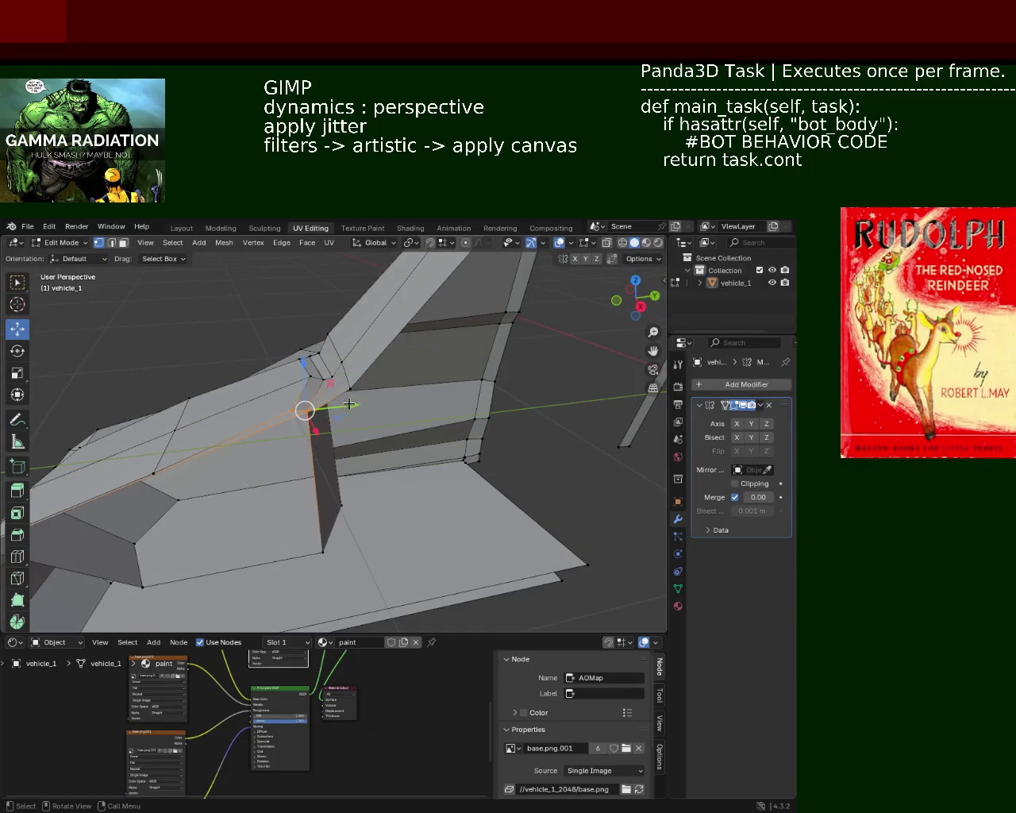
{"action": "mouse_move", "coordinate": [400, 387]}
{"action": "left_mouse_down"}
{"action": "mouse_move", "coordinate": [295, 400]}
{"action": "mouse_move", "coordinate": [327, 416]}
{"action": "mouse_move", "coordinate": [363, 398]}
{"action": "left_mouse_up"}
{"action": "mouse_move", "coordinate": [363, 399]}
{"action": "middle_mouse_down"}
{"action": "mouse_move", "coordinate": [368, 448]}
{"action": "mouse_move", "coordinate": [413, 492]}
{"action": "mouse_move", "coordinate": [439, 448]}
{"action": "middle_mouse_up"}
{"action": "key", "text": "g"}
{"action": "left_click", "coordinate": [439, 505]}
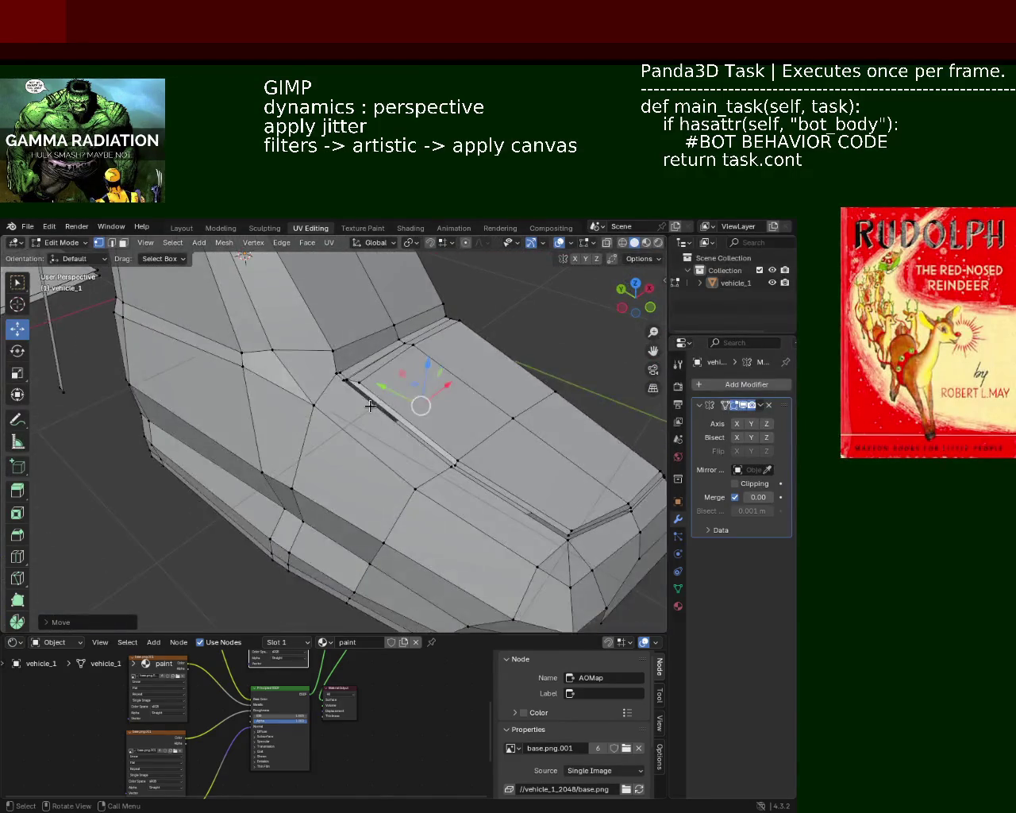
- Nudge the door-top vertex along Z and Y, then save vehicle_1.blend
{"action": "mouse_move", "coordinate": [439, 448]}
{"action": "middle_mouse_down"}
{"action": "mouse_move", "coordinate": [443, 388]}
{"action": "mouse_move", "coordinate": [205, 363]}
{"action": "mouse_move", "coordinate": [351, 383]}
{"action": "mouse_move", "coordinate": [352, 374]}
{"action": "mouse_move", "coordinate": [380, 414]}
{"action": "middle_mouse_up"}
{"action": "left_click_drag", "start_coordinate": [364, 381], "coordinate": [373, 409]}
{"action": "mouse_move", "coordinate": [373, 409]}
{"action": "middle_mouse_down"}
{"action": "mouse_move", "coordinate": [387, 401]}
{"action": "mouse_move", "coordinate": [388, 425]}
{"action": "middle_mouse_up"}
{"action": "middle_click_drag", "start_coordinate": [340, 362], "coordinate": [356, 365]}
{"action": "mouse_move", "coordinate": [356, 366]}
{"action": "left_mouse_down"}
{"action": "mouse_move", "coordinate": [413, 365]}
{"action": "mouse_move", "coordinate": [367, 363]}
{"action": "left_mouse_up"}
{"action": "mouse_move", "coordinate": [367, 363]}
{"action": "middle_mouse_down"}
{"action": "mouse_move", "coordinate": [438, 415]}
{"action": "mouse_move", "coordinate": [438, 390]}
{"action": "mouse_move", "coordinate": [509, 399]}
{"action": "middle_mouse_up"}
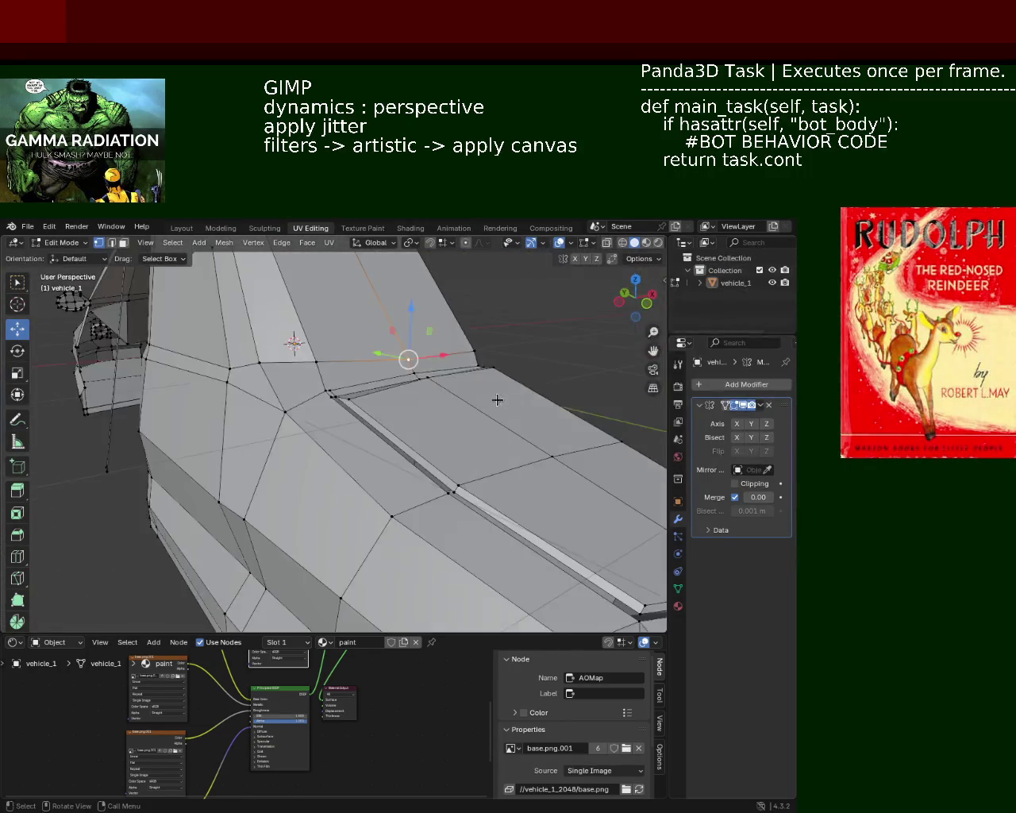
{"action": "key", "text": "ctrl+s"}
- Move the vertex at the door's front corner along Y
{"action": "mouse_move", "coordinate": [341, 410]}
{"action": "middle_mouse_down"}
{"action": "mouse_move", "coordinate": [302, 447]}
{"action": "mouse_move", "coordinate": [354, 435]}
{"action": "middle_mouse_up"}
{"action": "left_click", "coordinate": [354, 433]}
{"action": "left_click_drag", "start_coordinate": [311, 425], "coordinate": [287, 424]}
{"action": "middle_click_drag", "start_coordinate": [288, 425], "coordinate": [294, 439]}
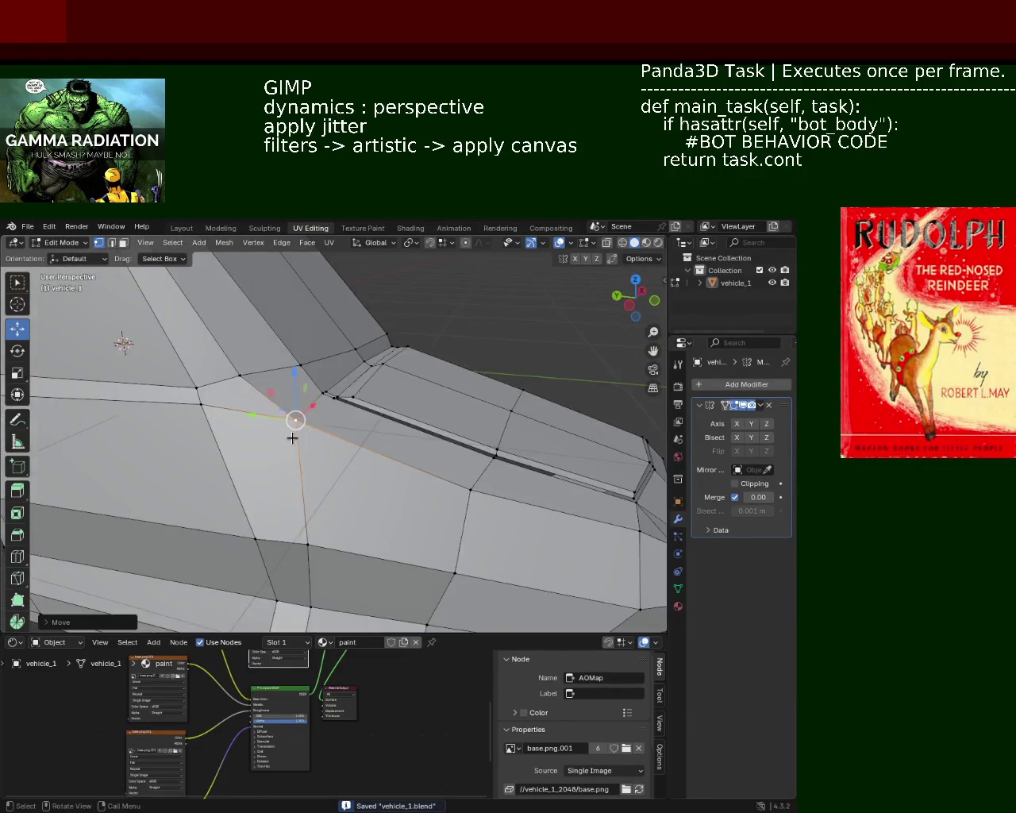
{"action": "mouse_move", "coordinate": [370, 442]}
{"action": "middle_mouse_down"}
{"action": "mouse_move", "coordinate": [283, 438]}
{"action": "mouse_move", "coordinate": [372, 453]}
{"action": "mouse_move", "coordinate": [432, 436]}
{"action": "mouse_move", "coordinate": [416, 463]}
{"action": "mouse_move", "coordinate": [402, 457]}
{"action": "middle_mouse_up"}
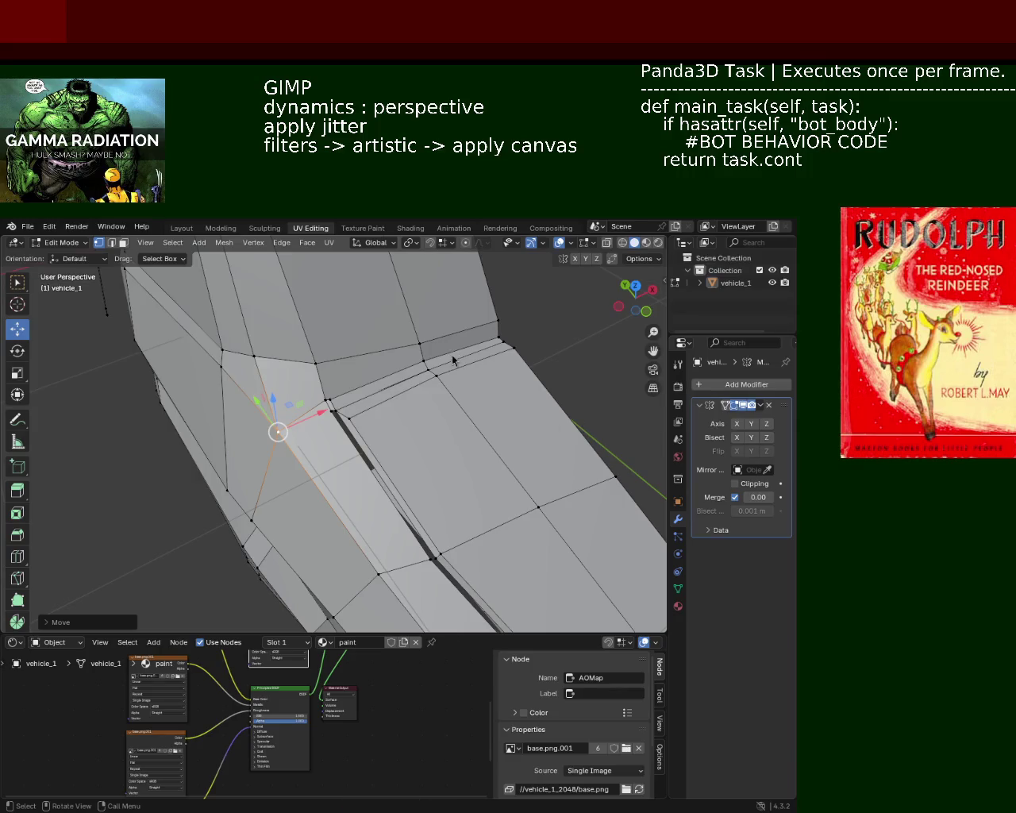
{"action": "mouse_move", "coordinate": [236, 342]}
{"action": "middle_mouse_down"}
{"action": "mouse_move", "coordinate": [420, 477]}
{"action": "mouse_move", "coordinate": [427, 436]}
{"action": "mouse_move", "coordinate": [395, 450]}
{"action": "mouse_move", "coordinate": [294, 458]}
{"action": "middle_mouse_up"}
- Shift the front-corner vertex along X, then lower it along Z
{"action": "left_click_drag", "start_coordinate": [375, 429], "coordinate": [405, 421]}
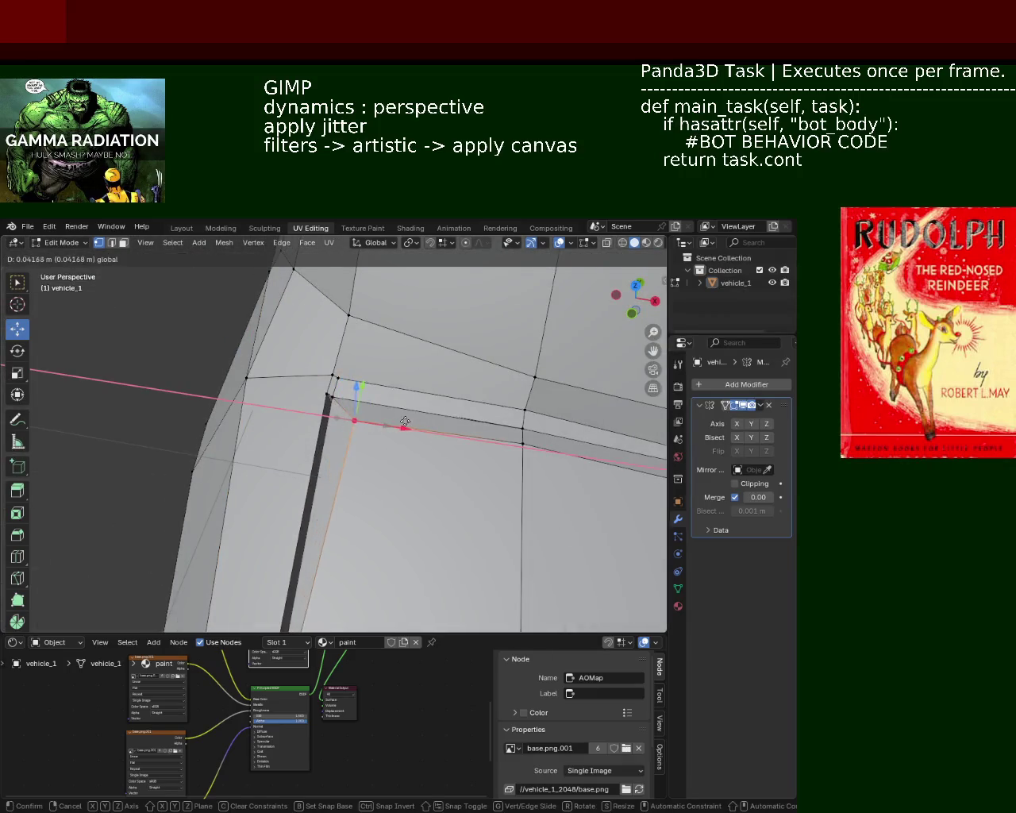
{"action": "left_click_drag", "start_coordinate": [342, 387], "coordinate": [345, 374]}
{"action": "middle_click_drag", "start_coordinate": [415, 450], "coordinate": [353, 347]}
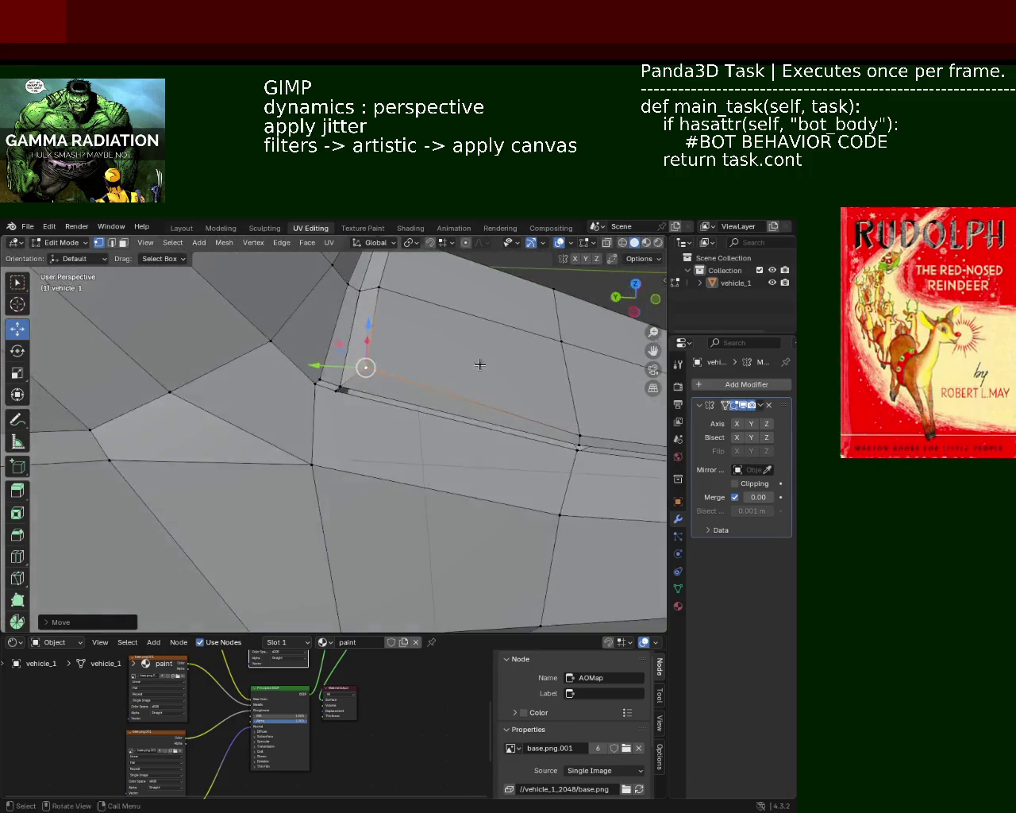
{"action": "left_click_drag", "start_coordinate": [353, 347], "coordinate": [349, 339]}
{"action": "middle_click_drag", "start_coordinate": [348, 339], "coordinate": [426, 400]}
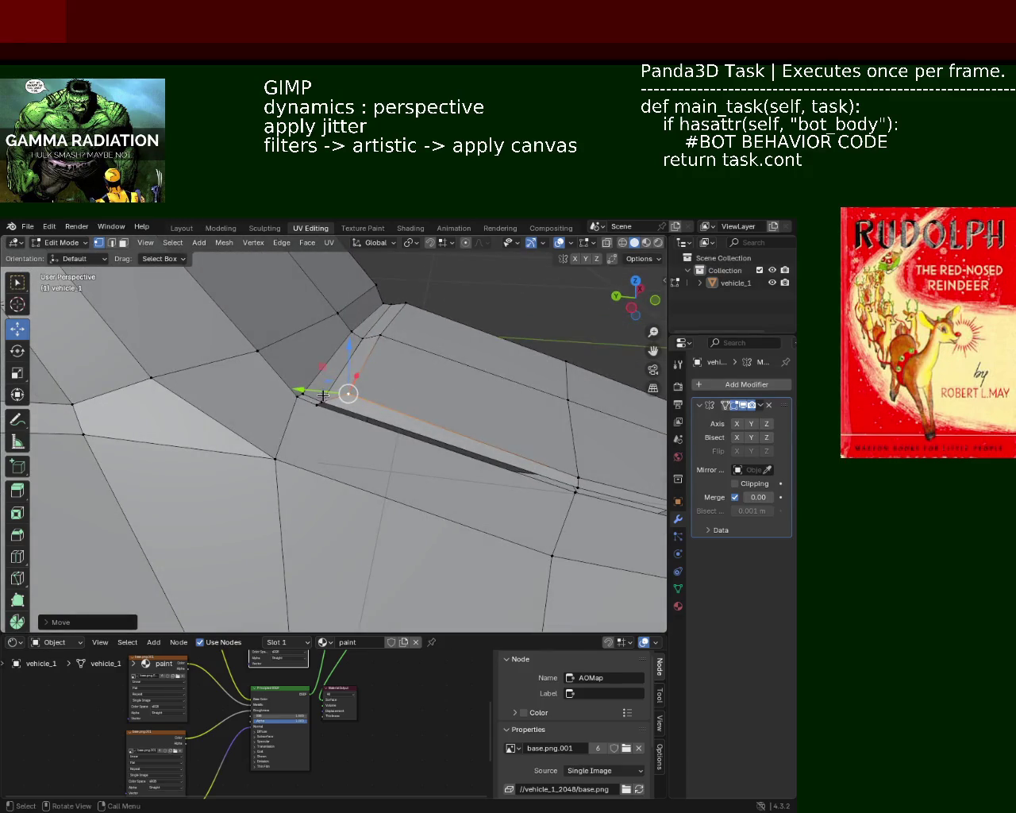
{"action": "mouse_move", "coordinate": [466, 438]}
{"action": "middle_mouse_down"}
{"action": "mouse_move", "coordinate": [503, 455]}
{"action": "mouse_move", "coordinate": [400, 386]}
{"action": "mouse_move", "coordinate": [190, 354]}
{"action": "mouse_move", "coordinate": [181, 341]}
{"action": "mouse_move", "coordinate": [193, 363]}
{"action": "mouse_move", "coordinate": [250, 390]}
{"action": "mouse_move", "coordinate": [300, 433]}
{"action": "mouse_move", "coordinate": [306, 463]}
{"action": "mouse_move", "coordinate": [373, 426]}
{"action": "mouse_move", "coordinate": [349, 414]}
{"action": "mouse_move", "coordinate": [352, 402]}
{"action": "mouse_move", "coordinate": [388, 436]}
{"action": "middle_mouse_up"}
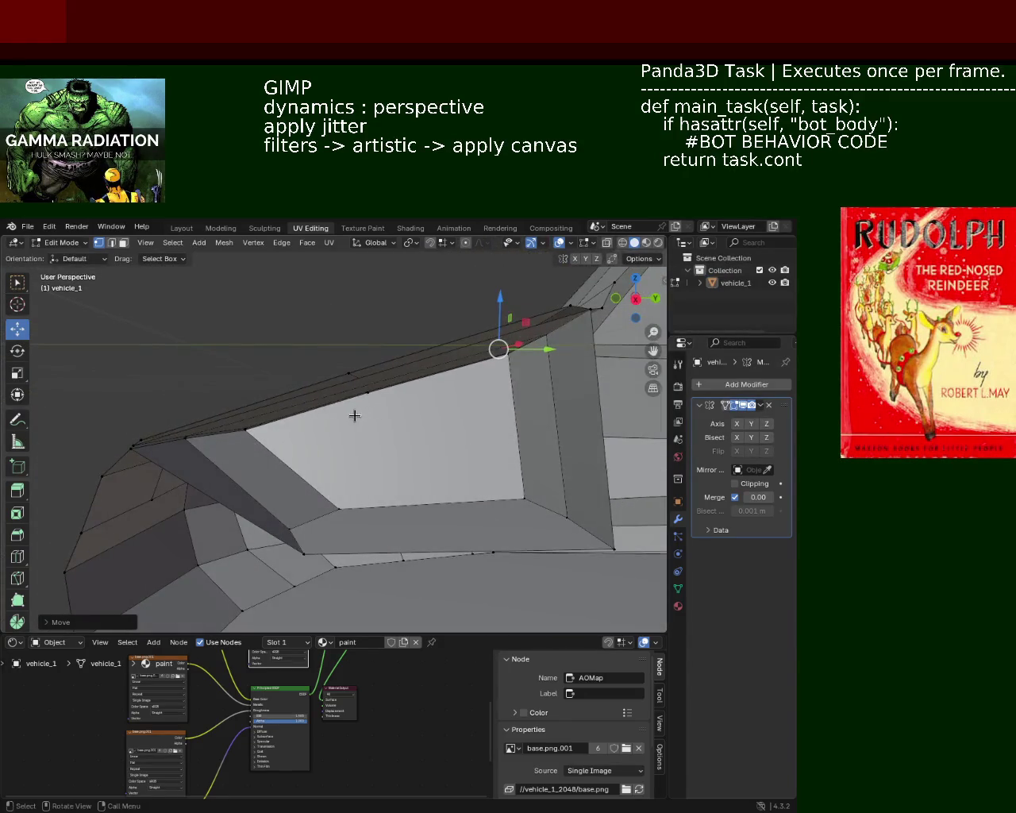
- Subdivide the roof-rail edge at the window opening
{"action": "mouse_move", "coordinate": [213, 429]}
{"action": "middle_mouse_down"}
{"action": "mouse_move", "coordinate": [305, 448]}
{"action": "mouse_move", "coordinate": [358, 445]}
{"action": "mouse_move", "coordinate": [487, 390]}
{"action": "middle_mouse_up"}
{"action": "left_click", "coordinate": [266, 475]}
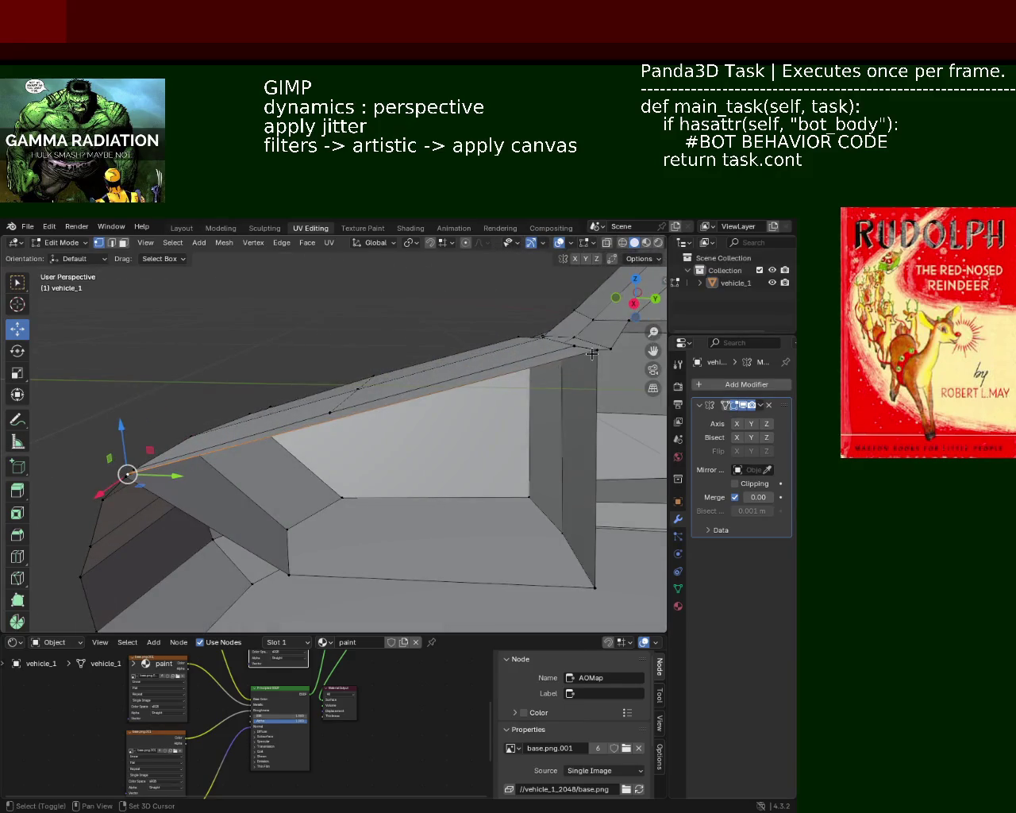
{"action": "right_click", "coordinate": [500, 367]}
{"action": "left_click", "coordinate": [500, 374]}
{"action": "mouse_move", "coordinate": [402, 425]}
{"action": "middle_mouse_down"}
{"action": "mouse_move", "coordinate": [346, 382]}
{"action": "mouse_move", "coordinate": [372, 408]}
{"action": "mouse_move", "coordinate": [355, 452]}
{"action": "mouse_move", "coordinate": [270, 397]}
{"action": "mouse_move", "coordinate": [256, 374]}
{"action": "middle_mouse_up"}
{"action": "left_click", "coordinate": [368, 421], "text": "shift"}
- Delete the top face over the door opening
{"action": "key", "text": "j"}
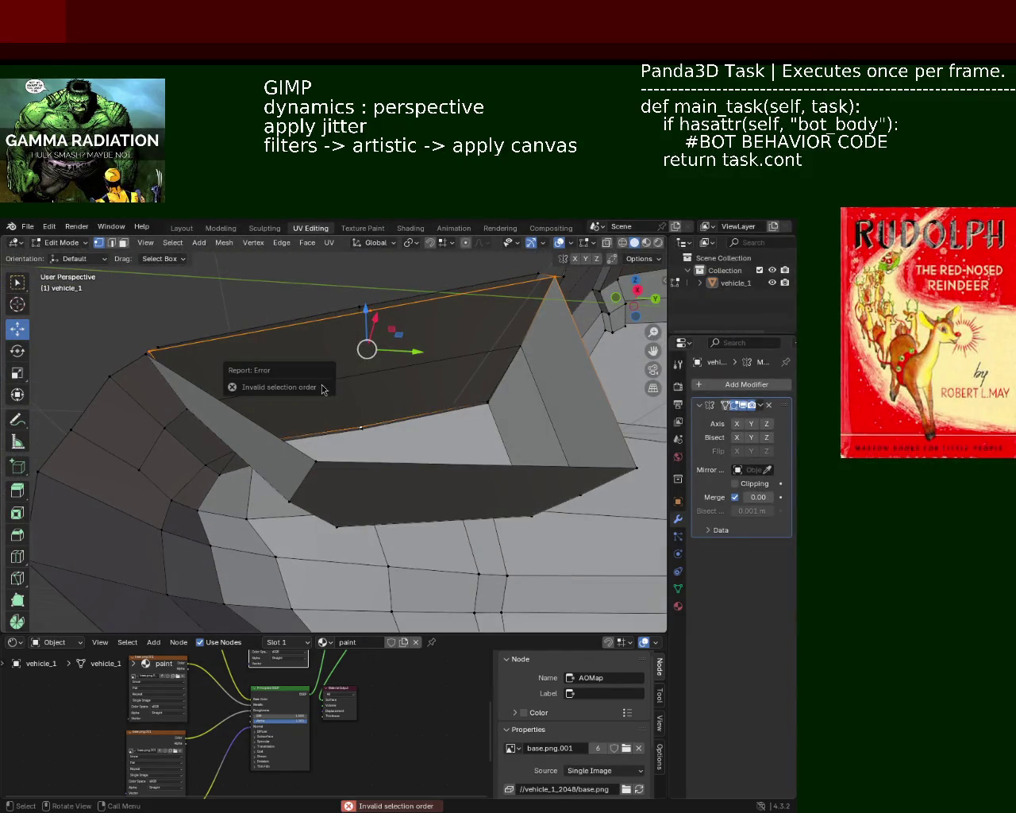
{"action": "middle_click_drag", "start_coordinate": [352, 334], "coordinate": [350, 354]}
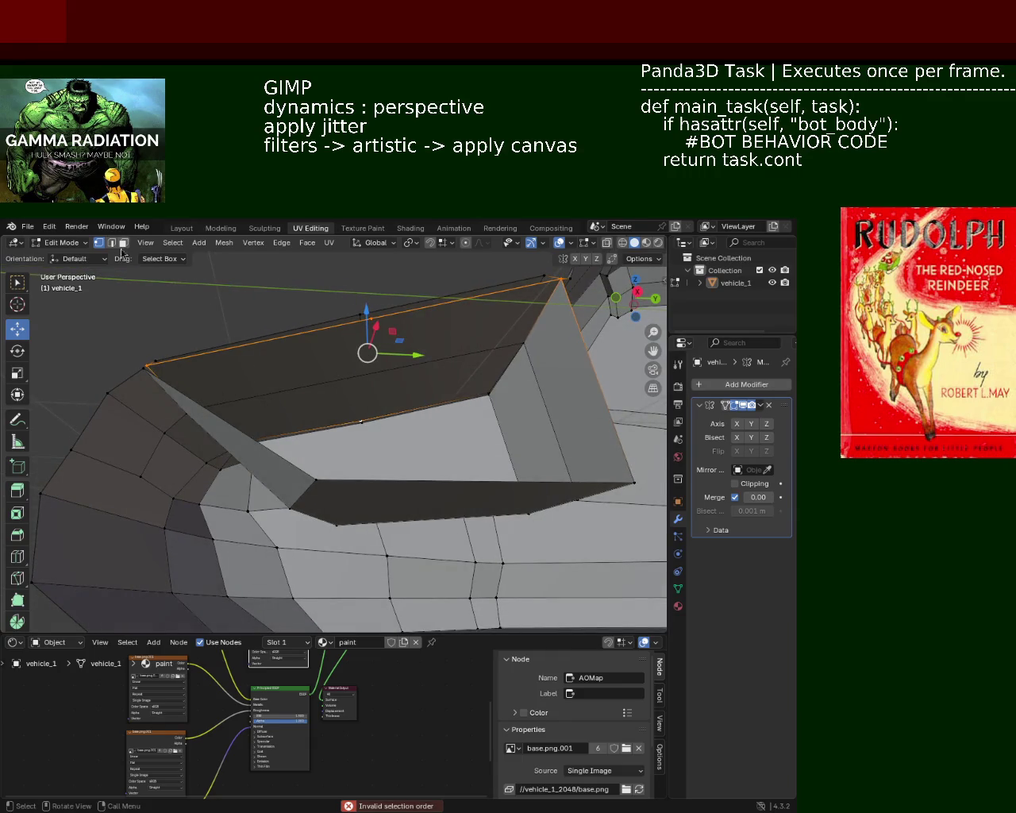
{"action": "left_click", "coordinate": [123, 245]}
{"action": "left_click", "coordinate": [359, 362]}
{"action": "key", "text": "x"}
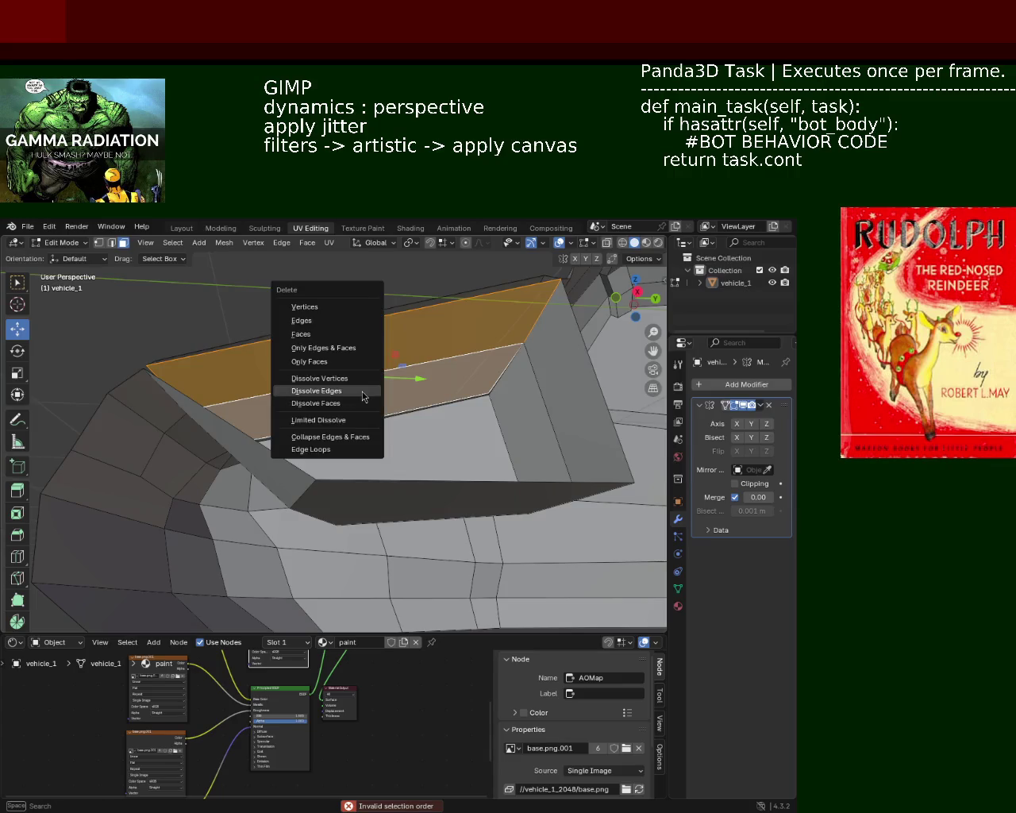
{"action": "left_click", "coordinate": [329, 335]}
{"action": "mouse_move", "coordinate": [336, 352]}
{"action": "middle_mouse_down"}
{"action": "mouse_move", "coordinate": [339, 386]}
{"action": "mouse_move", "coordinate": [295, 378]}
{"action": "mouse_move", "coordinate": [322, 365]}
{"action": "mouse_move", "coordinate": [331, 388]}
{"action": "mouse_move", "coordinate": [361, 389]}
{"action": "mouse_move", "coordinate": [331, 358]}
{"action": "mouse_move", "coordinate": [332, 372]}
{"action": "middle_mouse_up"}
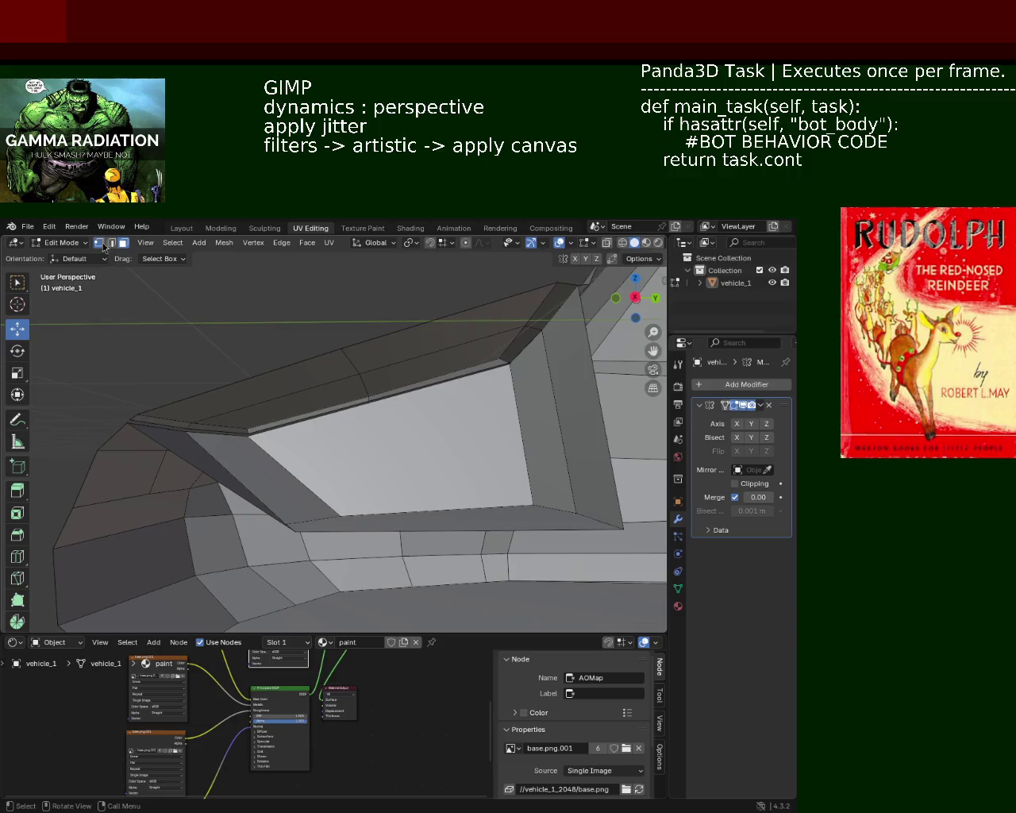
- Extrude the roof-edge vertex straight up along Z
{"action": "left_click_drag", "start_coordinate": [341, 350], "coordinate": [340, 371]}
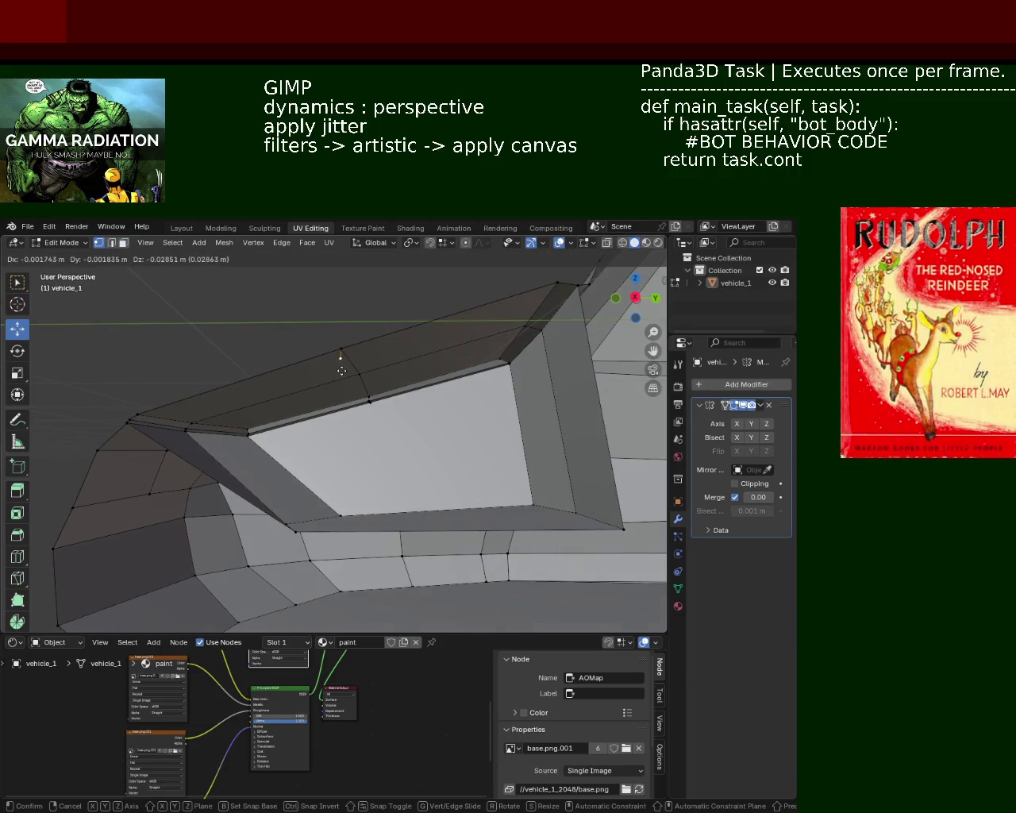
{"action": "key", "text": "z"}
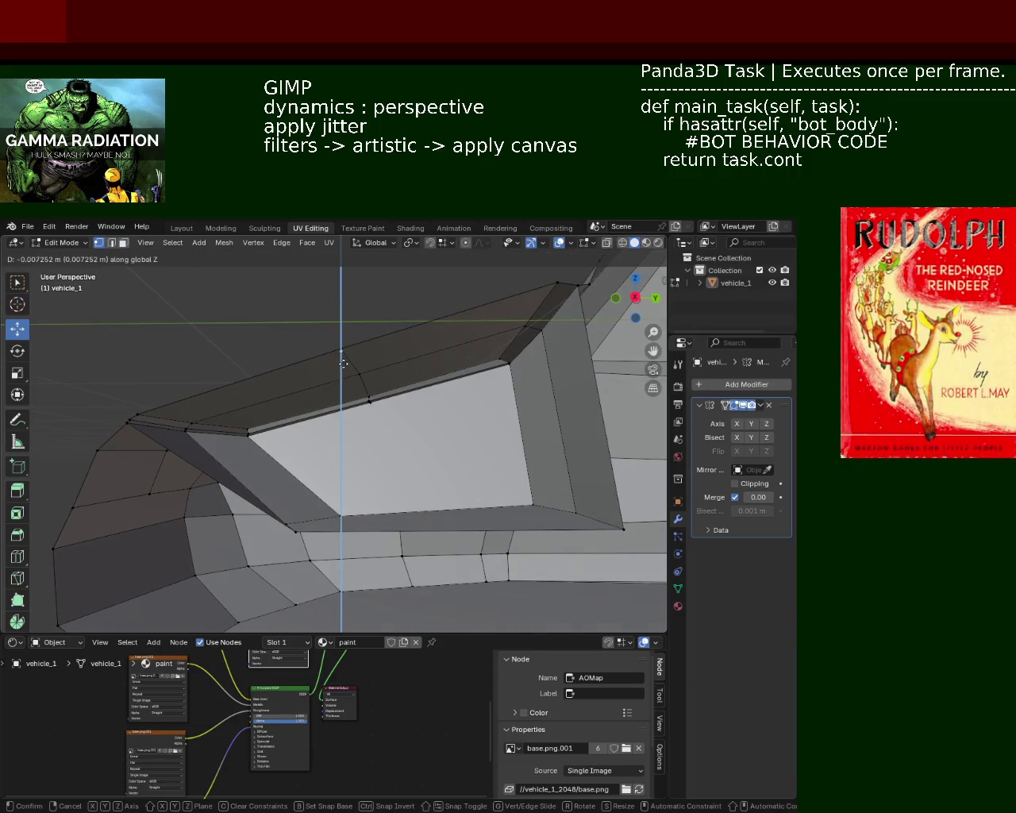
{"action": "left_click", "coordinate": [343, 368]}
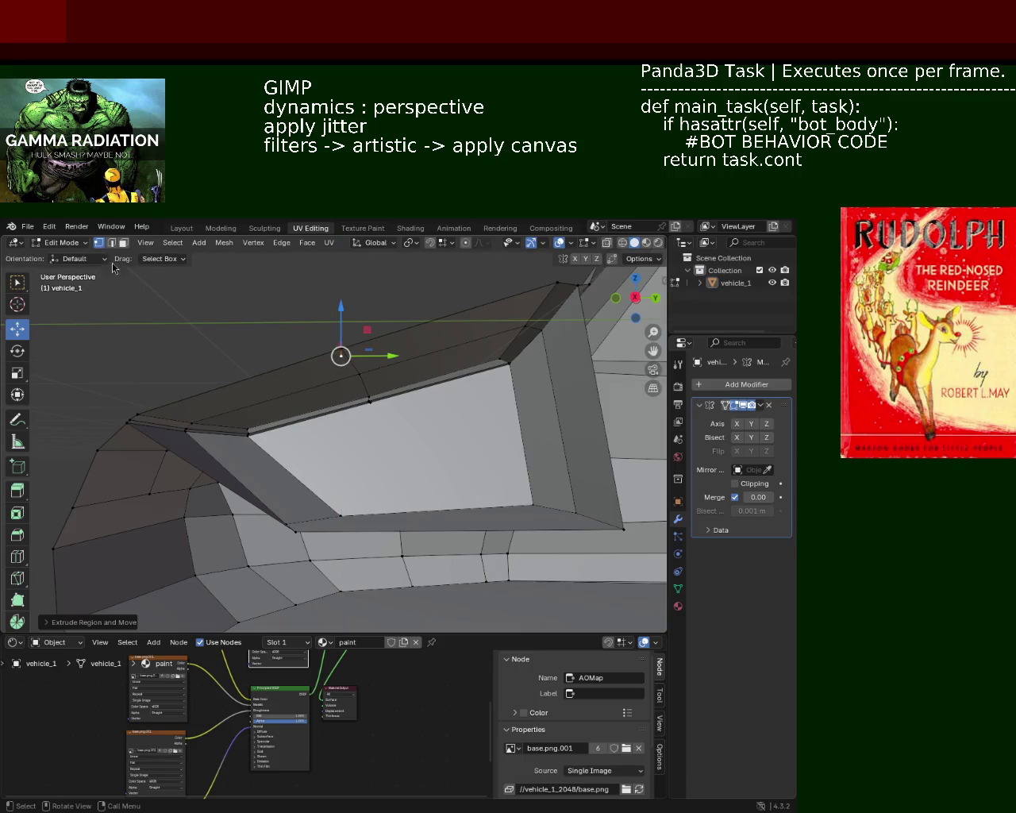
- Select the roof-frame top edges and the upper slanted face
{"action": "left_click", "coordinate": [113, 245]}
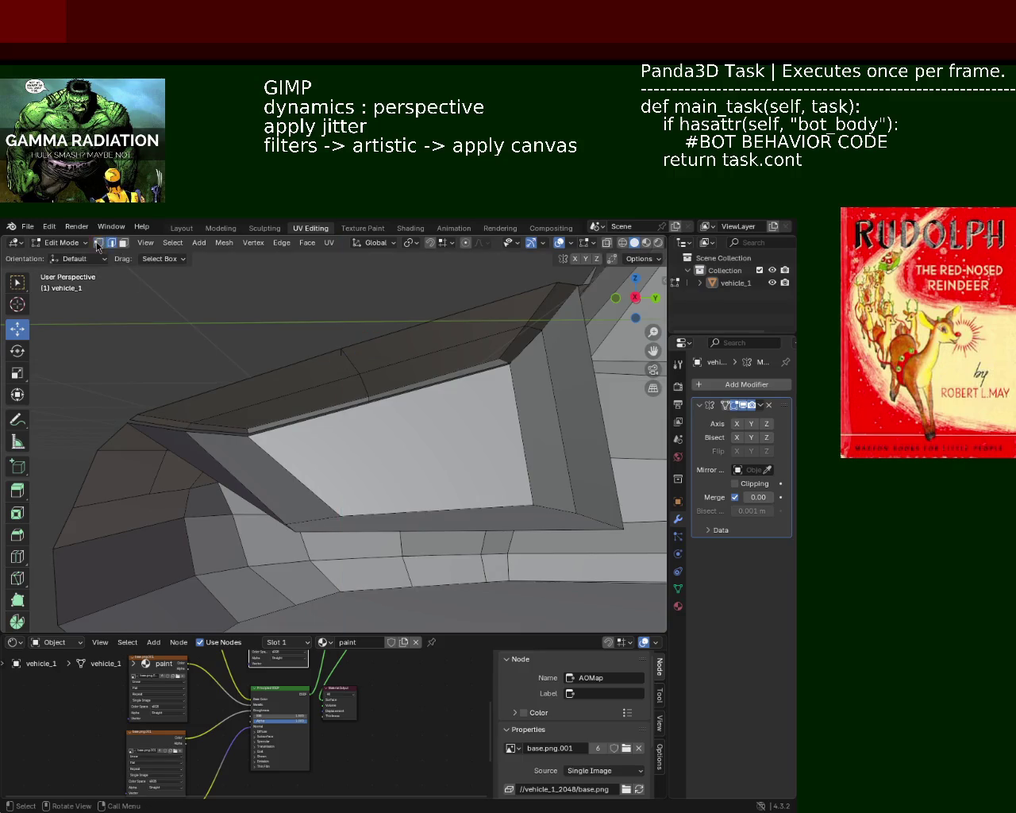
{"action": "left_click", "coordinate": [130, 419]}
{"action": "left_click", "coordinate": [341, 356], "text": "shift"}
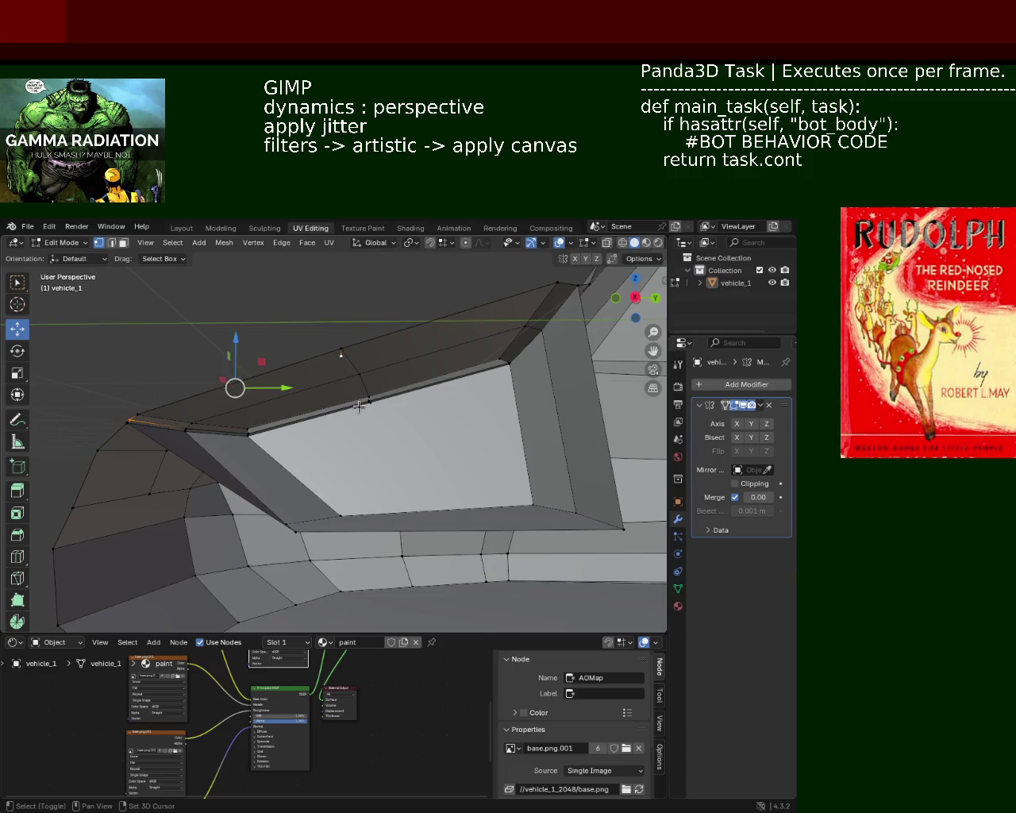
{"action": "mouse_move", "coordinate": [366, 414]}
{"action": "middle_mouse_down"}
{"action": "mouse_move", "coordinate": [498, 351]}
{"action": "mouse_move", "coordinate": [467, 383]}
{"action": "middle_mouse_up"}
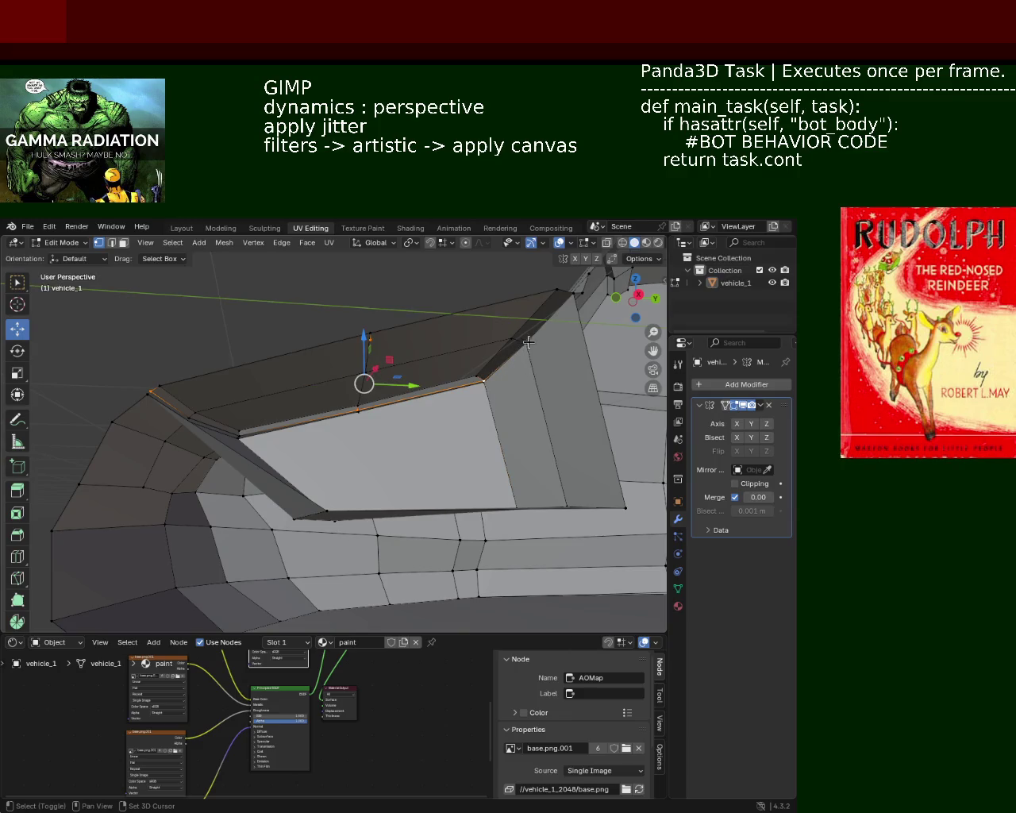
{"action": "middle_click_drag", "start_coordinate": [517, 352], "coordinate": [477, 371]}
{"action": "middle_click_drag", "start_coordinate": [542, 318], "coordinate": [586, 310]}
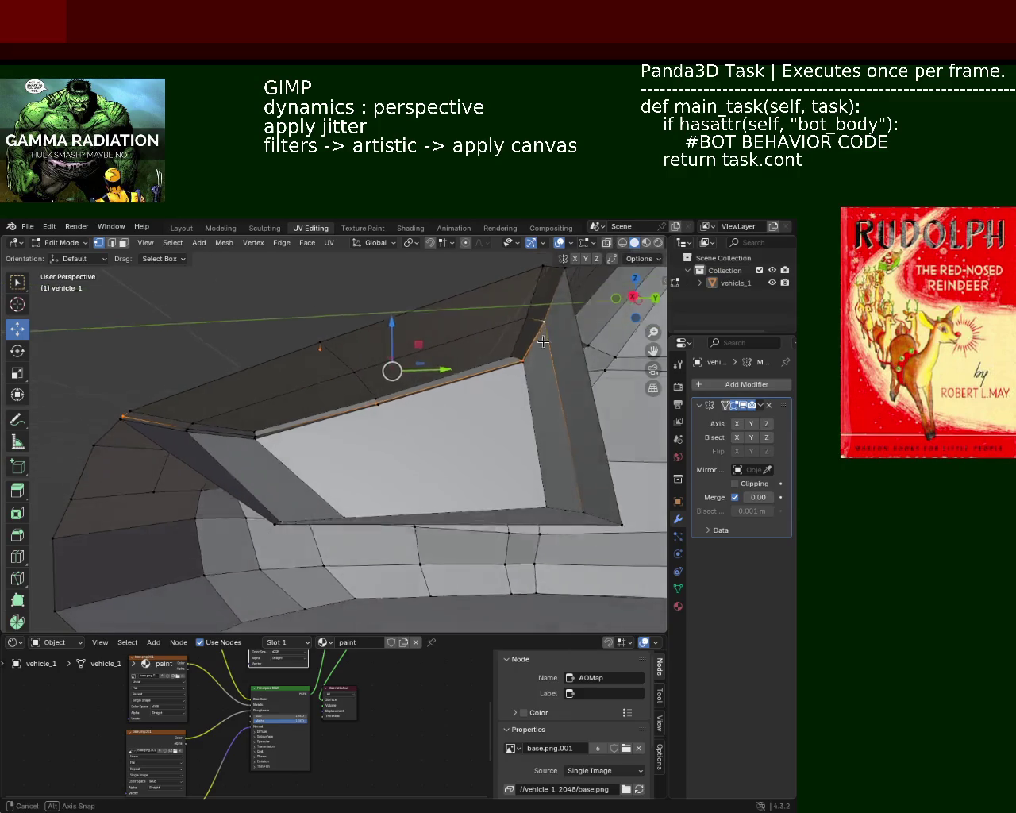
{"action": "mouse_move", "coordinate": [499, 359]}
{"action": "middle_mouse_down"}
{"action": "mouse_move", "coordinate": [363, 411]}
{"action": "mouse_move", "coordinate": [249, 437]}
{"action": "middle_mouse_up"}
{"action": "left_click", "coordinate": [352, 411], "text": "shift"}
{"action": "left_click", "coordinate": [343, 407], "text": "shift"}
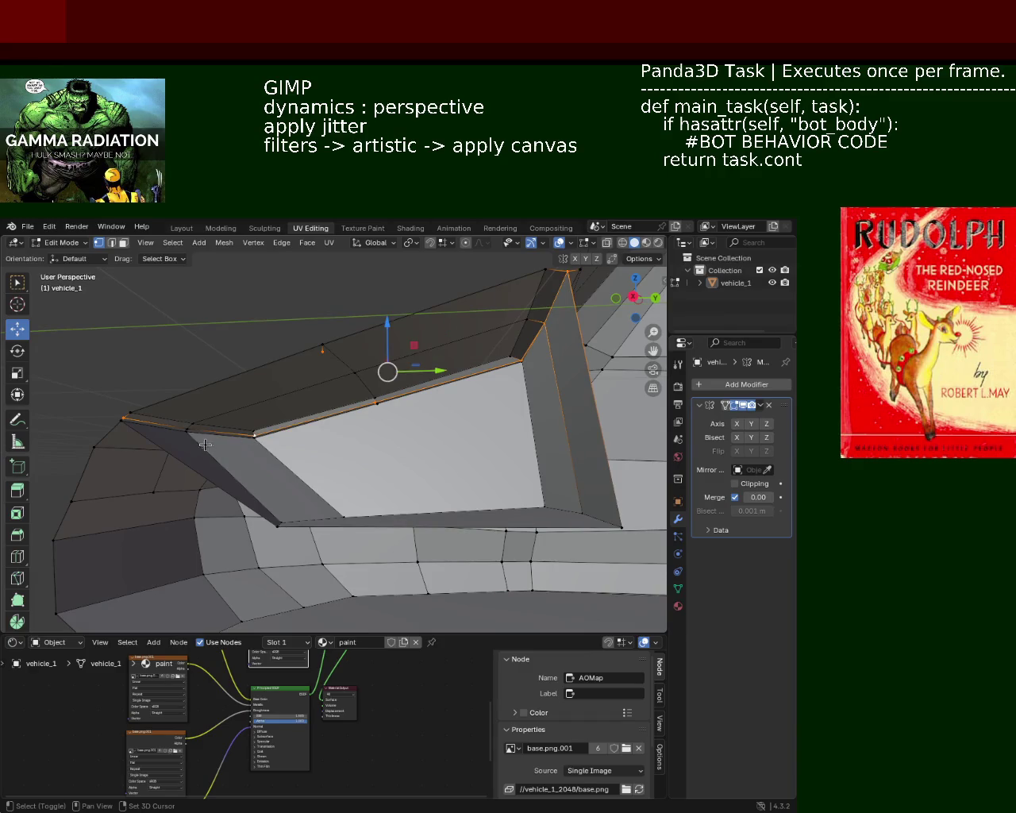
{"action": "key", "text": "ctrl+z"}
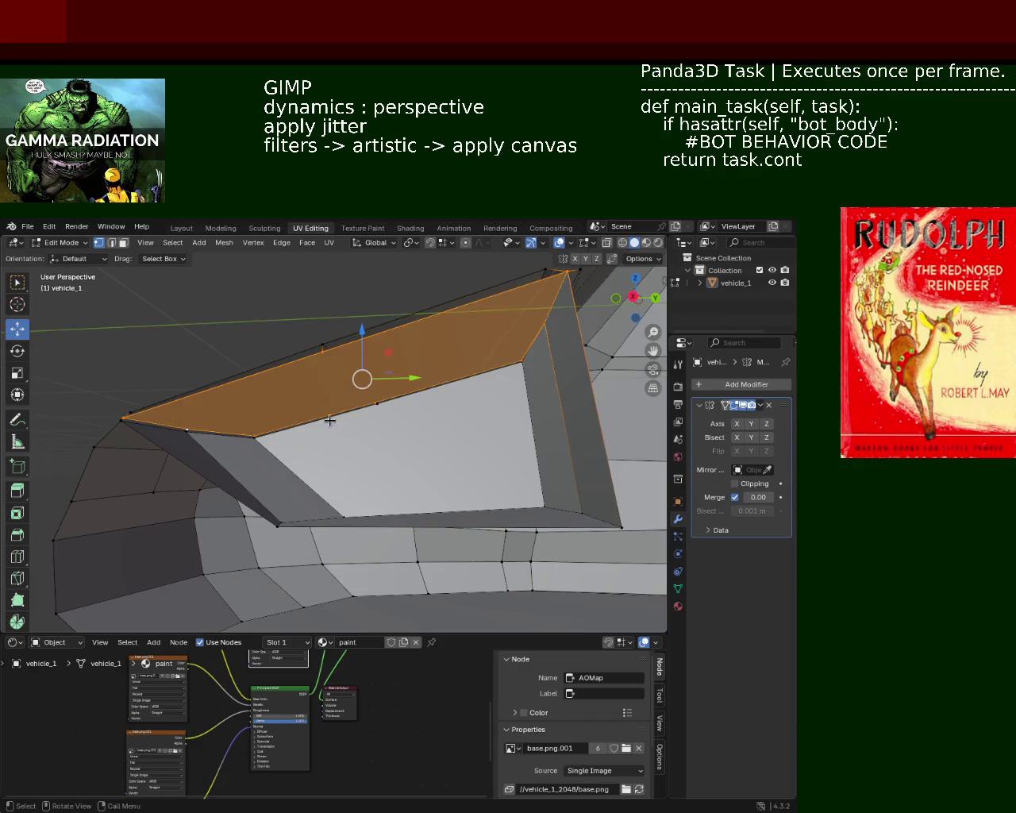
- Select the upper roof-strip edges above the door opening
{"action": "middle_click_drag", "start_coordinate": [332, 421], "coordinate": [343, 404]}
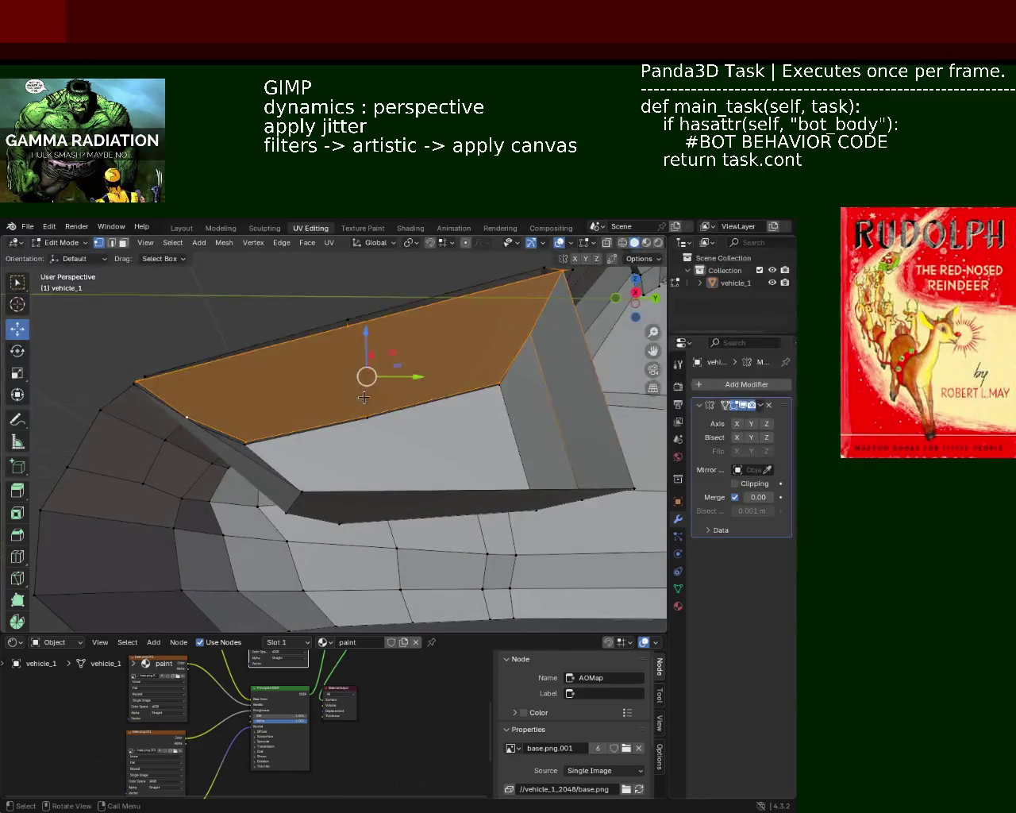
{"action": "left_click", "coordinate": [366, 415]}
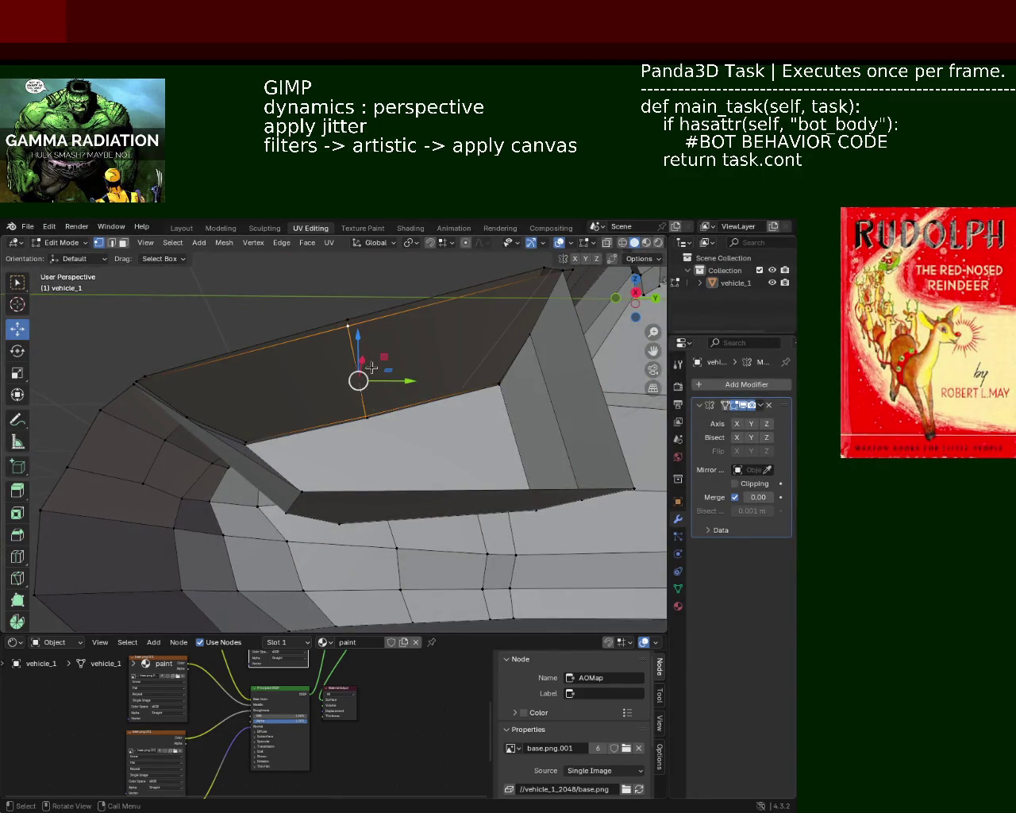
{"action": "middle_click_drag", "start_coordinate": [371, 368], "coordinate": [259, 416]}
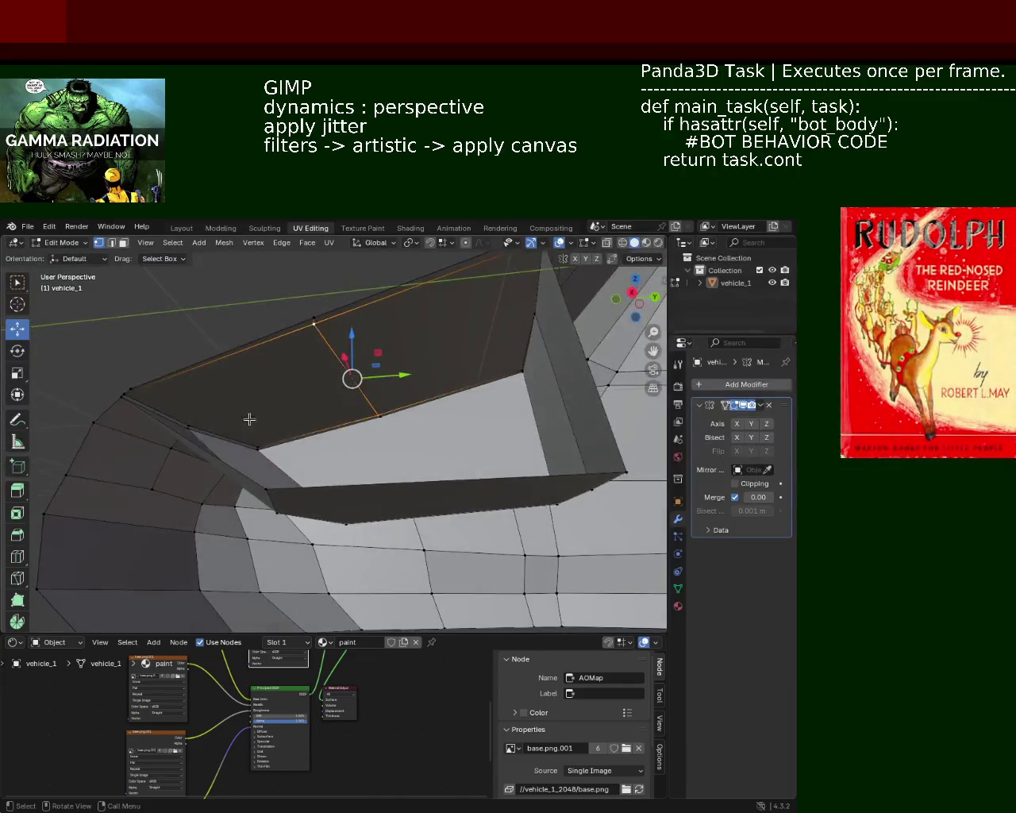
{"action": "left_click", "coordinate": [190, 423]}
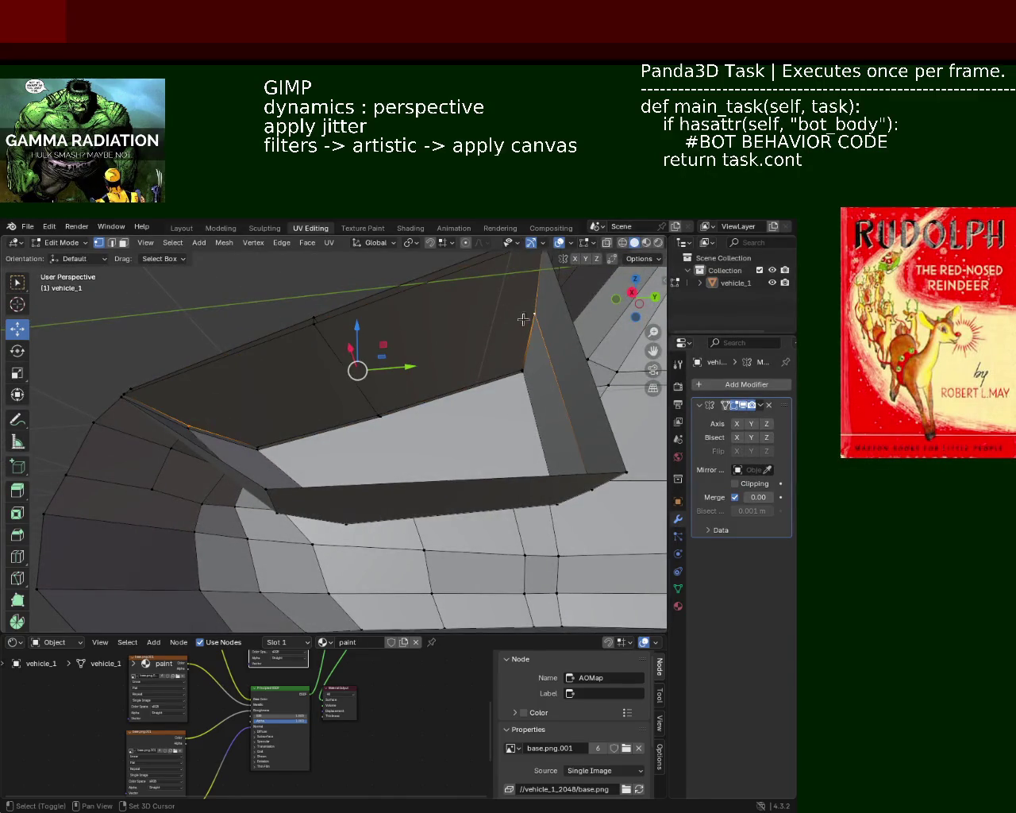
{"action": "mouse_move", "coordinate": [362, 327]}
{"action": "middle_mouse_down"}
{"action": "mouse_move", "coordinate": [305, 397]}
{"action": "mouse_move", "coordinate": [389, 382]}
{"action": "mouse_move", "coordinate": [403, 342]}
{"action": "mouse_move", "coordinate": [418, 408]}
{"action": "mouse_move", "coordinate": [401, 375]}
{"action": "mouse_move", "coordinate": [464, 379]}
{"action": "middle_mouse_up"}
{"action": "left_click", "coordinate": [393, 392], "text": "ctrl"}
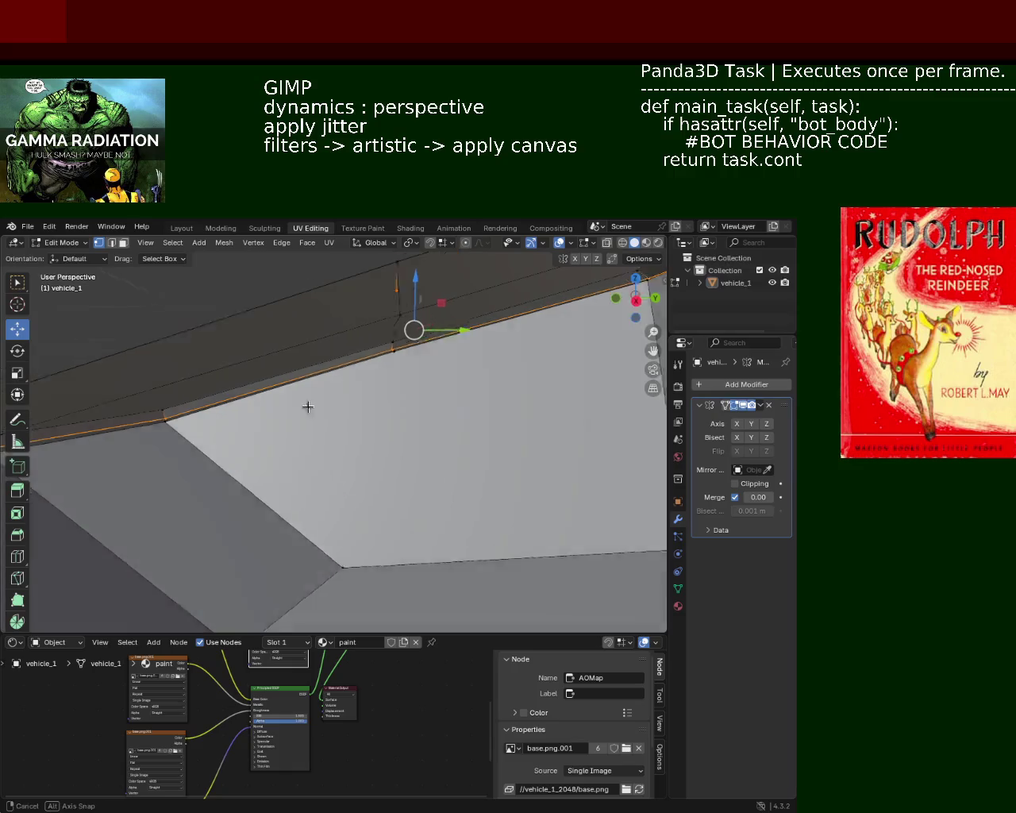
{"action": "mouse_move", "coordinate": [333, 394]}
{"action": "middle_mouse_down"}
{"action": "mouse_move", "coordinate": [207, 440]}
{"action": "mouse_move", "coordinate": [477, 369]}
{"action": "middle_mouse_up"}
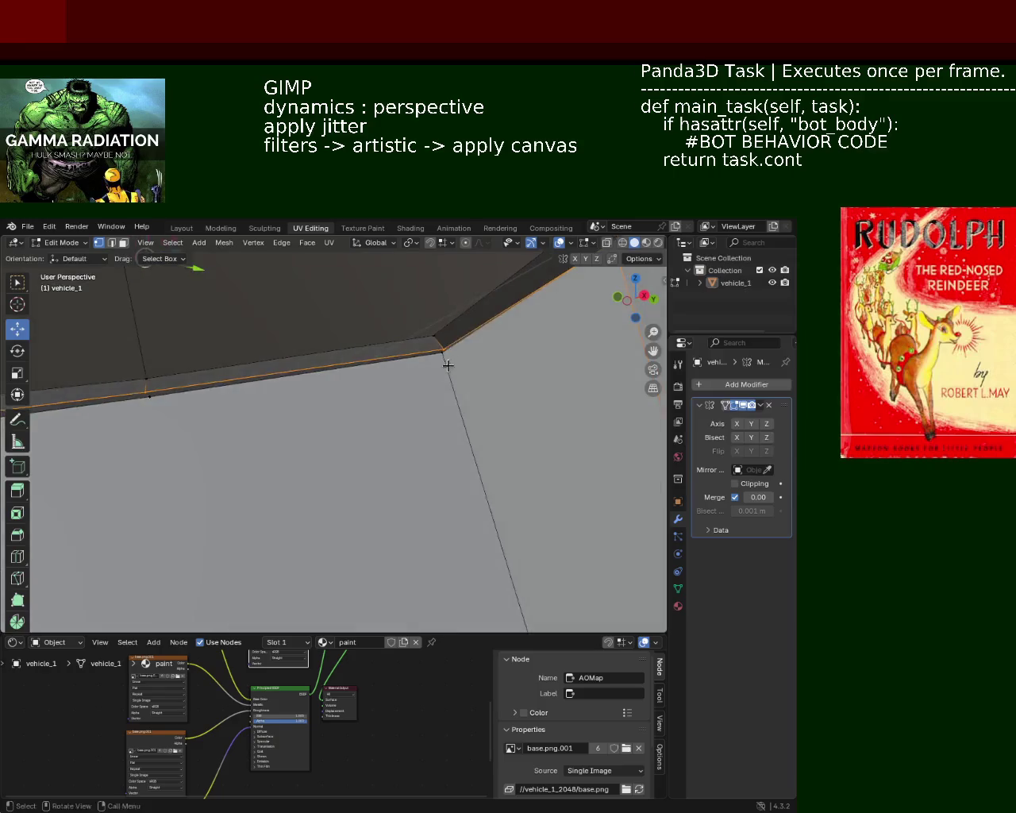
{"action": "middle_click_drag", "start_coordinate": [387, 407], "coordinate": [295, 417]}
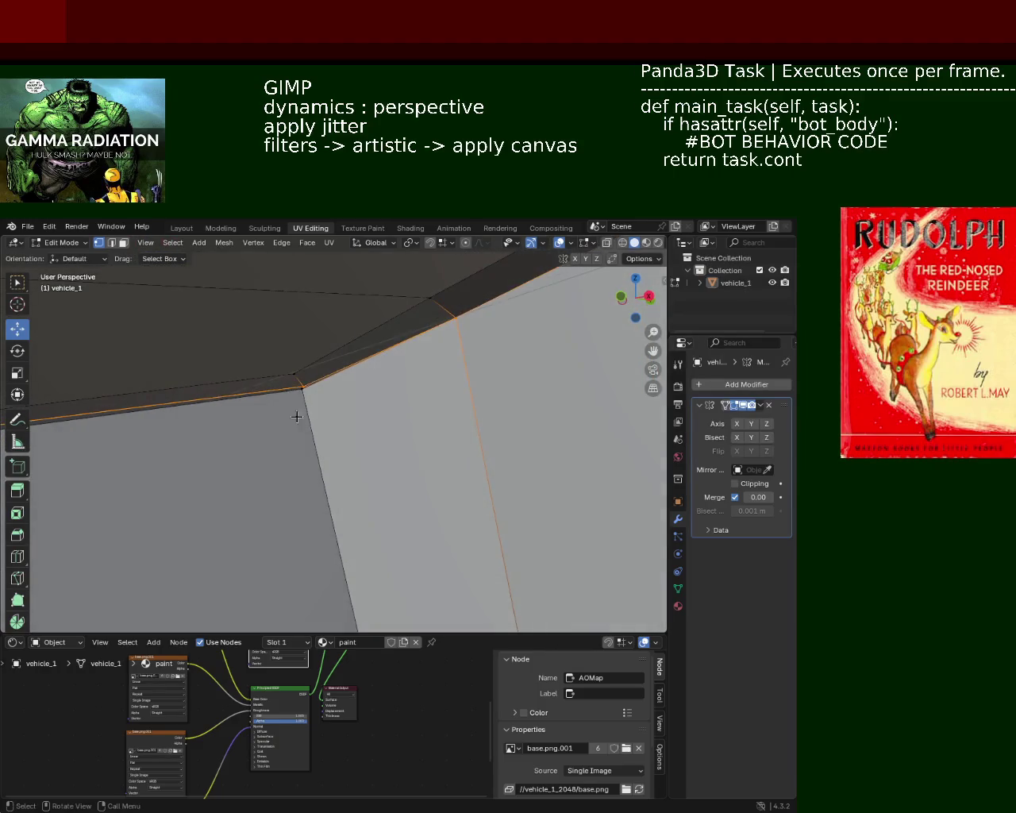
{"action": "mouse_move", "coordinate": [342, 381]}
{"action": "middle_mouse_down"}
{"action": "mouse_move", "coordinate": [401, 406]}
{"action": "mouse_move", "coordinate": [121, 359]}
{"action": "mouse_move", "coordinate": [337, 376]}
{"action": "mouse_move", "coordinate": [336, 389]}
{"action": "middle_mouse_up"}
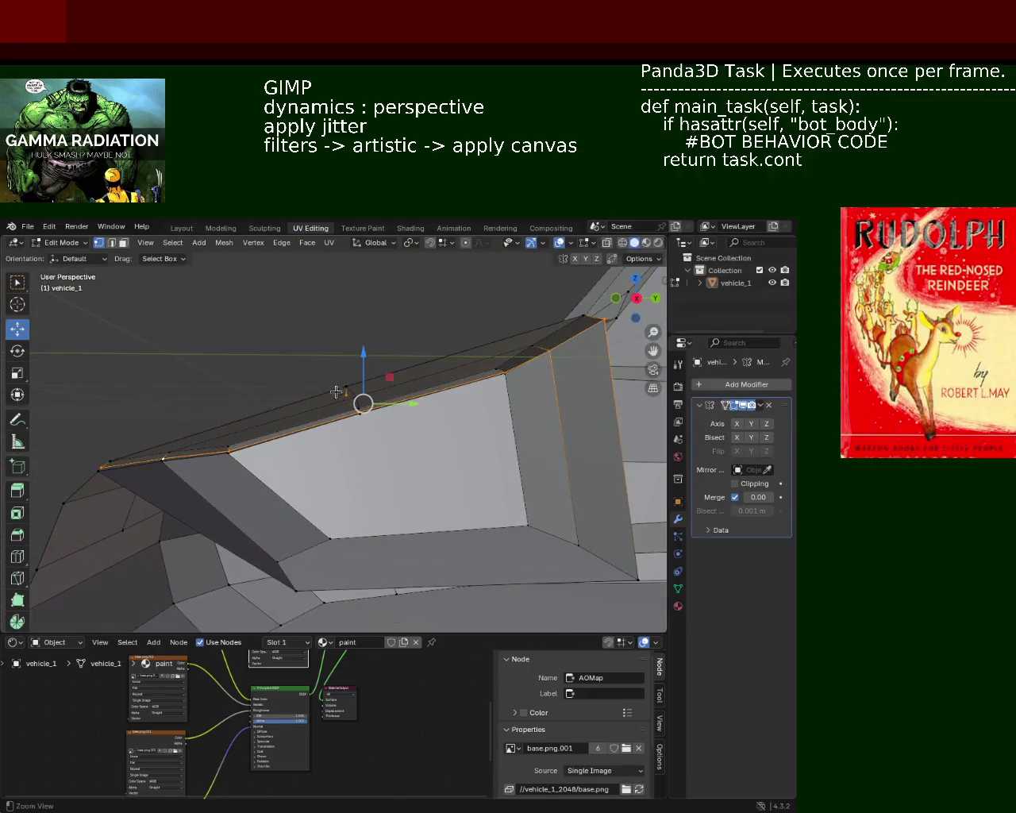
{"action": "middle_click_drag", "start_coordinate": [363, 408], "coordinate": [358, 419]}
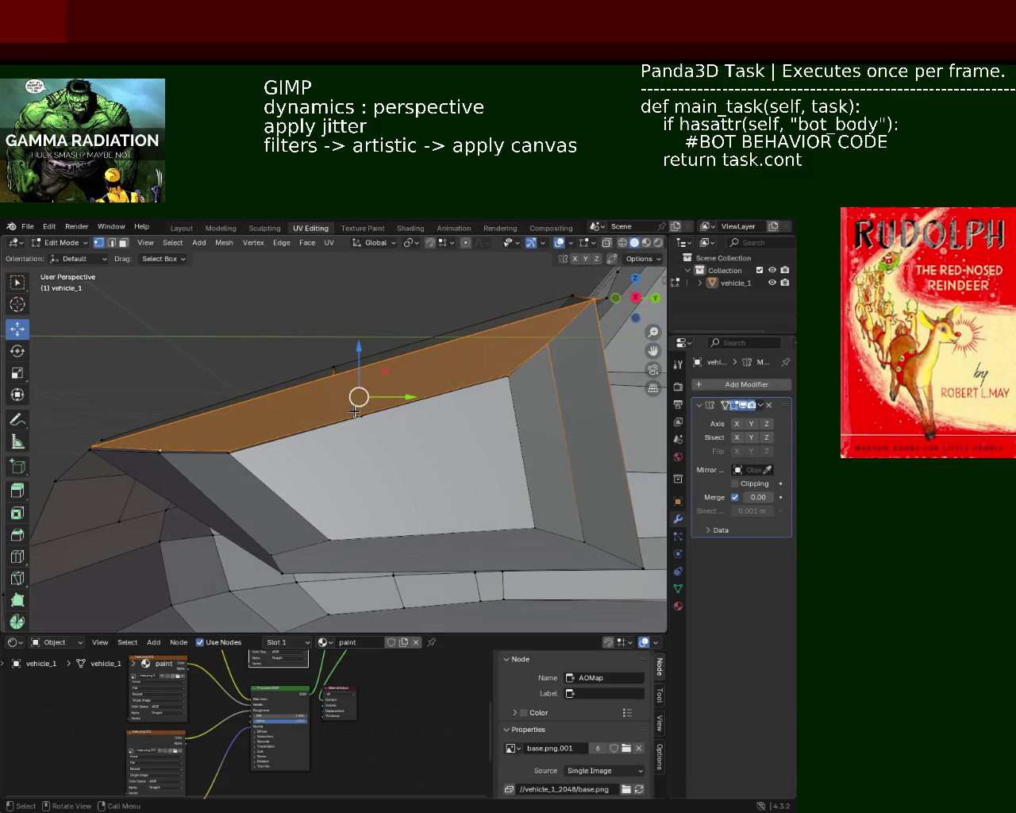
{"action": "left_click", "coordinate": [355, 411]}
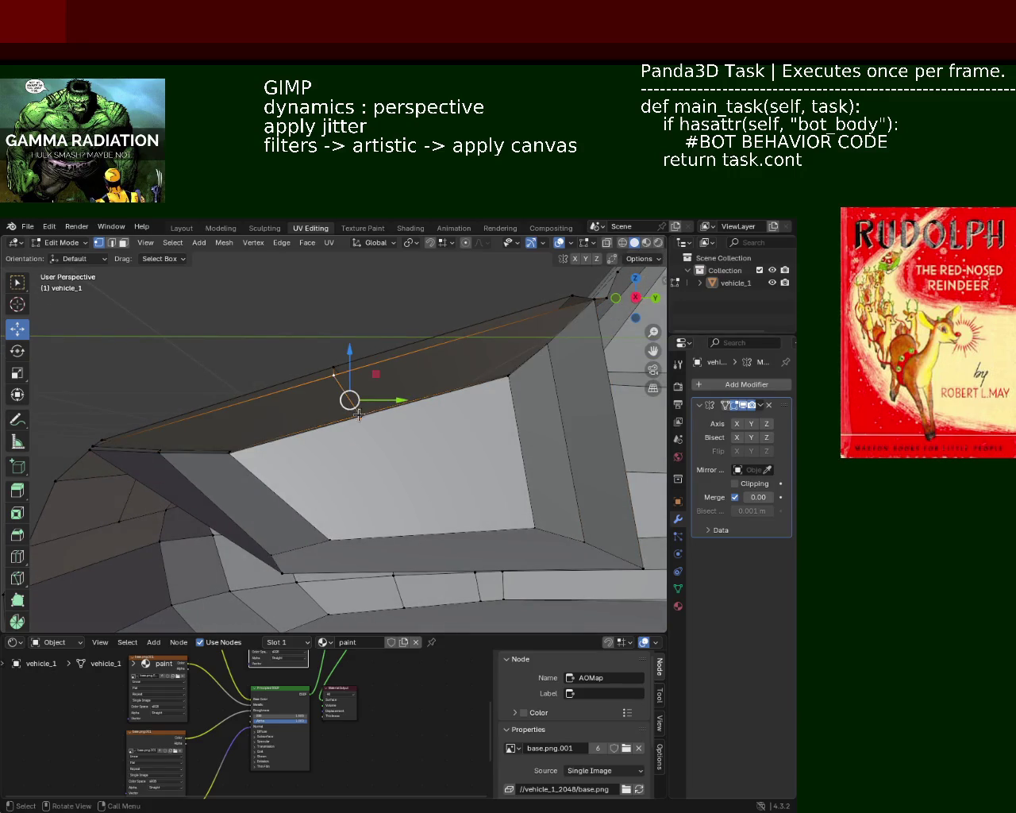
{"action": "middle_click_drag", "start_coordinate": [359, 414], "coordinate": [351, 423]}
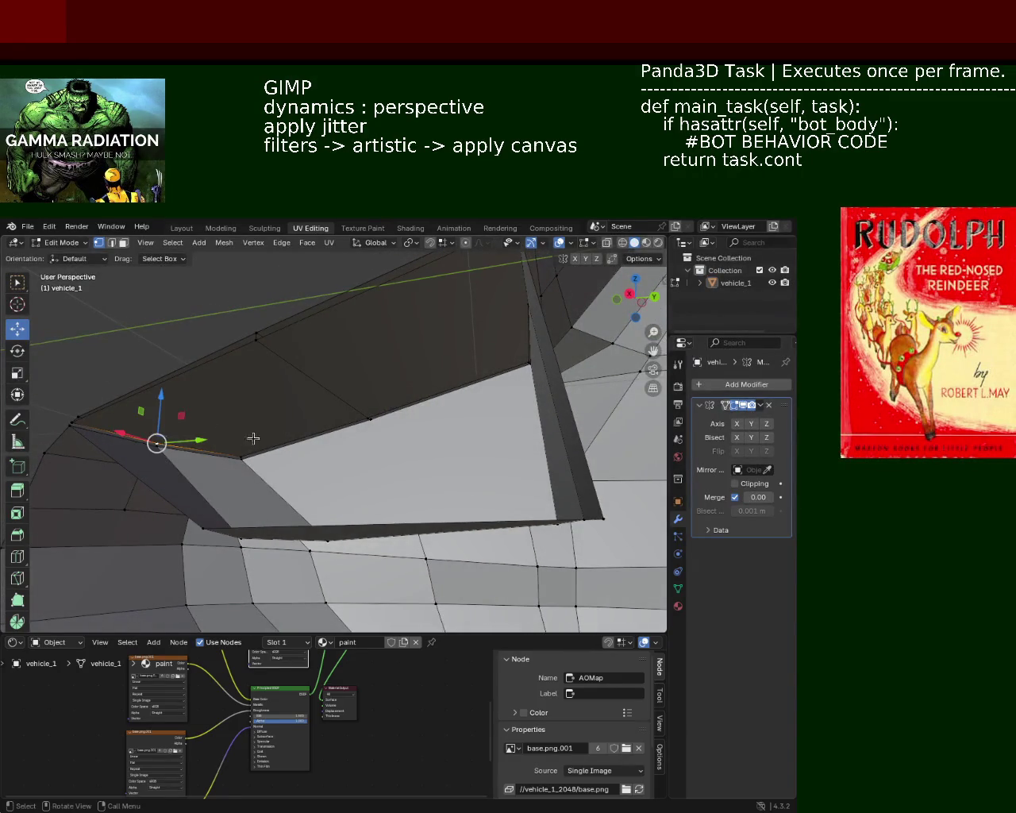
- Subdivide the selected roof-strip edges, adding a middle edge
{"action": "left_click", "coordinate": [254, 354]}
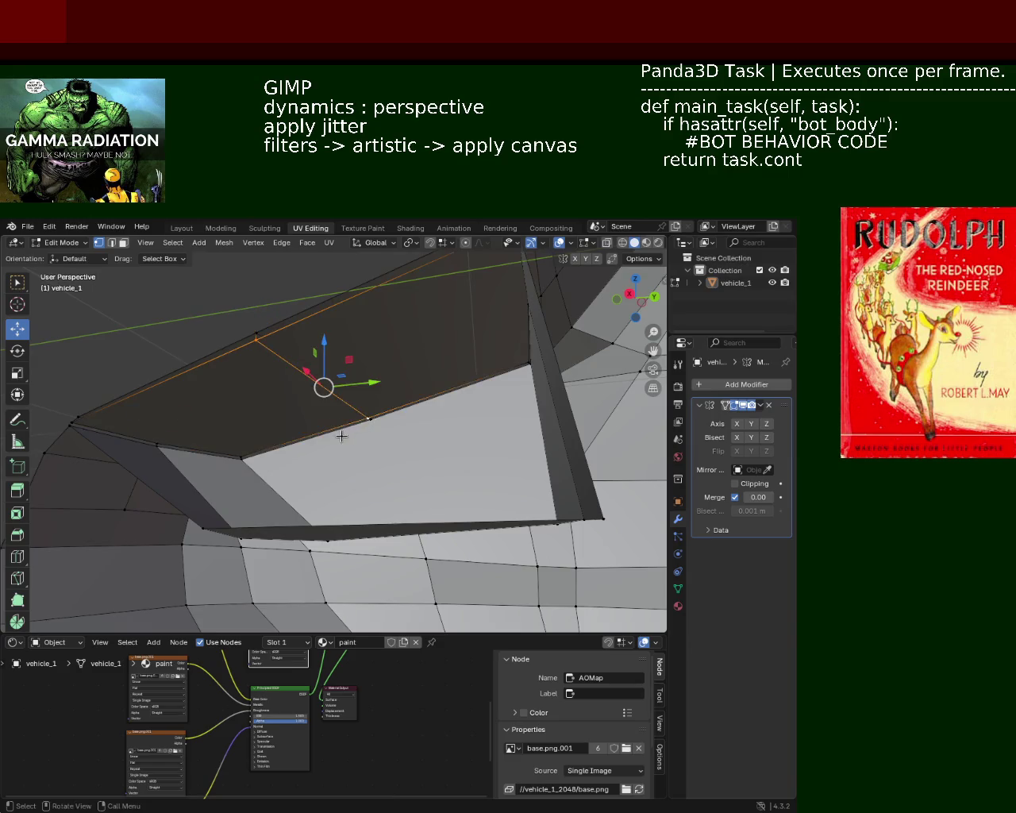
{"action": "right_click", "coordinate": [341, 436]}
{"action": "left_click", "coordinate": [303, 413]}
{"action": "left_click", "coordinate": [156, 443]}
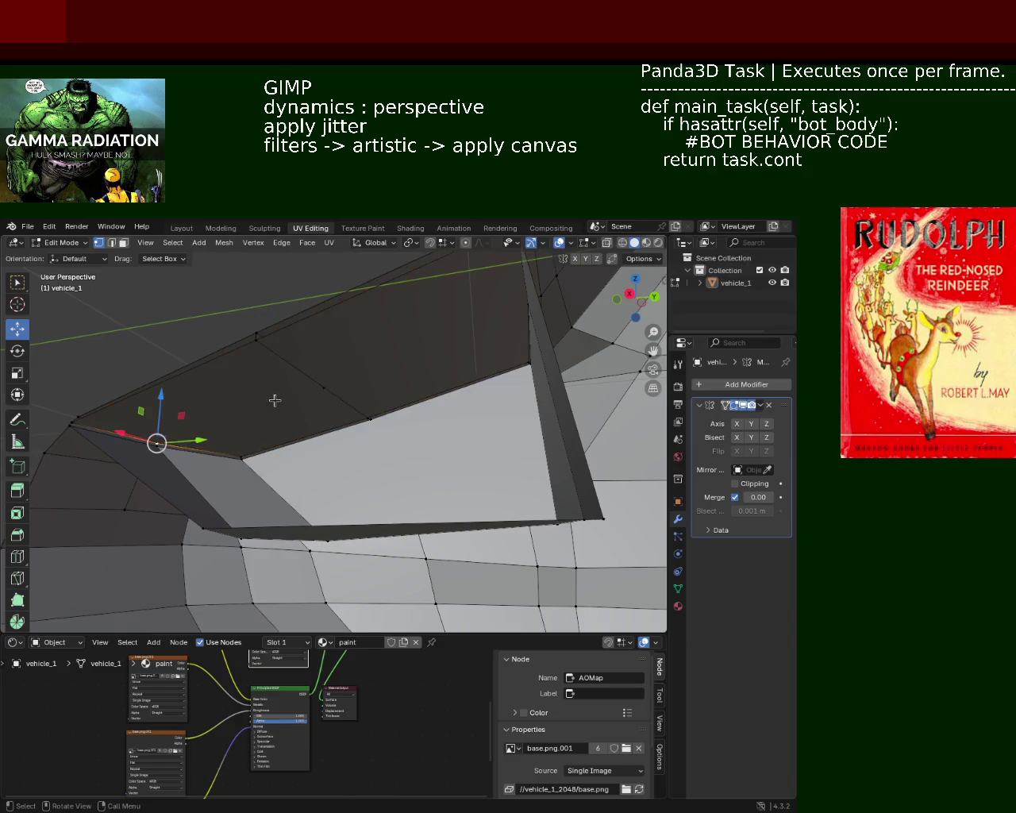
{"action": "middle_click_drag", "start_coordinate": [334, 385], "coordinate": [353, 384], "text": "shift"}
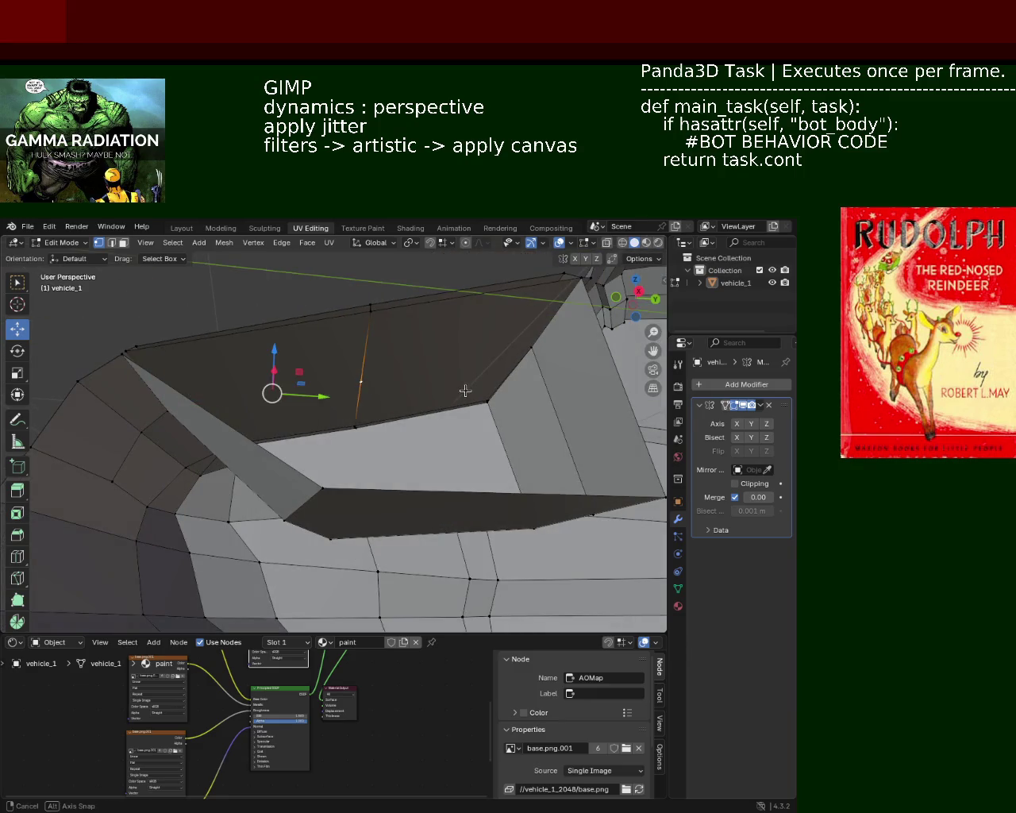
{"action": "middle_click_drag", "start_coordinate": [466, 391], "coordinate": [462, 467]}
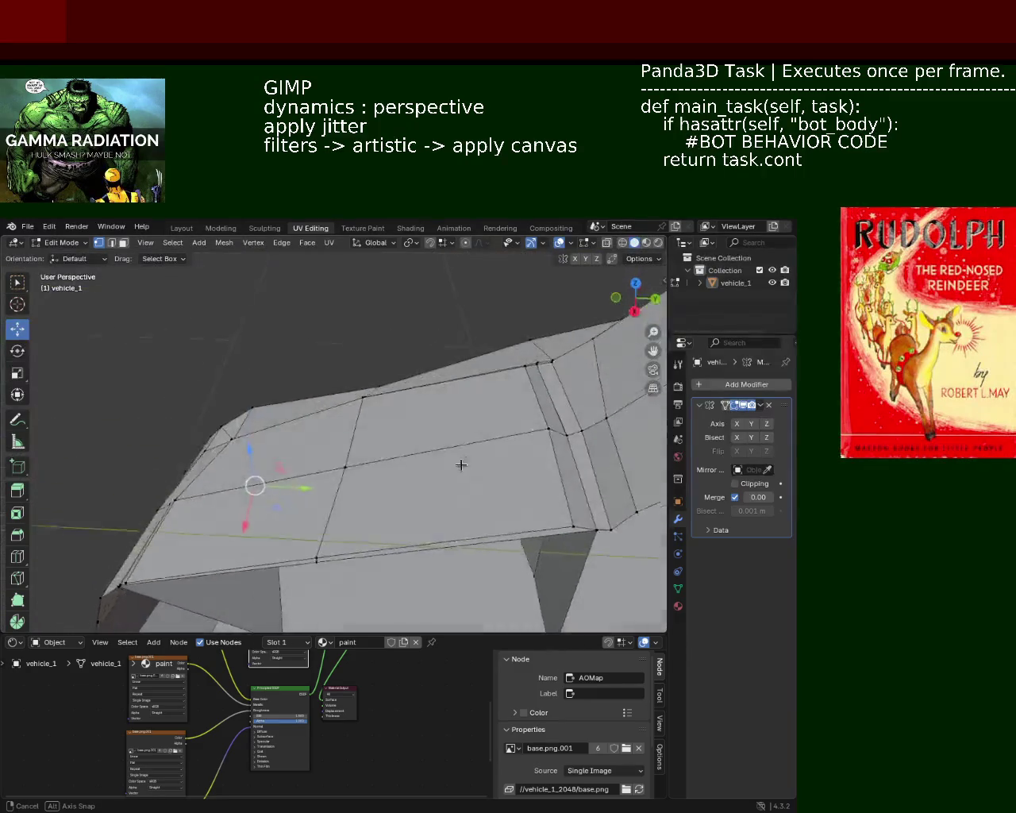
- Move the vertical pillar edge along Y and clear the edge selection
{"action": "middle_click_drag", "start_coordinate": [462, 467], "coordinate": [541, 339]}
{"action": "left_click", "coordinate": [541, 339]}
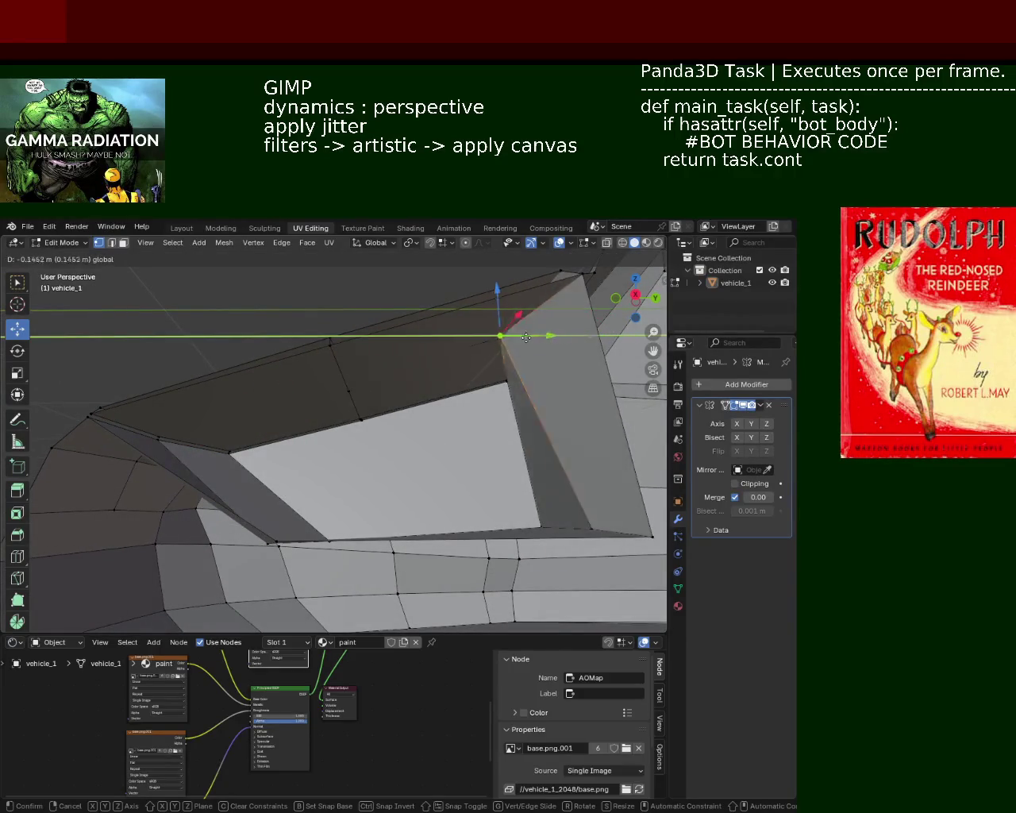
{"action": "left_click", "coordinate": [567, 351]}
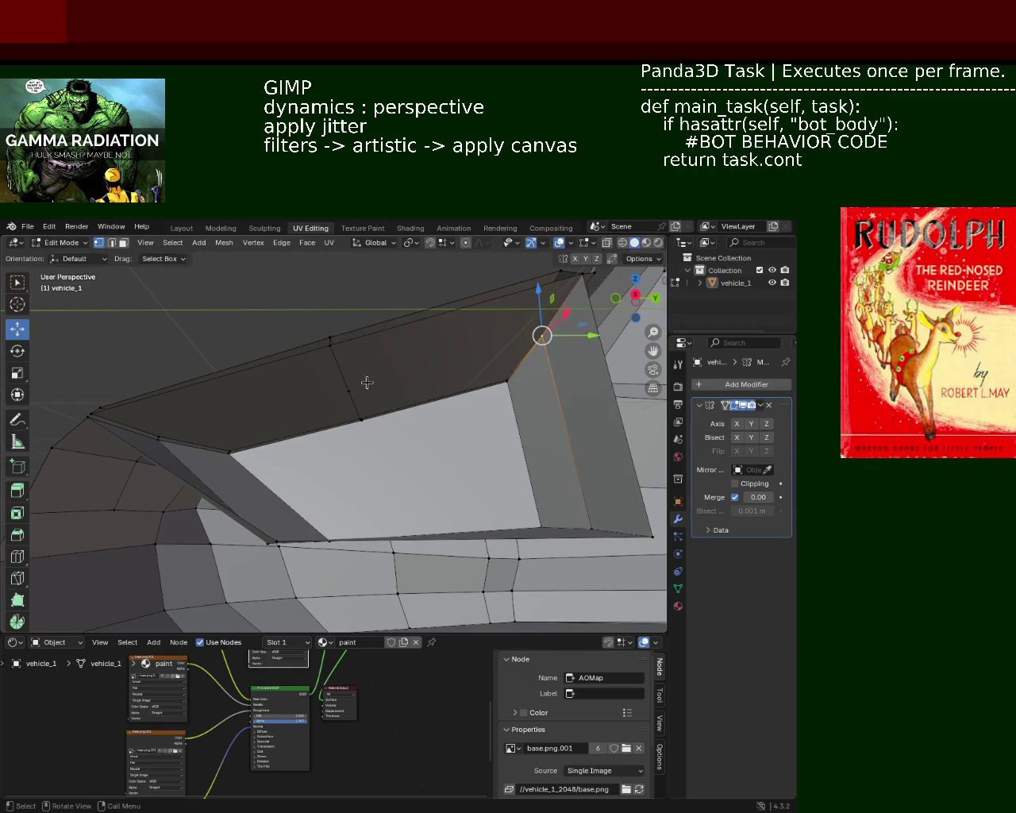
{"action": "left_click", "coordinate": [179, 430], "text": "shift"}
{"action": "left_click", "coordinate": [291, 423]}
- Raise the new roof-strip edge vertically with G Z
{"action": "middle_click_drag", "start_coordinate": [485, 347], "coordinate": [354, 390]}
{"action": "left_click", "coordinate": [353, 390]}
{"action": "key", "text": "g"}
{"action": "key", "text": "z"}
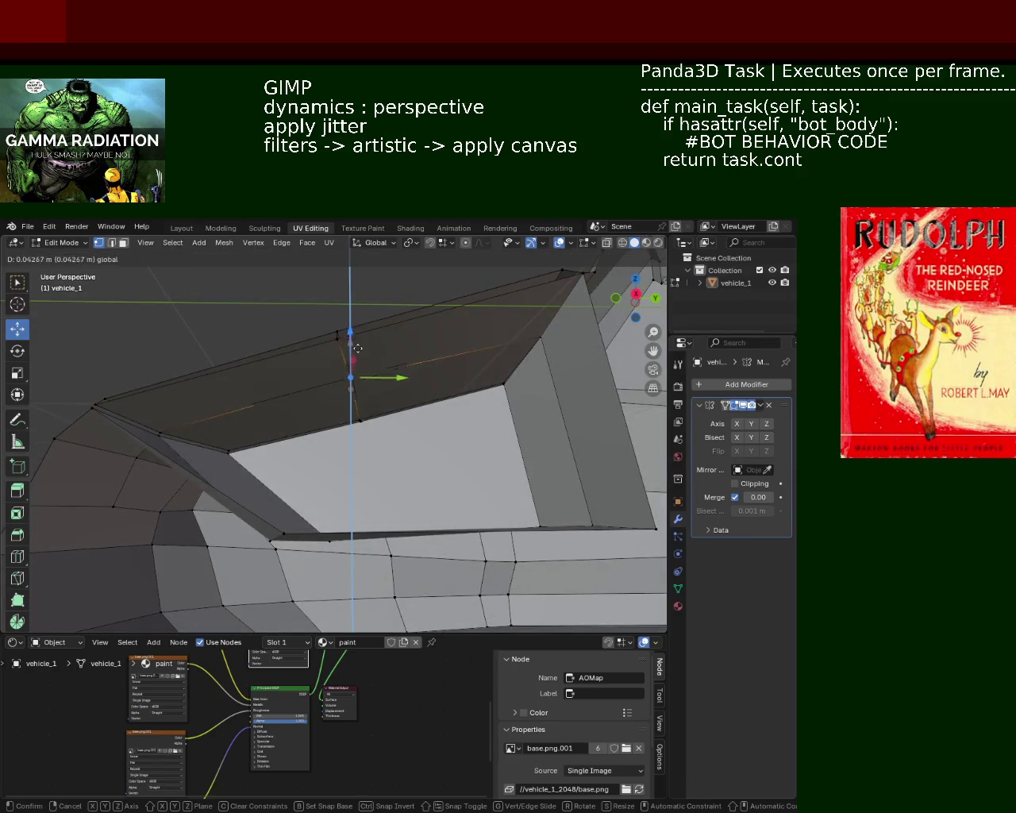
{"action": "left_click", "coordinate": [358, 349]}
{"action": "mouse_move", "coordinate": [358, 350]}
{"action": "middle_mouse_down"}
{"action": "mouse_move", "coordinate": [358, 408]}
{"action": "mouse_move", "coordinate": [342, 416]}
{"action": "mouse_move", "coordinate": [355, 348]}
{"action": "mouse_move", "coordinate": [366, 410]}
{"action": "middle_mouse_up"}
- Raise the roof-strip face above the door slightly
{"action": "left_click", "coordinate": [123, 243]}
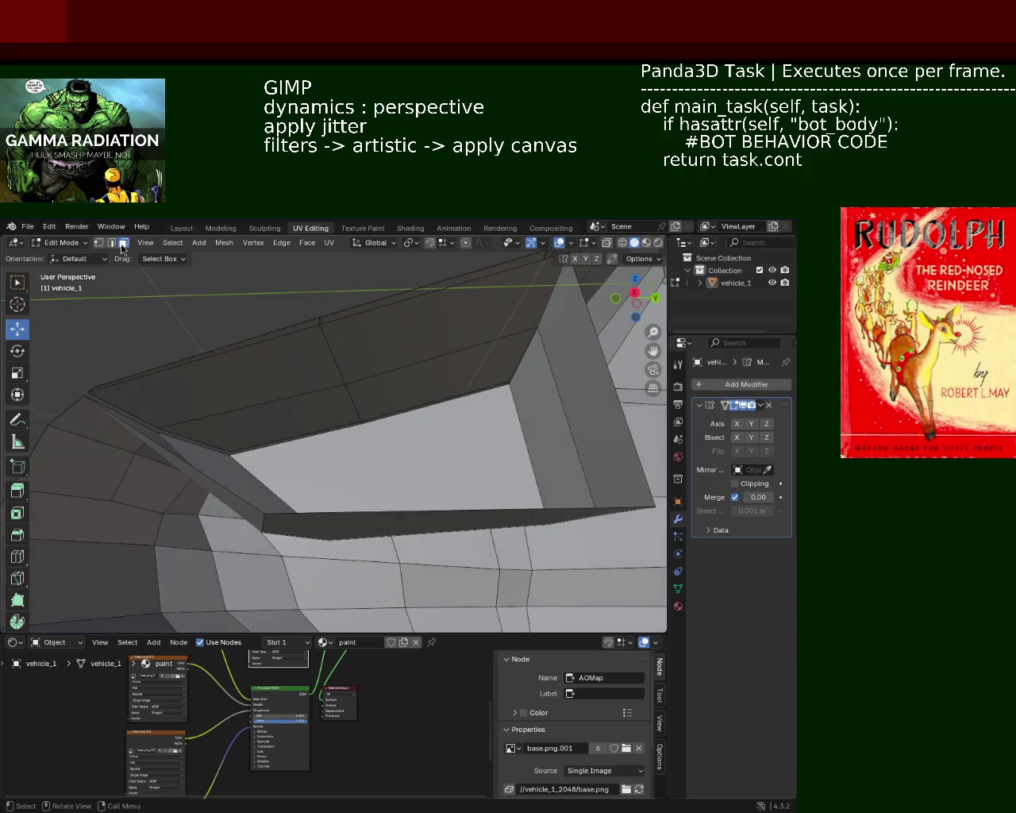
{"action": "left_click", "coordinate": [334, 372]}
{"action": "left_click_drag", "start_coordinate": [235, 365], "coordinate": [233, 372]}
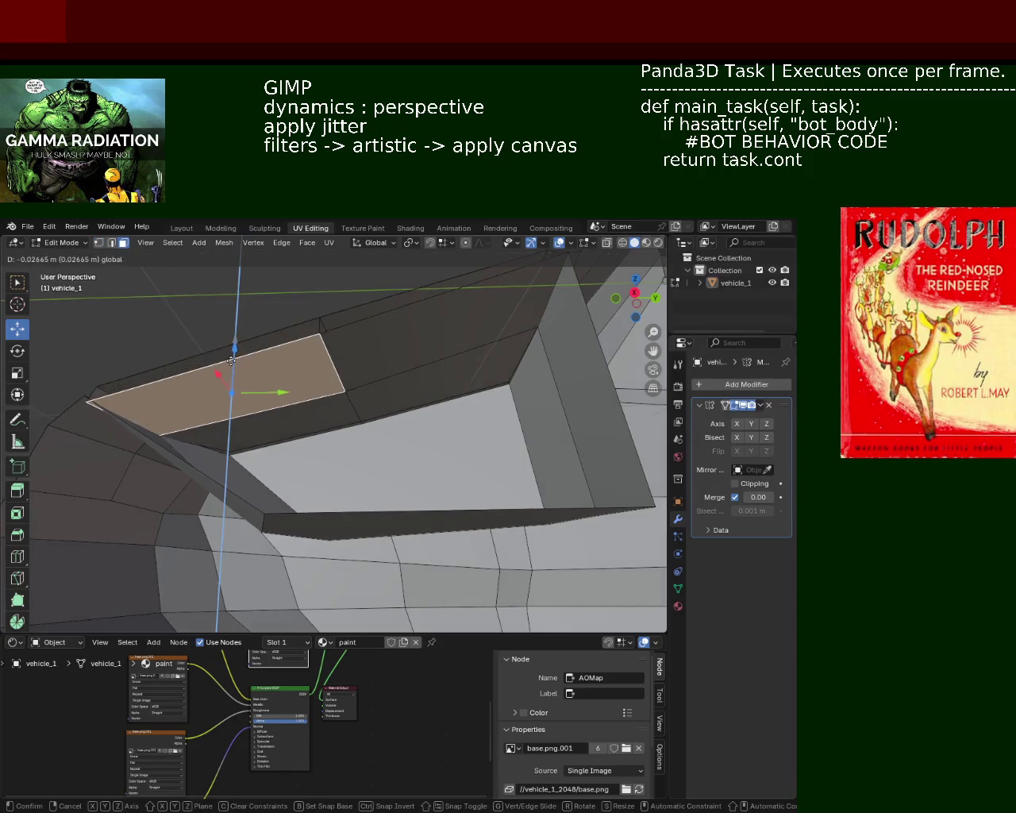
{"action": "mouse_move", "coordinate": [234, 371]}
{"action": "middle_mouse_down"}
{"action": "mouse_move", "coordinate": [294, 394]}
{"action": "mouse_move", "coordinate": [354, 399]}
{"action": "middle_mouse_up"}
- Nudge the roof-strip vertices slightly and save vehicle_1.blend
{"action": "left_click", "coordinate": [112, 243]}
{"action": "left_click", "coordinate": [349, 387]}
{"action": "left_click", "coordinate": [98, 243]}
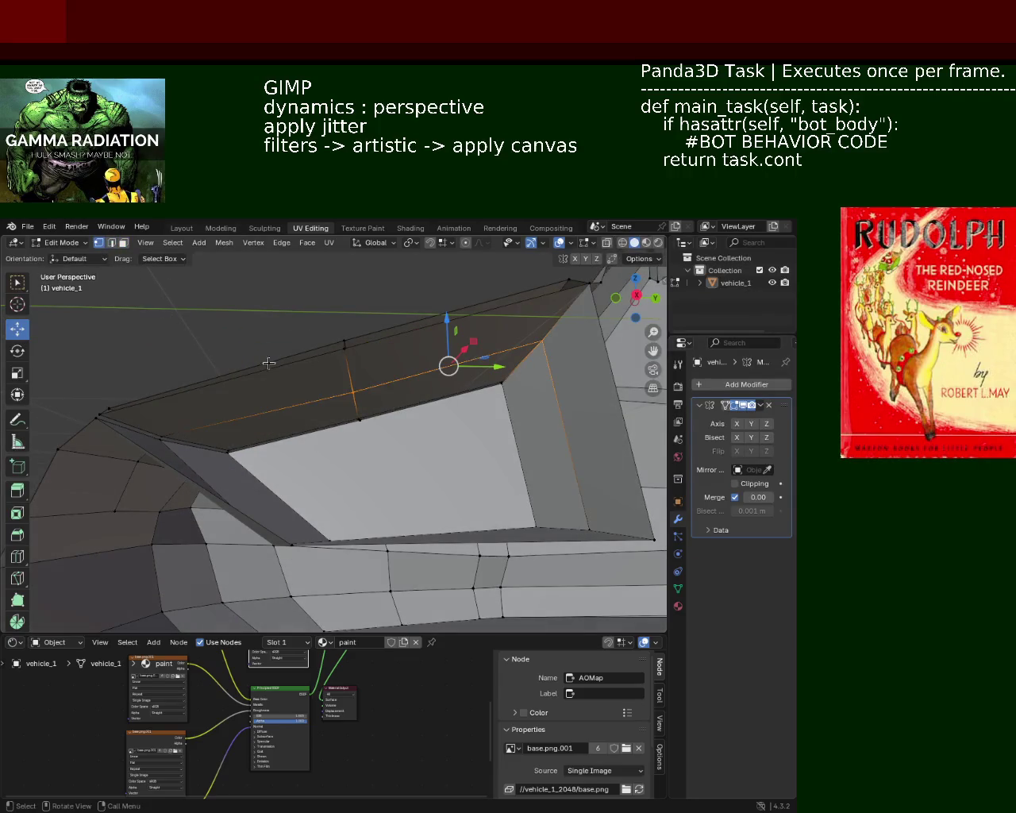
{"action": "left_click_drag", "start_coordinate": [328, 394], "coordinate": [338, 373]}
{"action": "mouse_move", "coordinate": [338, 373]}
{"action": "middle_mouse_down"}
{"action": "mouse_move", "coordinate": [424, 422]}
{"action": "mouse_move", "coordinate": [398, 409]}
{"action": "mouse_move", "coordinate": [408, 428]}
{"action": "mouse_move", "coordinate": [352, 446]}
{"action": "mouse_move", "coordinate": [438, 443]}
{"action": "mouse_move", "coordinate": [311, 418]}
{"action": "mouse_move", "coordinate": [458, 385]}
{"action": "mouse_move", "coordinate": [350, 427]}
{"action": "middle_mouse_up"}
{"action": "key", "text": "ctrl+s"}
{"action": "scroll", "coordinate": [438, 444], "scroll_direction": "down", "scroll_amount": 2}
- Nudge the roof vertices along X and move the lower corner vertex outward
{"action": "scroll", "coordinate": [376, 436], "scroll_direction": "up", "scroll_amount": 2}
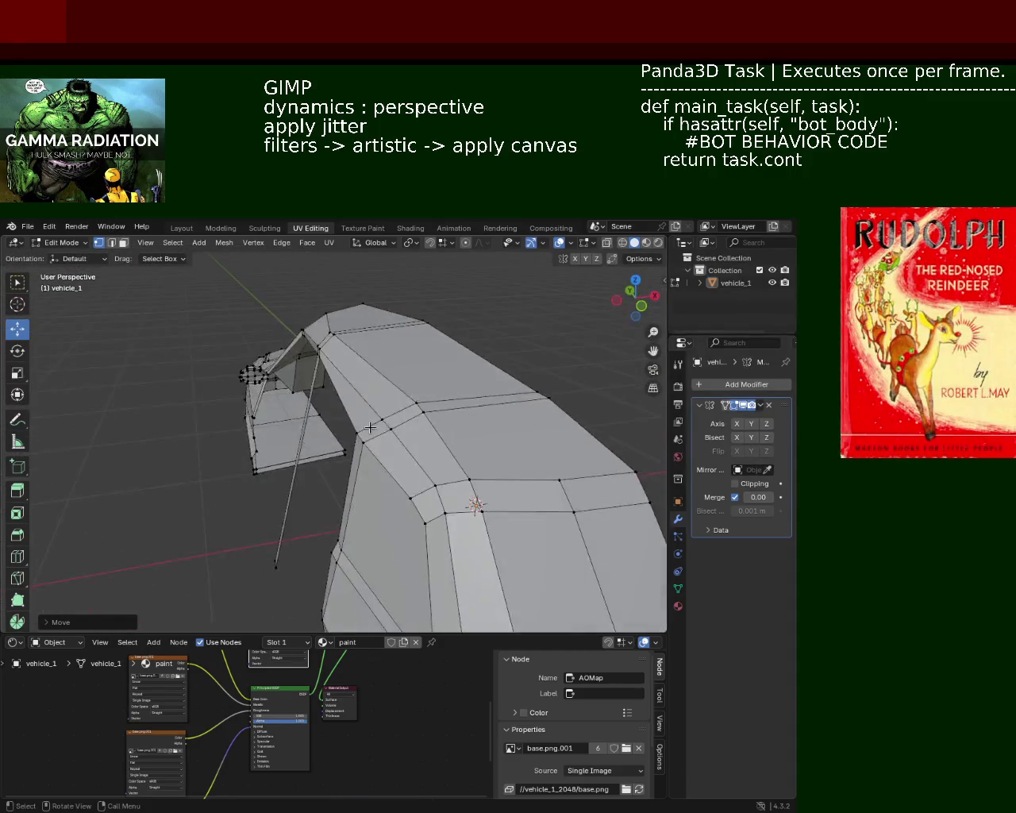
{"action": "left_click_drag", "start_coordinate": [406, 434], "coordinate": [414, 433]}
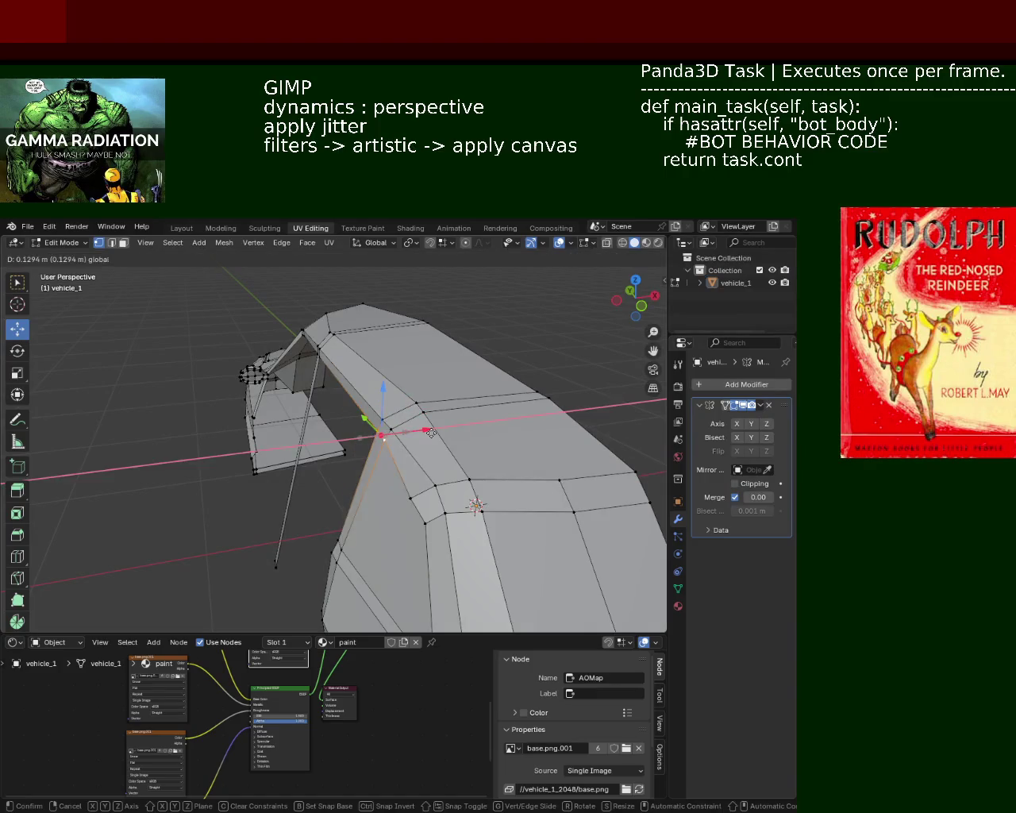
{"action": "mouse_move", "coordinate": [415, 434]}
{"action": "middle_mouse_down"}
{"action": "mouse_move", "coordinate": [508, 436]}
{"action": "mouse_move", "coordinate": [313, 405]}
{"action": "mouse_move", "coordinate": [256, 424]}
{"action": "mouse_move", "coordinate": [361, 363]}
{"action": "middle_mouse_up"}
{"action": "left_click_drag", "start_coordinate": [344, 351], "coordinate": [338, 357]}
{"action": "mouse_move", "coordinate": [338, 357]}
{"action": "middle_mouse_down"}
{"action": "mouse_move", "coordinate": [320, 442]}
{"action": "mouse_move", "coordinate": [408, 413]}
{"action": "mouse_move", "coordinate": [422, 472]}
{"action": "mouse_move", "coordinate": [434, 439]}
{"action": "mouse_move", "coordinate": [384, 381]}
{"action": "mouse_move", "coordinate": [284, 358]}
{"action": "mouse_move", "coordinate": [323, 396]}
{"action": "mouse_move", "coordinate": [465, 431]}
{"action": "mouse_move", "coordinate": [374, 484]}
{"action": "mouse_move", "coordinate": [393, 405]}
{"action": "mouse_move", "coordinate": [342, 422]}
{"action": "mouse_move", "coordinate": [342, 432]}
{"action": "mouse_move", "coordinate": [381, 410]}
{"action": "mouse_move", "coordinate": [295, 599]}
{"action": "middle_mouse_up"}
{"action": "scroll", "coordinate": [344, 398], "scroll_direction": "up", "scroll_amount": 3}
{"action": "left_click_drag", "start_coordinate": [325, 574], "coordinate": [355, 574]}
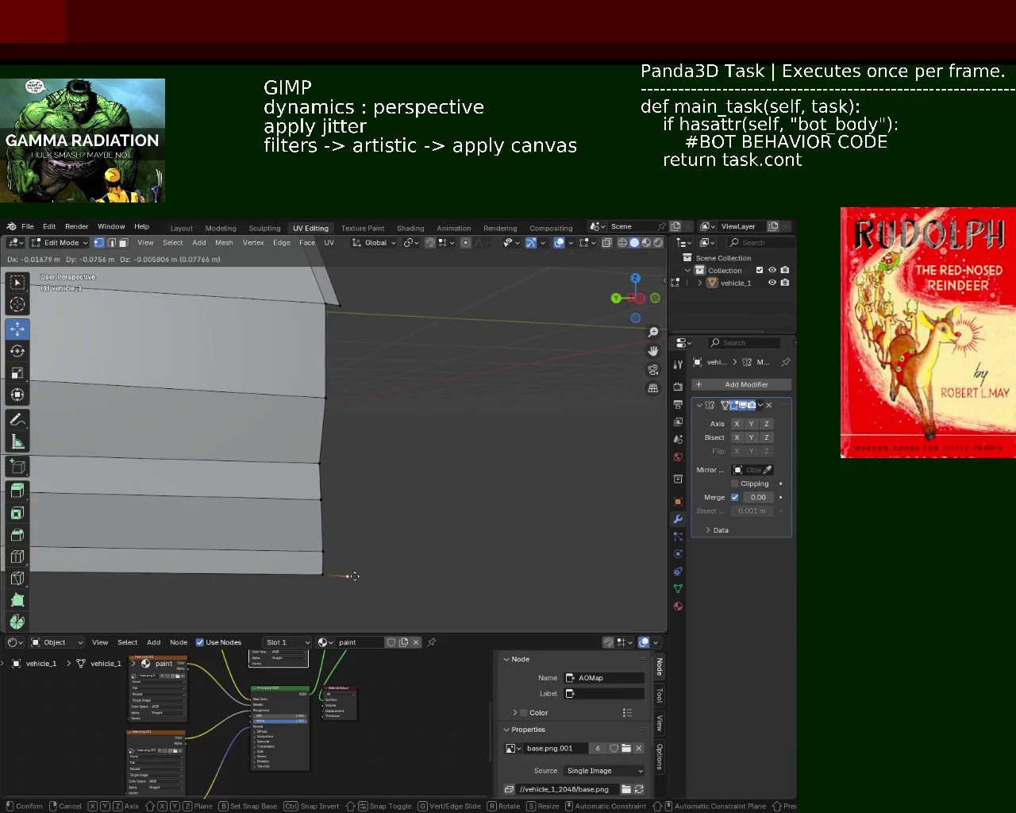
{"action": "left_click", "coordinate": [346, 574]}
- Select the rear edge's vertices from top to bottom corner and subdivide the vertical rear edge
{"action": "left_click", "coordinate": [334, 422], "text": "shift"}
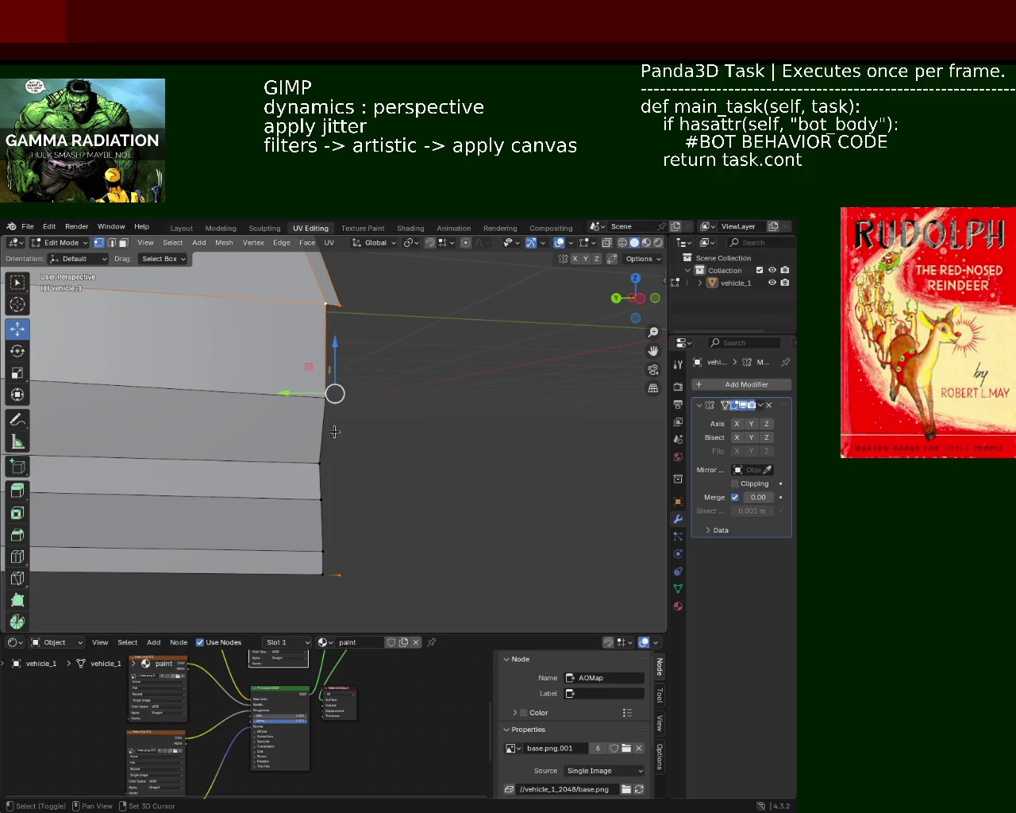
{"action": "left_click", "coordinate": [324, 395], "text": "shift"}
{"action": "left_click", "coordinate": [320, 462], "text": "shift"}
{"action": "left_click", "coordinate": [321, 499], "text": "shift"}
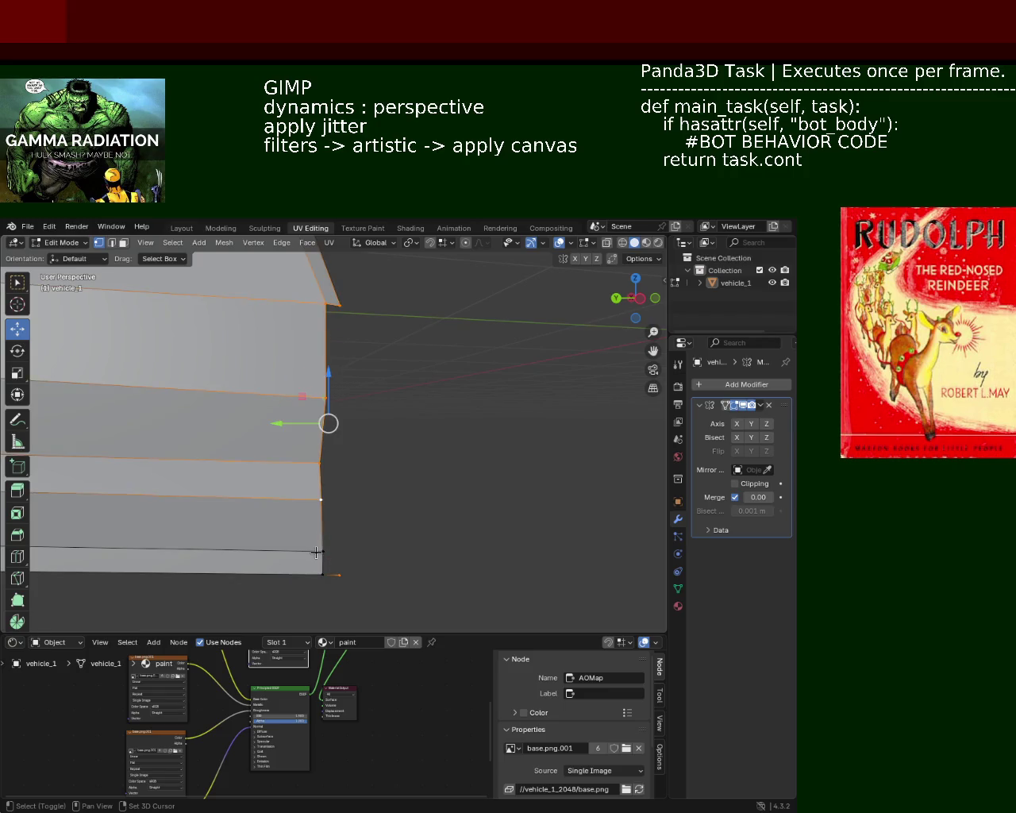
{"action": "left_click", "coordinate": [322, 551], "text": "shift"}
{"action": "left_click", "coordinate": [322, 576], "text": "shift"}
{"action": "mouse_move", "coordinate": [419, 385]}
{"action": "middle_mouse_down"}
{"action": "mouse_move", "coordinate": [356, 481]}
{"action": "mouse_move", "coordinate": [307, 444]}
{"action": "mouse_move", "coordinate": [342, 386]}
{"action": "mouse_move", "coordinate": [326, 373]}
{"action": "middle_mouse_up"}
{"action": "left_click", "coordinate": [328, 516], "text": "shift"}
{"action": "key", "text": "ctrl+e"}
{"action": "left_click", "coordinate": [328, 516]}
{"action": "key", "text": "ctrl+e"}
{"action": "left_click", "coordinate": [328, 516]}
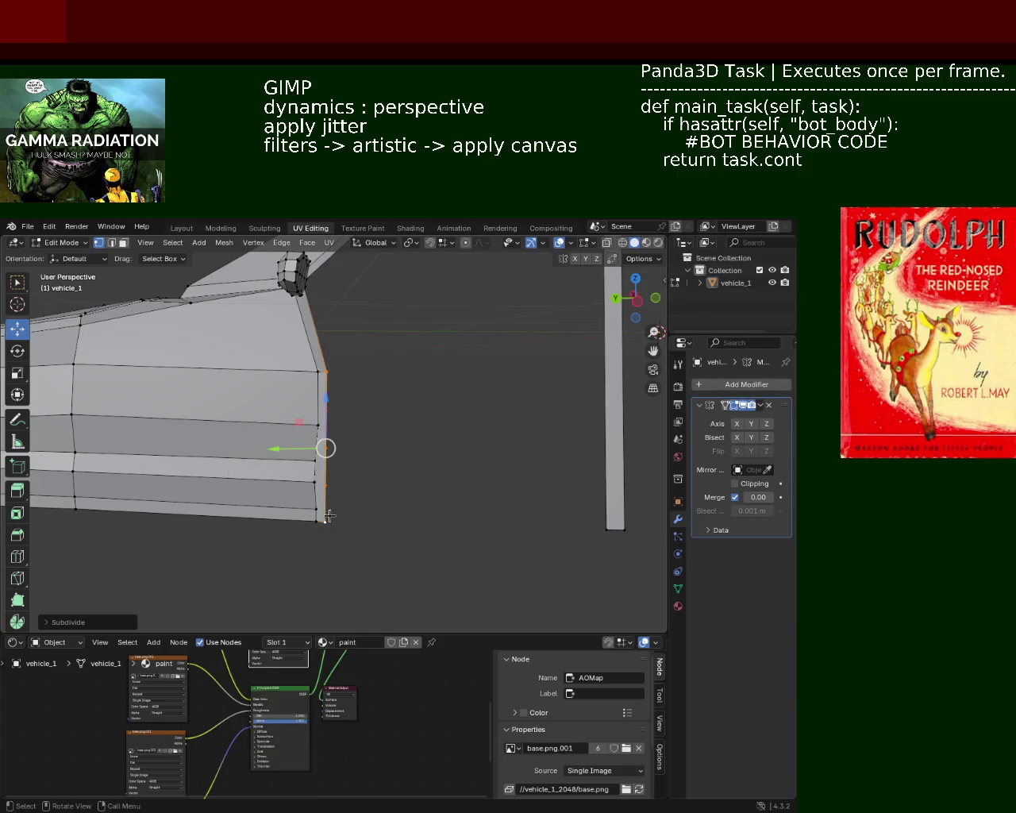
- Vertex-slide the new rear-edge vertices along their edges, undoing the last slide
{"action": "left_click", "coordinate": [332, 500], "text": "alt"}
{"action": "left_click", "coordinate": [324, 483]}
{"action": "key", "text": "shift+v"}
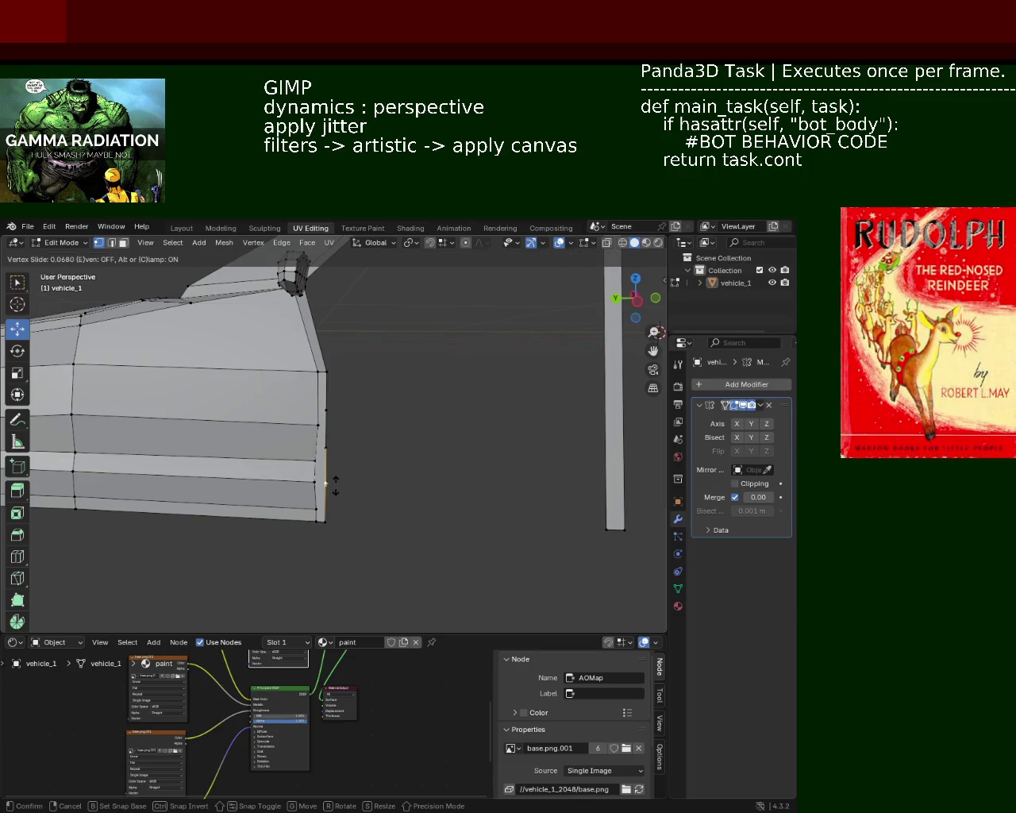
{"action": "left_click", "coordinate": [326, 482]}
{"action": "left_click", "coordinate": [325, 448]}
{"action": "key", "text": "shift+v"}
{"action": "left_click", "coordinate": [332, 442]}
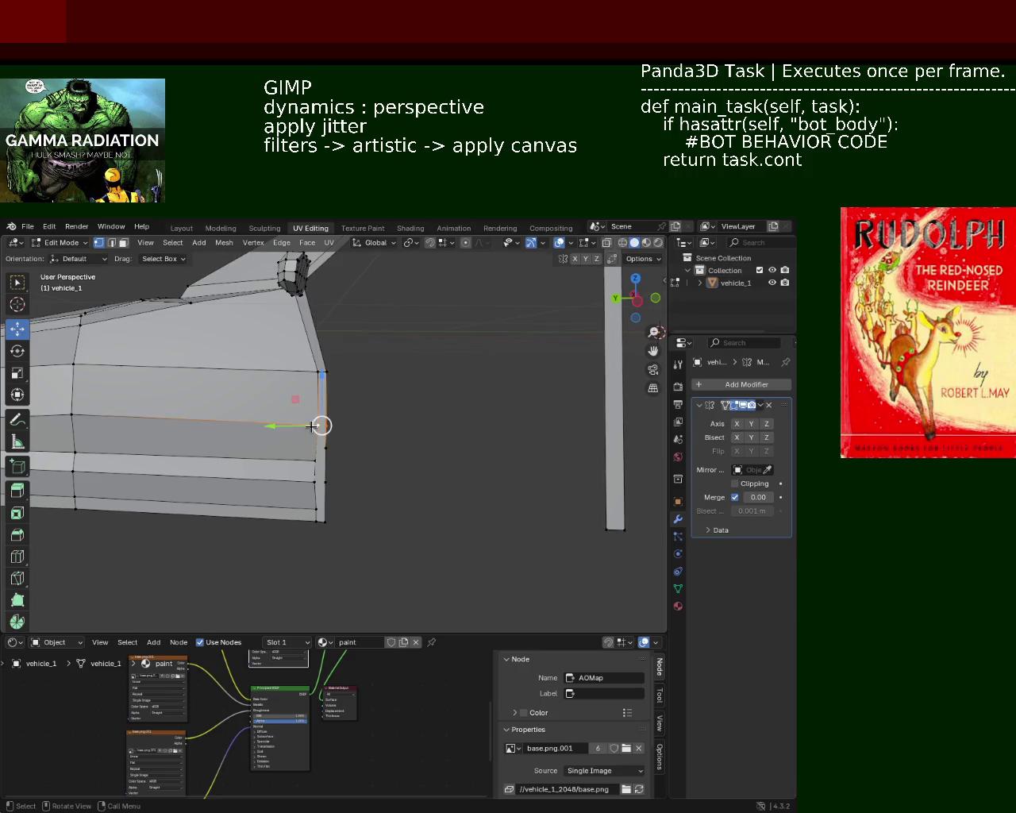
{"action": "left_click", "coordinate": [324, 447]}
{"action": "key", "text": "shift+v"}
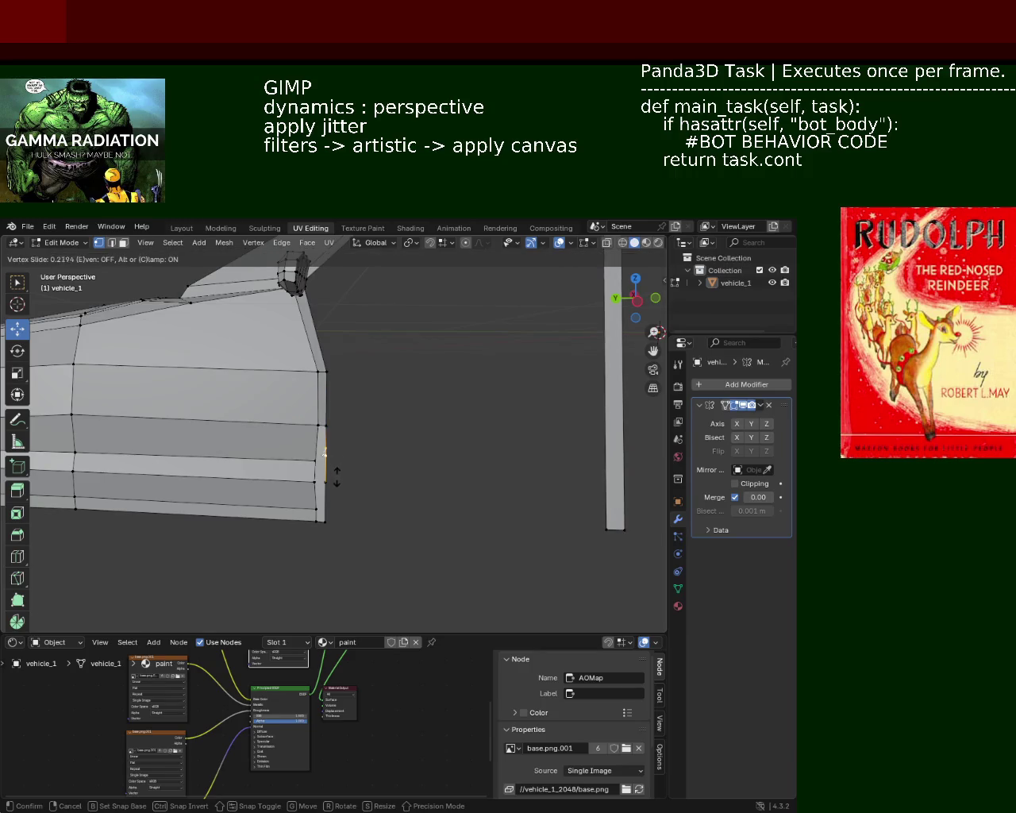
{"action": "left_click", "coordinate": [336, 480]}
{"action": "key", "text": "ctrl+z"}
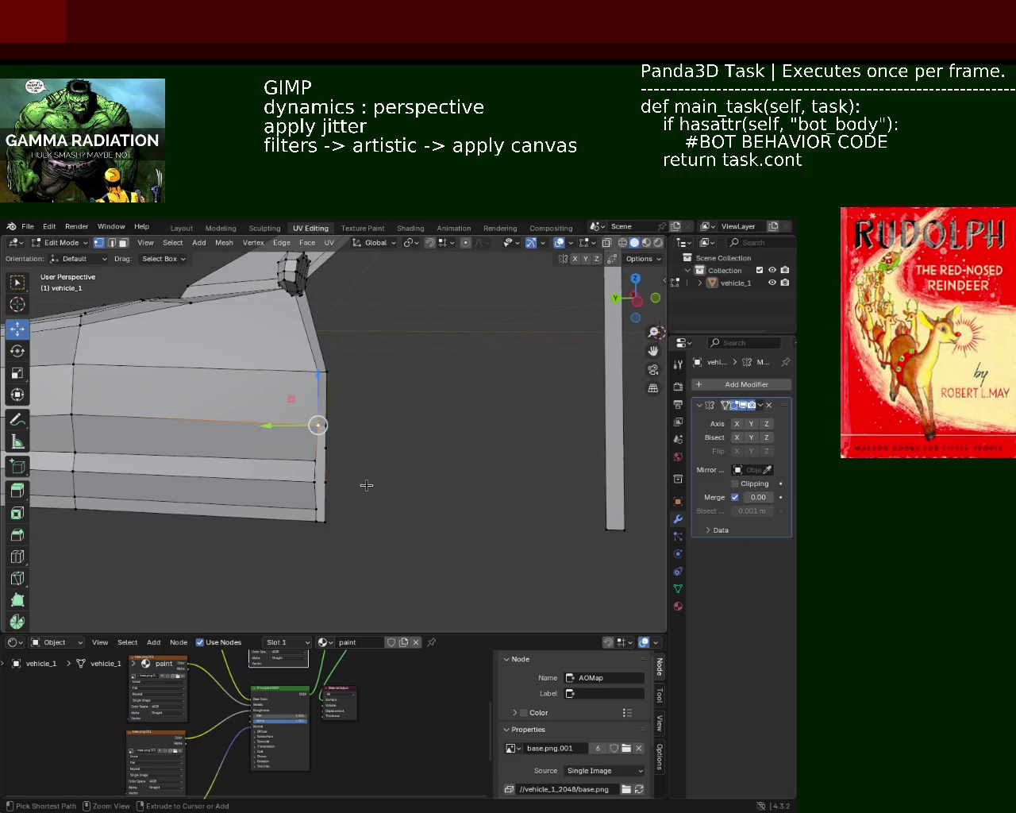
{"action": "key", "text": "ctrl+z"}
{"action": "key", "text": "ctrl+z"}
{"action": "key", "text": "ctrl+z"}
{"action": "key", "text": "ctrl+z"}
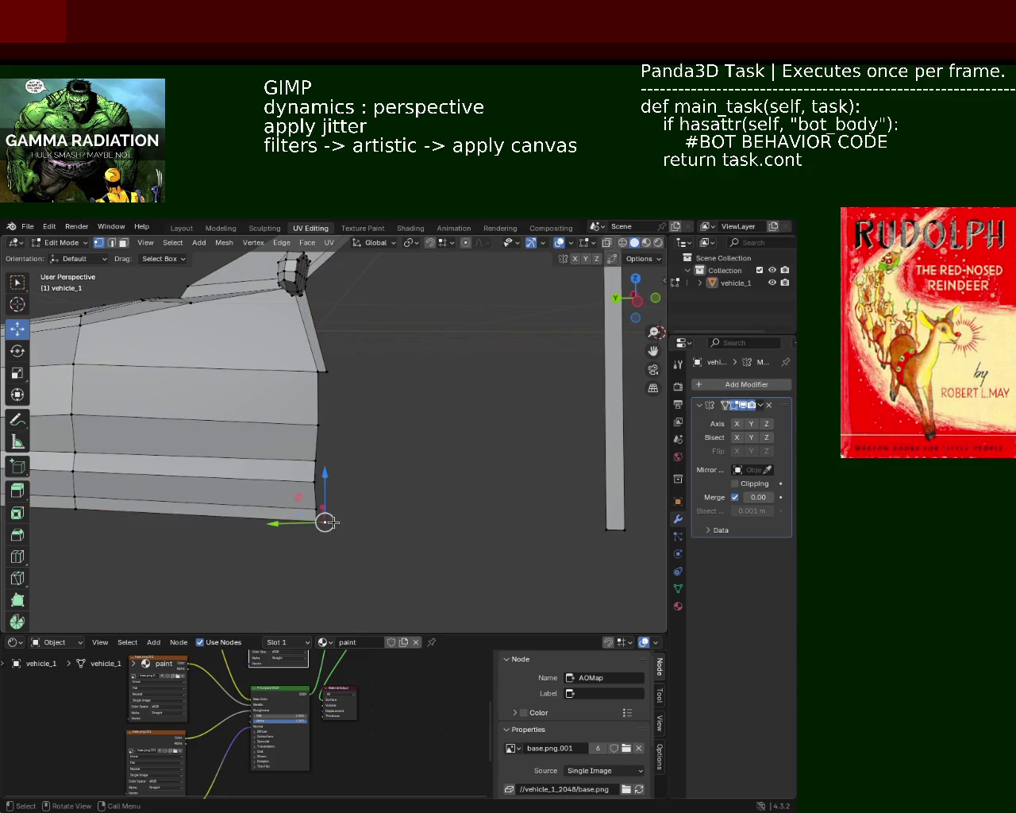
- Dissolve the extra vertices and extrude the rear end edge about 0.035 m along Y
{"action": "key", "text": "x"}
{"action": "left_click", "coordinate": [327, 567]}
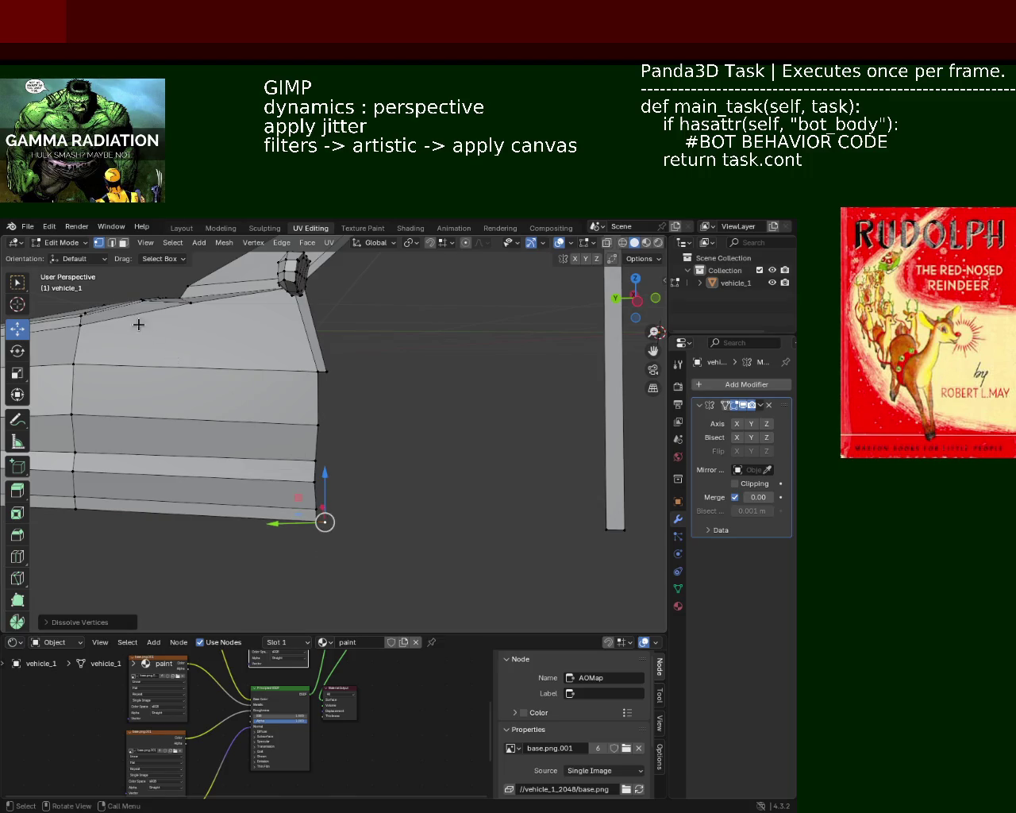
{"action": "left_click", "coordinate": [112, 242]}
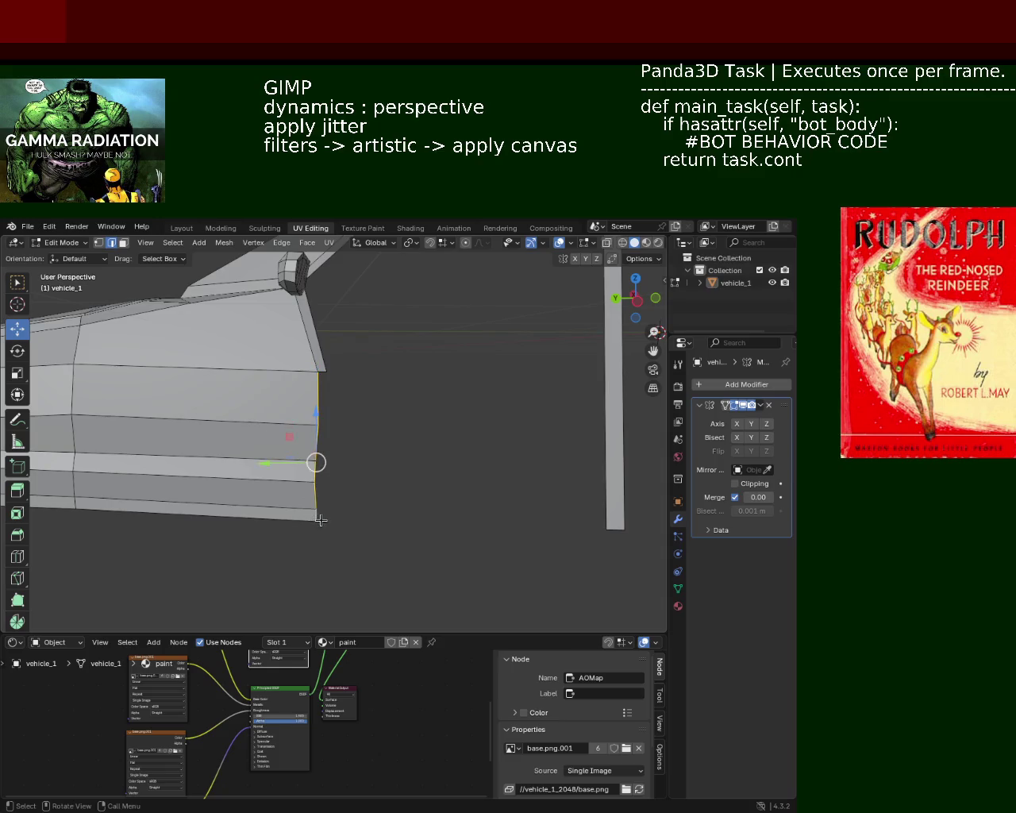
{"action": "key", "text": "g"}
{"action": "key", "text": "z"}
{"action": "key", "text": "y"}
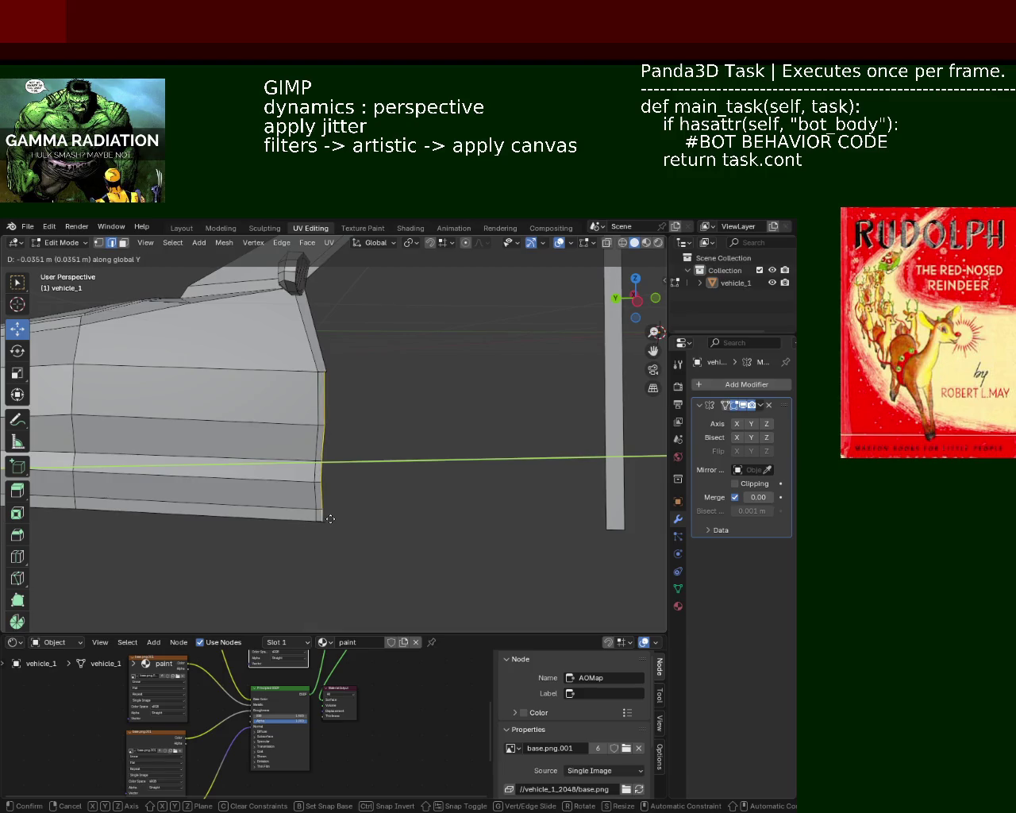
{"action": "left_click", "coordinate": [330, 519]}
- Delete the stray bottom corner vertex
{"action": "scroll", "coordinate": [327, 515], "scroll_direction": "up", "scroll_amount": 1}
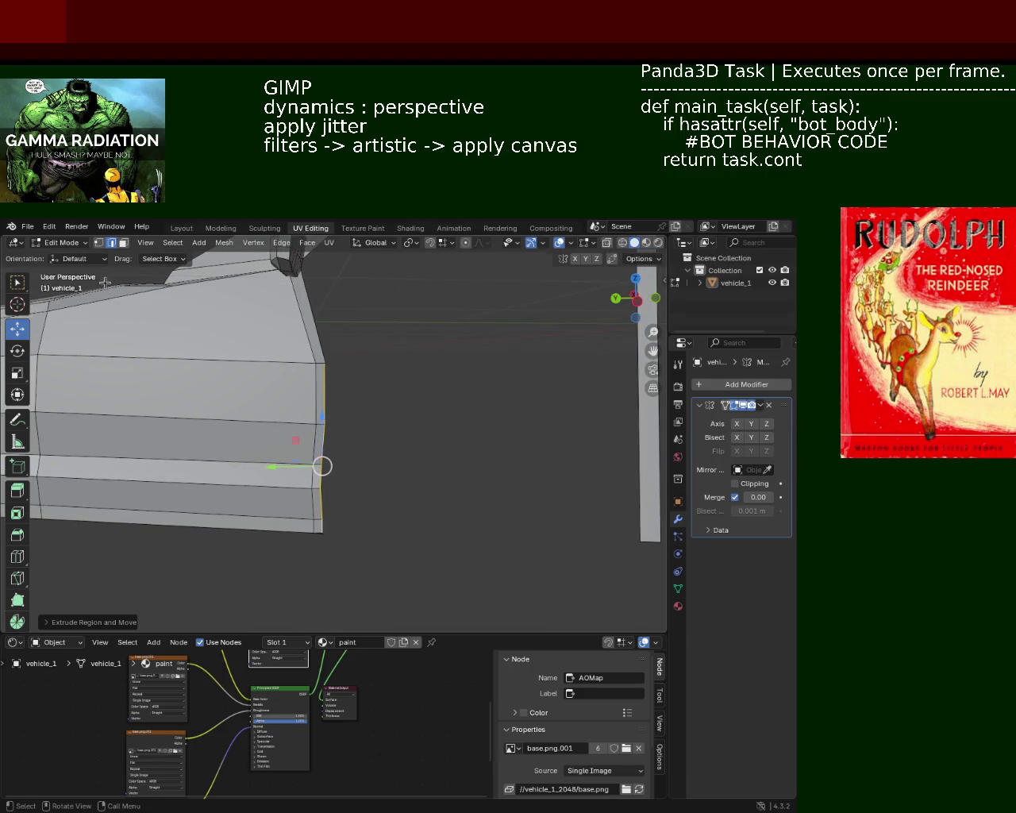
{"action": "left_click", "coordinate": [323, 536]}
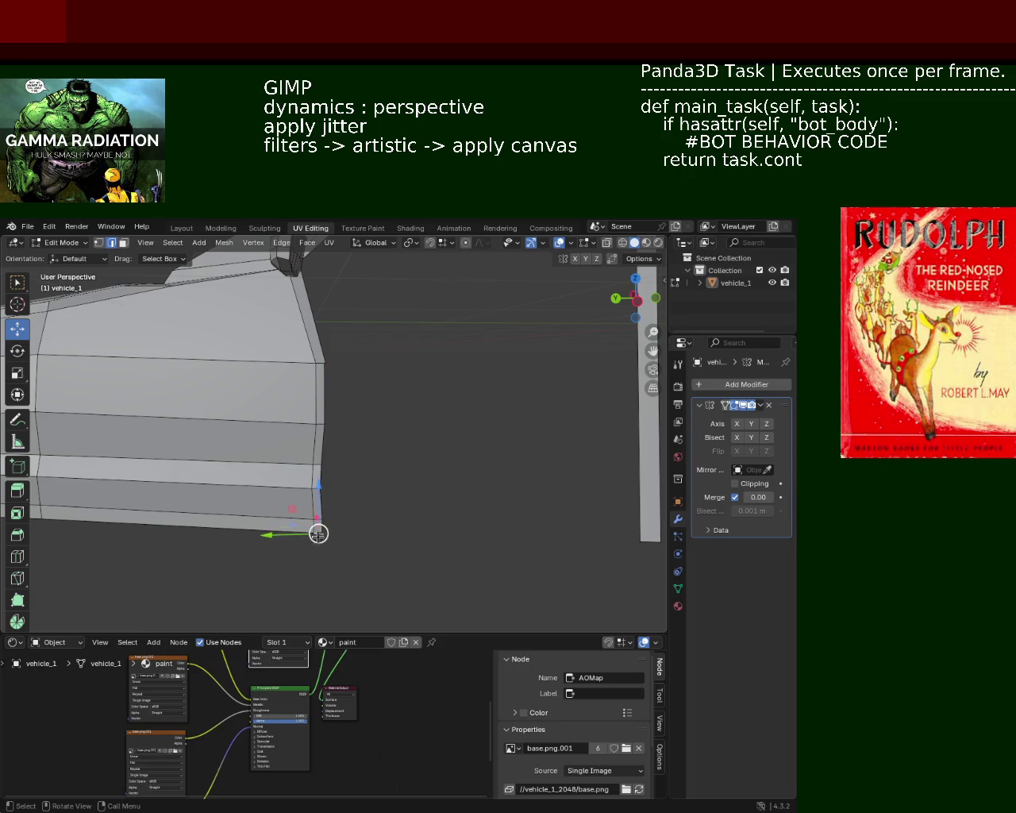
{"action": "key", "text": "x"}
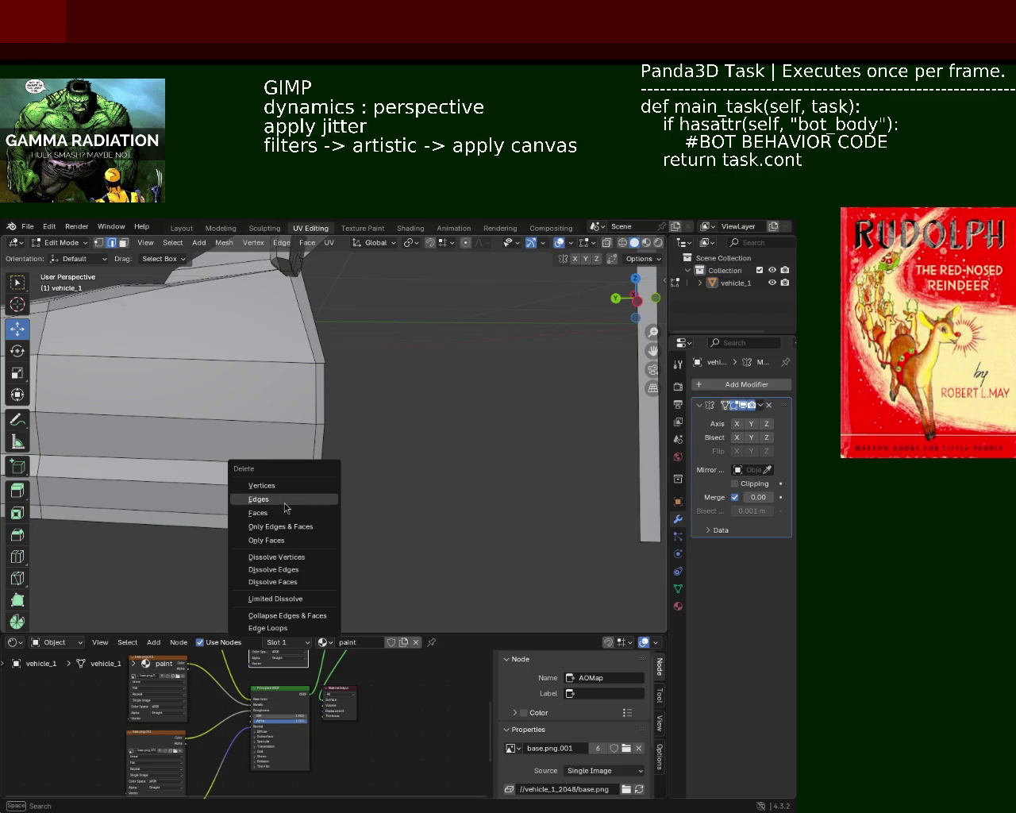
{"action": "left_click", "coordinate": [286, 500]}
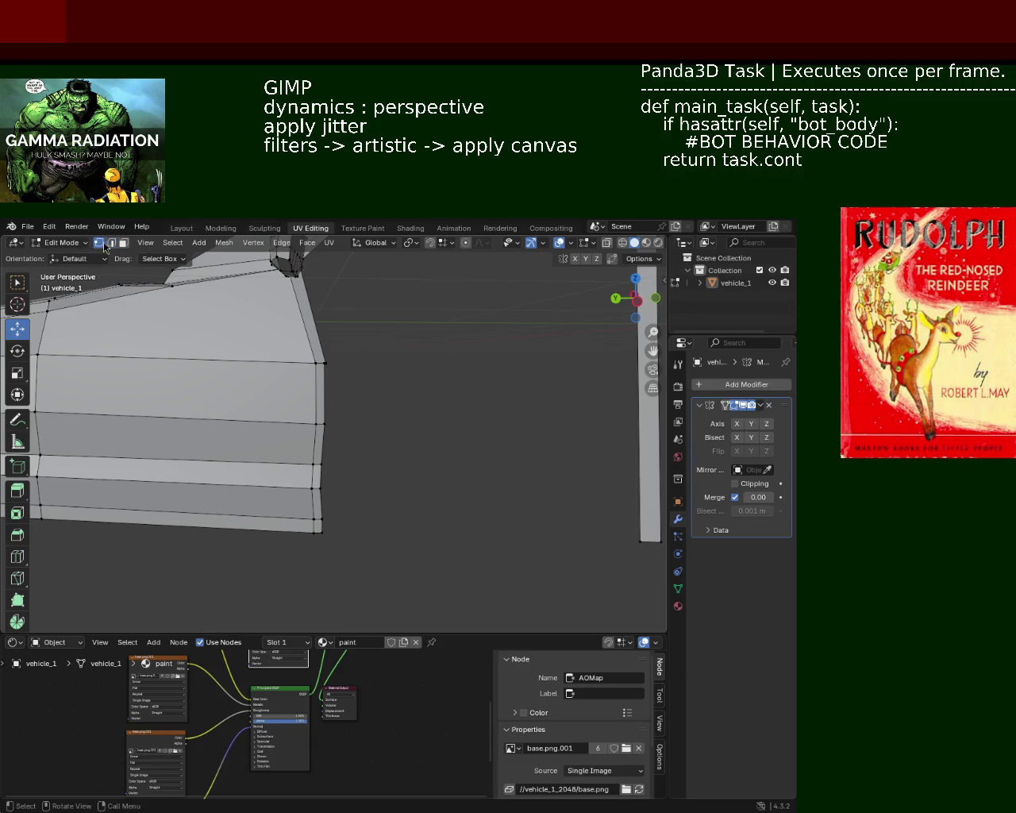
- Merge the door-opening corner vertices and dissolve the extra vertices along the door edge
{"action": "left_click_drag", "start_coordinate": [335, 357], "coordinate": [324, 382]}
{"action": "key", "text": "m"}
{"action": "left_click", "coordinate": [327, 385]}
{"action": "mouse_move", "coordinate": [417, 426]}
{"action": "middle_mouse_down"}
{"action": "mouse_move", "coordinate": [265, 429]}
{"action": "mouse_move", "coordinate": [324, 476]}
{"action": "mouse_move", "coordinate": [486, 483]}
{"action": "middle_mouse_up"}
{"action": "scroll", "coordinate": [378, 494], "scroll_direction": "up", "scroll_amount": 5}
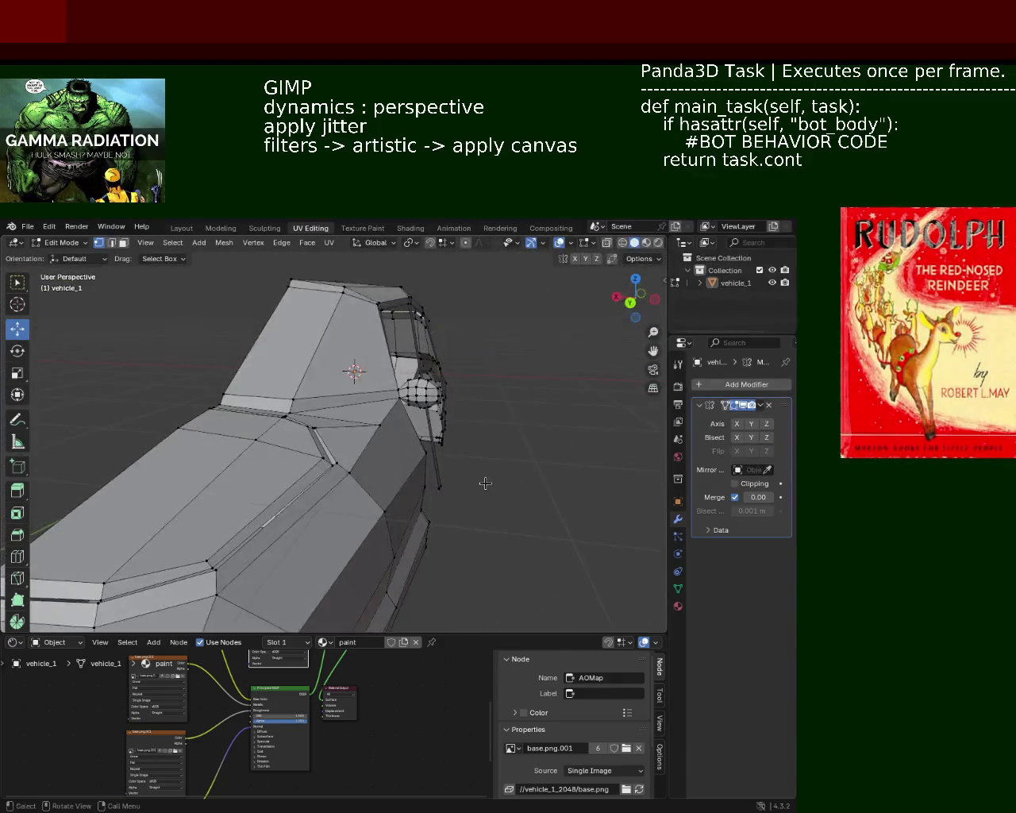
{"action": "mouse_move", "coordinate": [475, 434]}
{"action": "middle_mouse_down"}
{"action": "mouse_move", "coordinate": [363, 417]}
{"action": "mouse_move", "coordinate": [442, 465]}
{"action": "mouse_move", "coordinate": [547, 476]}
{"action": "mouse_move", "coordinate": [309, 464]}
{"action": "mouse_move", "coordinate": [272, 413]}
{"action": "mouse_move", "coordinate": [175, 400]}
{"action": "mouse_move", "coordinate": [199, 461]}
{"action": "mouse_move", "coordinate": [269, 462]}
{"action": "mouse_move", "coordinate": [291, 479]}
{"action": "mouse_move", "coordinate": [352, 424]}
{"action": "mouse_move", "coordinate": [319, 408]}
{"action": "mouse_move", "coordinate": [344, 397]}
{"action": "middle_mouse_up"}
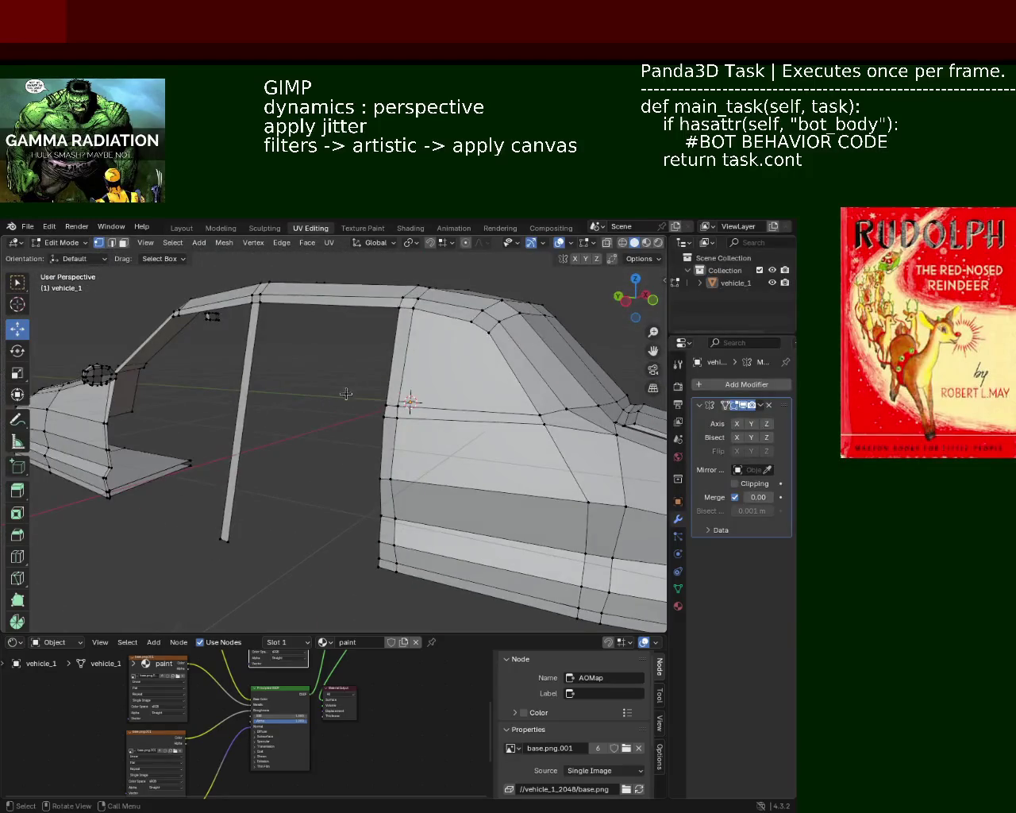
{"action": "left_click", "coordinate": [380, 412]}
{"action": "left_click_drag", "start_coordinate": [381, 515], "coordinate": [390, 597]}
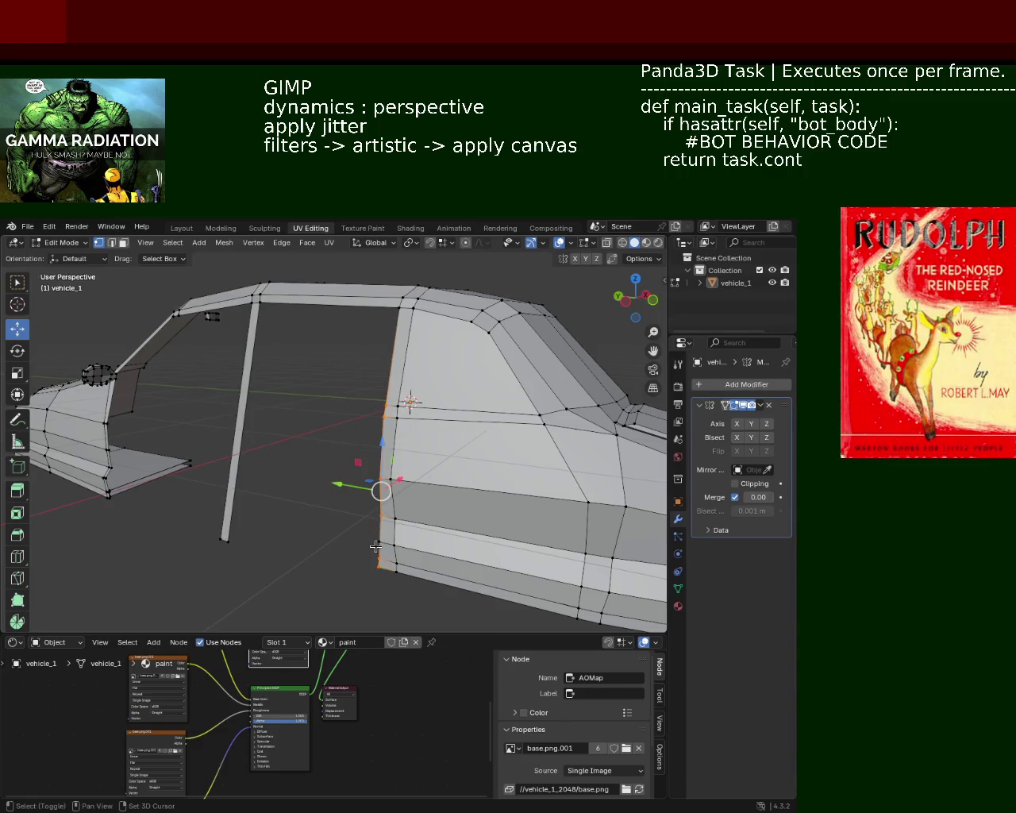
{"action": "key", "text": "x"}
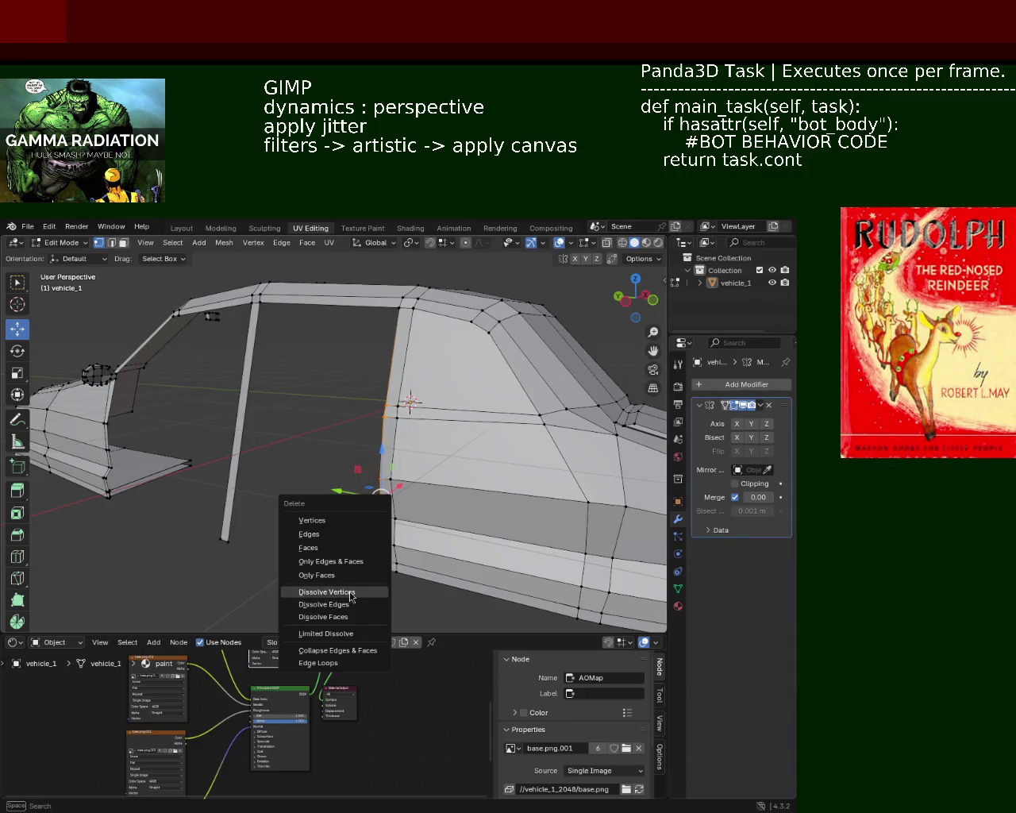
{"action": "left_click", "coordinate": [334, 521]}
- Extrude the rear body's front edge about 0.197 m forward along Y
{"action": "middle_click_drag", "start_coordinate": [333, 516], "coordinate": [381, 521]}
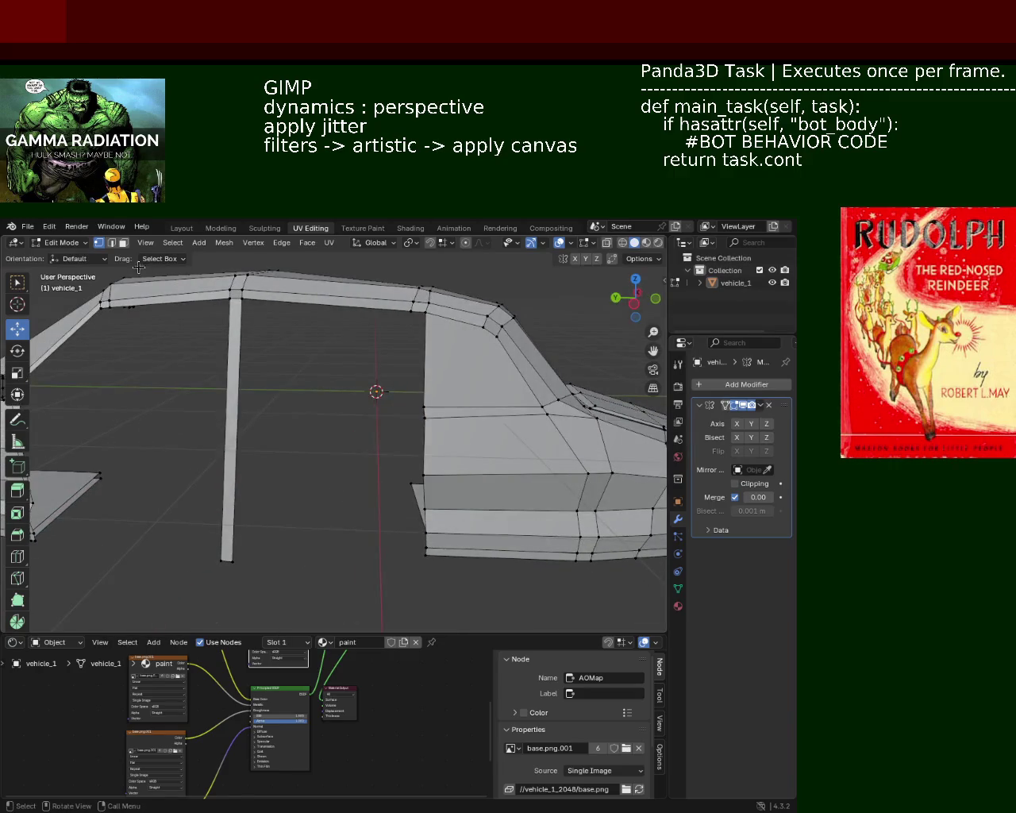
{"action": "middle_click_drag", "start_coordinate": [390, 388], "coordinate": [356, 367]}
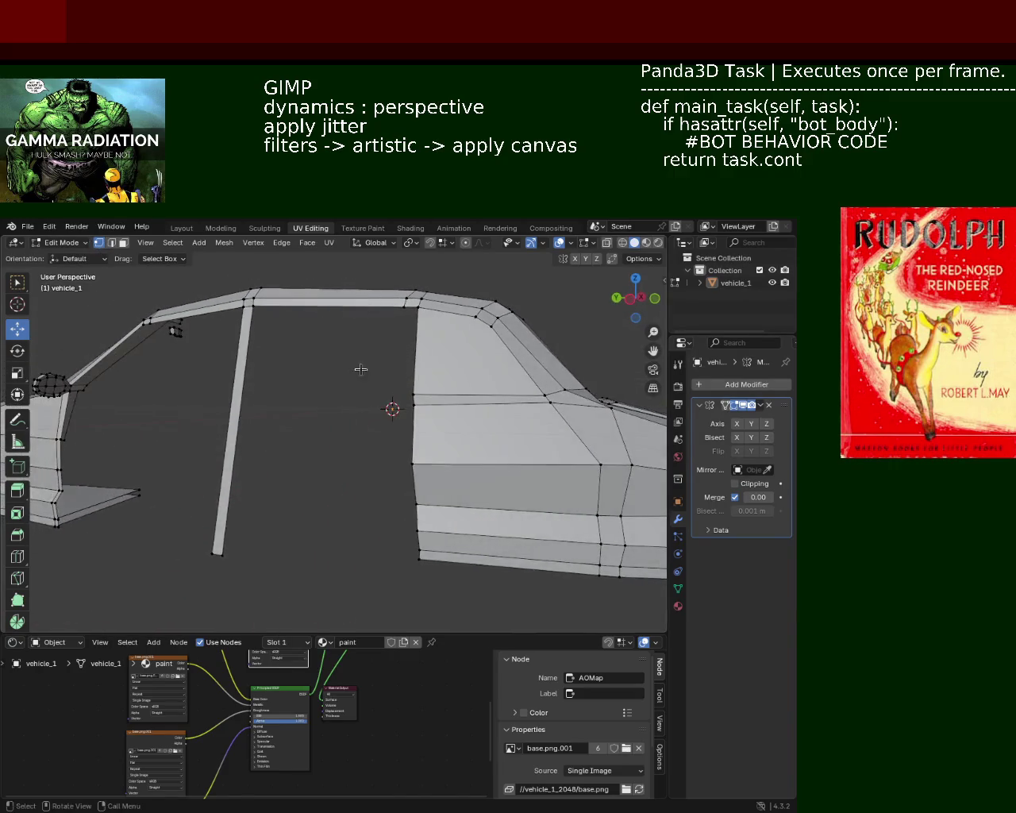
{"action": "mouse_move", "coordinate": [387, 383]}
{"action": "left_mouse_down"}
{"action": "mouse_move", "coordinate": [417, 421]}
{"action": "mouse_move", "coordinate": [424, 583]}
{"action": "left_mouse_up"}
{"action": "key", "text": "g"}
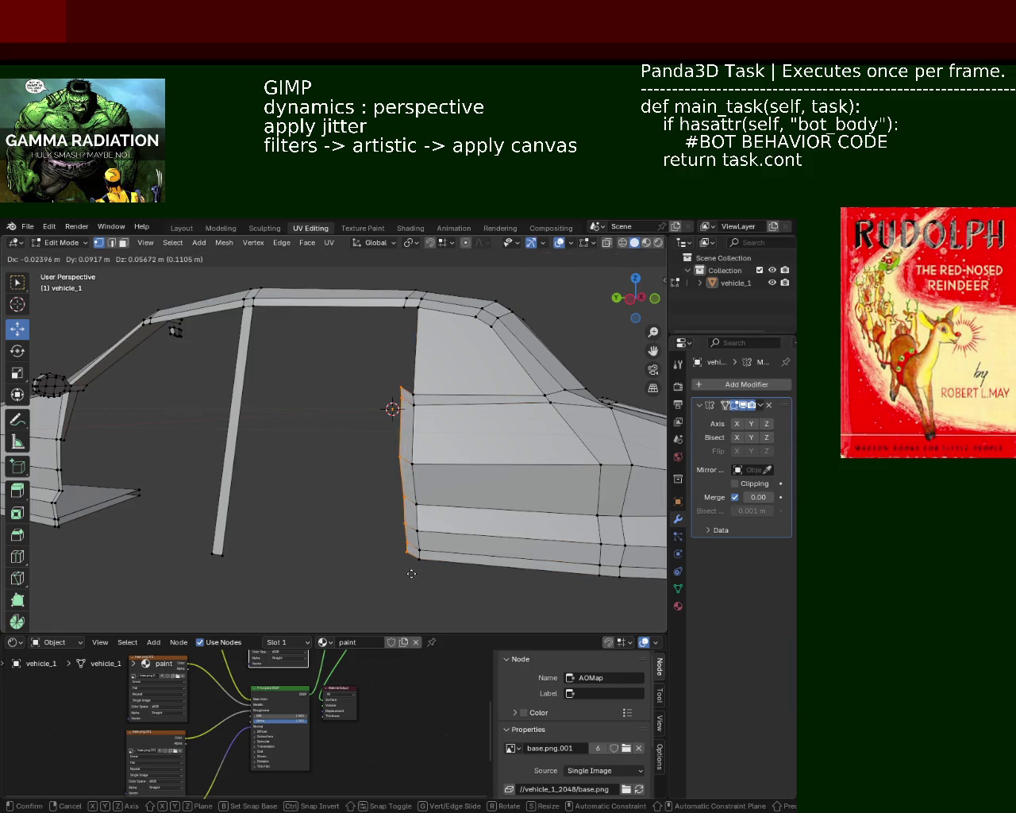
{"action": "key", "text": "Escape"}
{"action": "key", "text": "g"}
{"action": "key", "text": "z"}
{"action": "key", "text": "y"}
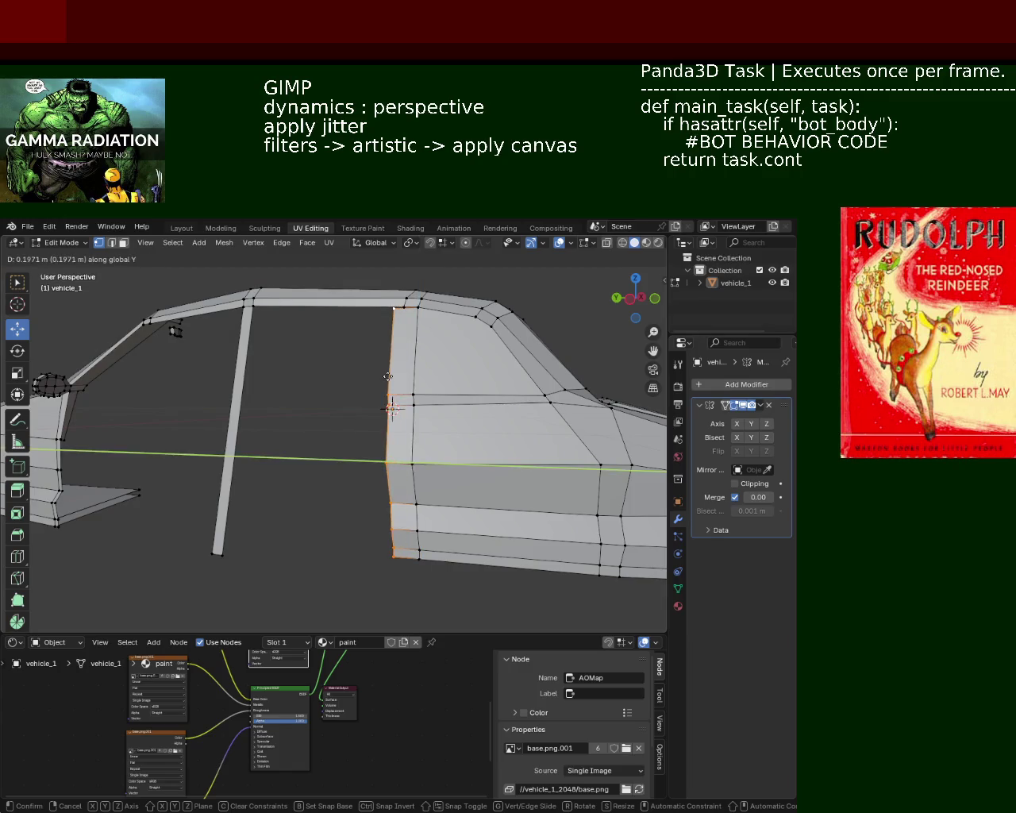
{"action": "left_click", "coordinate": [399, 378]}
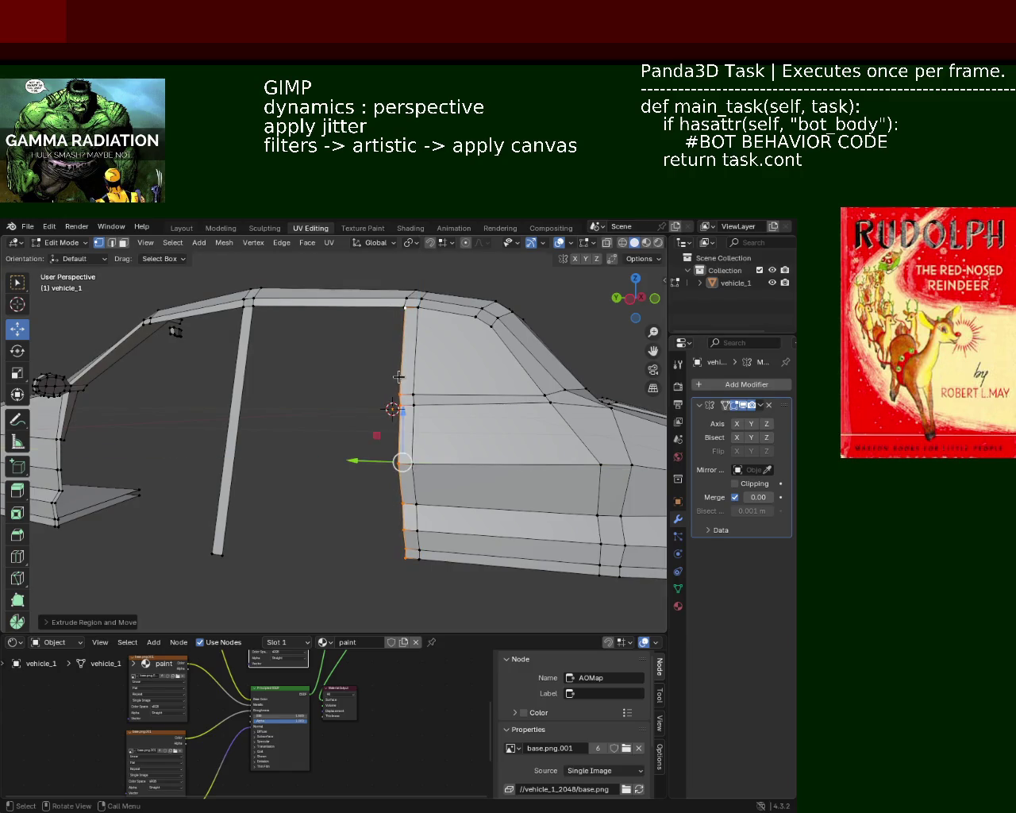
- Merge the rear door pillar's top edge into the roof beam at center
{"action": "scroll", "coordinate": [392, 302], "scroll_direction": "up", "scroll_amount": 5}
{"action": "mouse_move", "coordinate": [392, 302]}
{"action": "middle_mouse_down"}
{"action": "mouse_move", "coordinate": [383, 461]}
{"action": "mouse_move", "coordinate": [418, 395]}
{"action": "middle_mouse_up"}
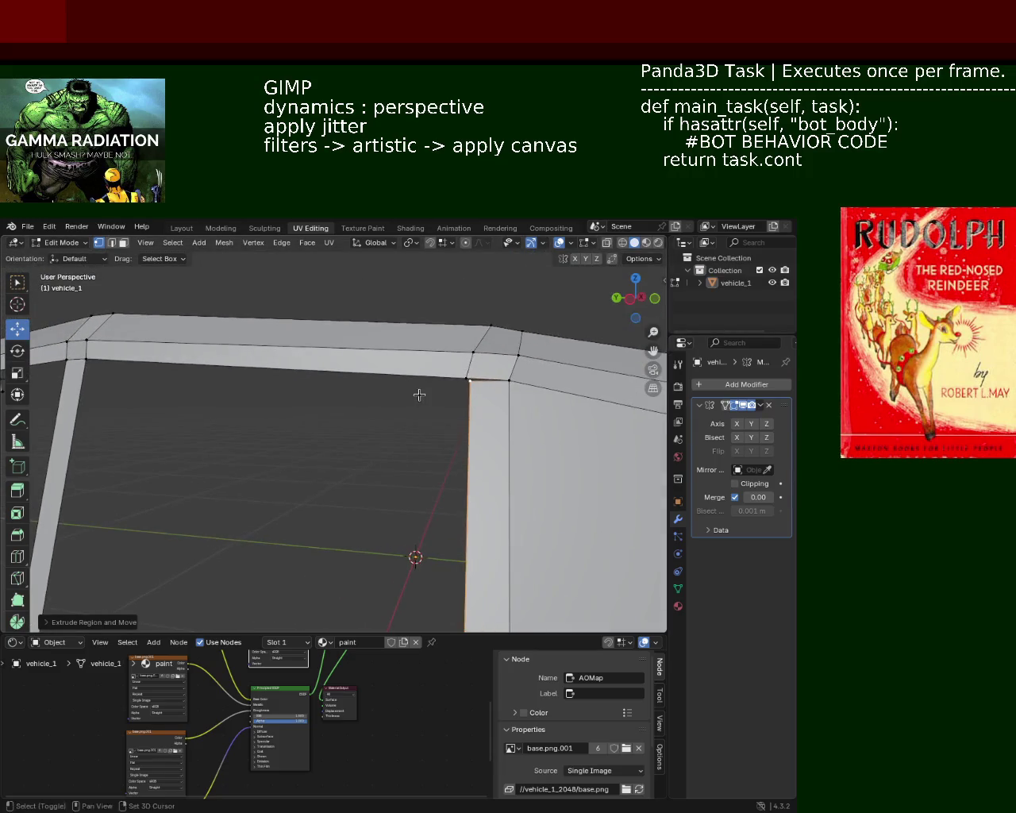
{"action": "left_click", "coordinate": [459, 373], "text": "shift"}
{"action": "key", "text": "m"}
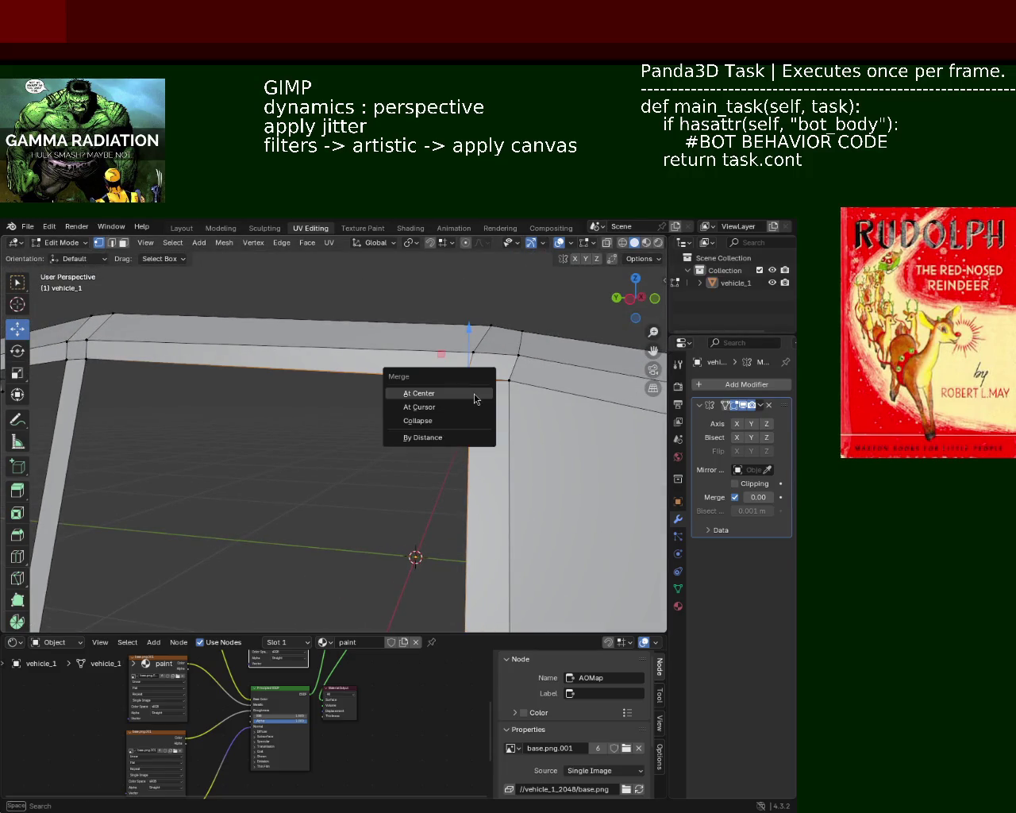
{"action": "left_click", "coordinate": [475, 394]}
{"action": "mouse_move", "coordinate": [460, 443]}
{"action": "middle_mouse_down"}
{"action": "mouse_move", "coordinate": [472, 447]}
{"action": "mouse_move", "coordinate": [472, 426]}
{"action": "mouse_move", "coordinate": [508, 447]}
{"action": "mouse_move", "coordinate": [474, 468]}
{"action": "mouse_move", "coordinate": [486, 438]}
{"action": "mouse_move", "coordinate": [278, 428]}
{"action": "mouse_move", "coordinate": [186, 442]}
{"action": "mouse_move", "coordinate": [262, 435]}
{"action": "mouse_move", "coordinate": [348, 459]}
{"action": "mouse_move", "coordinate": [341, 436]}
{"action": "mouse_move", "coordinate": [164, 464]}
{"action": "mouse_move", "coordinate": [352, 478]}
{"action": "mouse_move", "coordinate": [391, 470]}
{"action": "mouse_move", "coordinate": [352, 483]}
{"action": "mouse_move", "coordinate": [408, 461]}
{"action": "middle_mouse_up"}
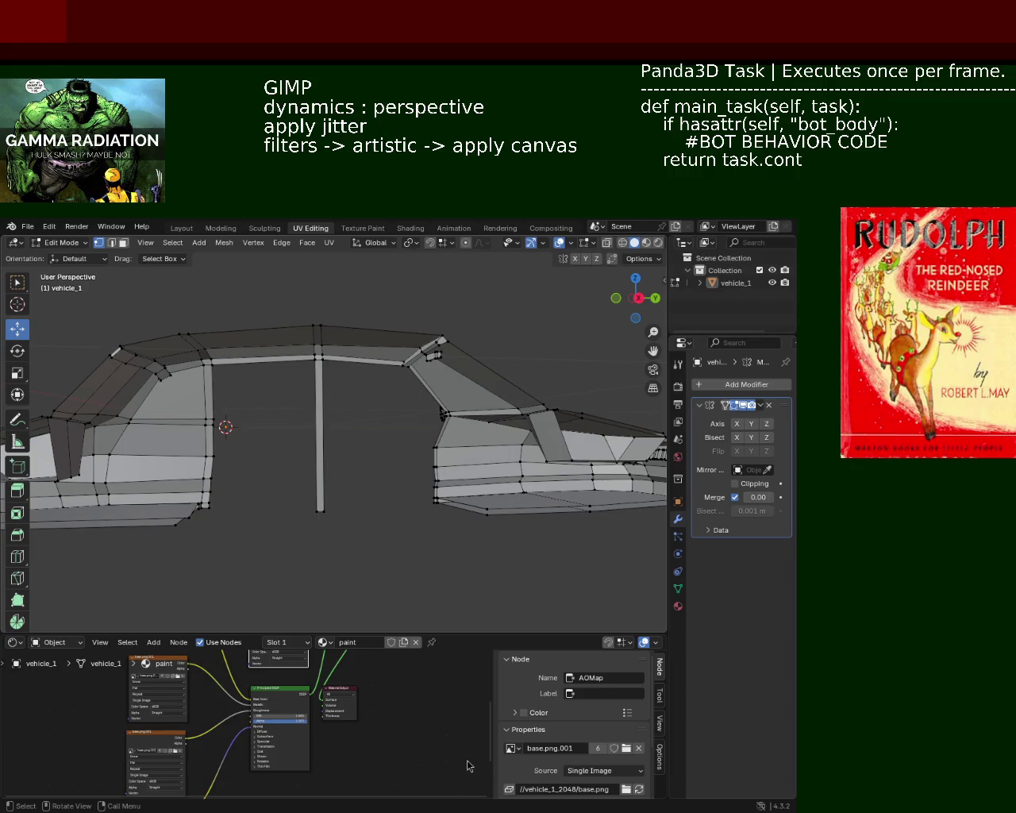
- Slide the middle pillar's top and bottom vertices along the car's length
{"action": "middle_click_drag", "start_coordinate": [266, 352], "coordinate": [391, 362]}
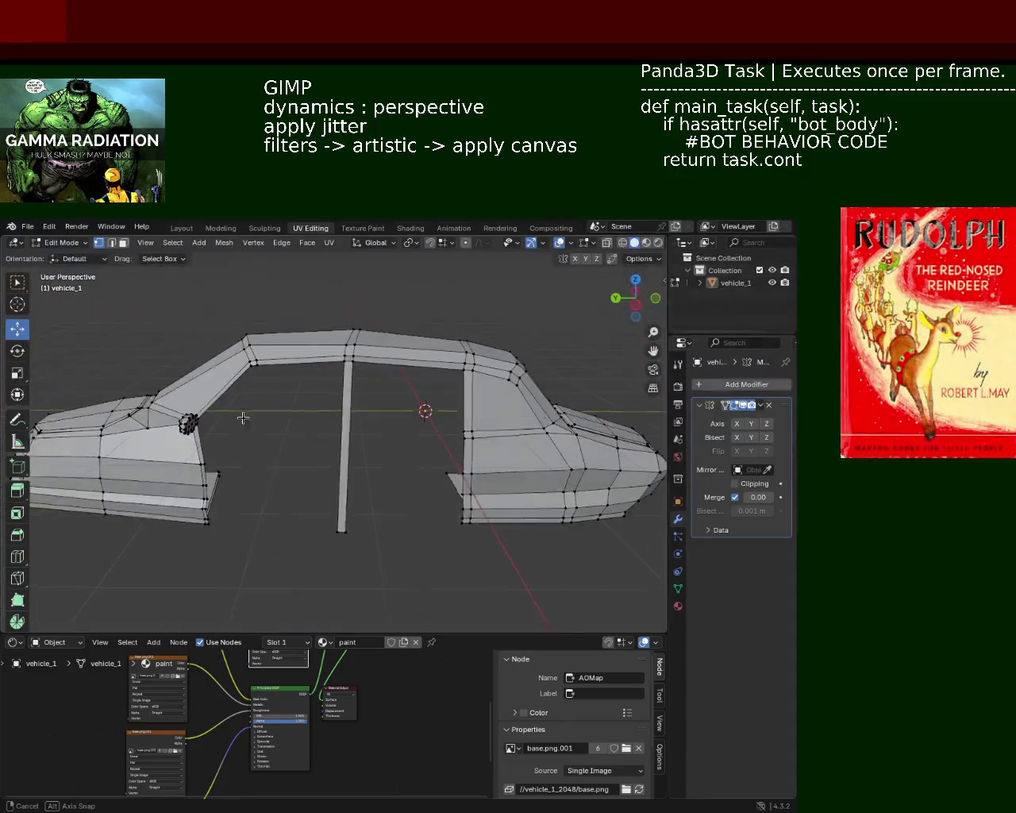
{"action": "mouse_move", "coordinate": [354, 355]}
{"action": "left_mouse_down"}
{"action": "mouse_move", "coordinate": [378, 401]}
{"action": "mouse_move", "coordinate": [353, 357]}
{"action": "mouse_move", "coordinate": [341, 358]}
{"action": "left_mouse_up"}
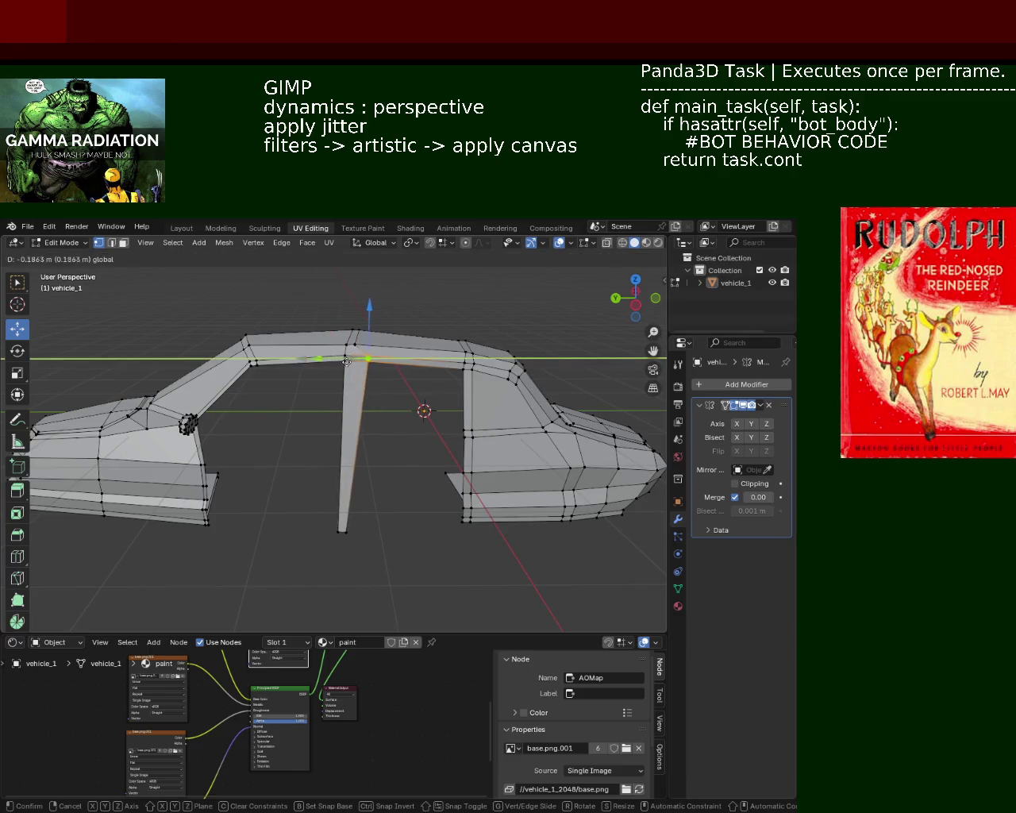
{"action": "left_click_drag", "start_coordinate": [374, 526], "coordinate": [348, 559]}
{"action": "mouse_move", "coordinate": [296, 533]}
{"action": "left_mouse_down"}
{"action": "mouse_move", "coordinate": [336, 541]}
{"action": "mouse_move", "coordinate": [326, 541]}
{"action": "left_mouse_up"}
{"action": "left_click", "coordinate": [369, 359]}
{"action": "left_click_drag", "start_coordinate": [327, 359], "coordinate": [339, 366]}
{"action": "left_click", "coordinate": [364, 531]}
{"action": "left_click_drag", "start_coordinate": [316, 532], "coordinate": [326, 541]}
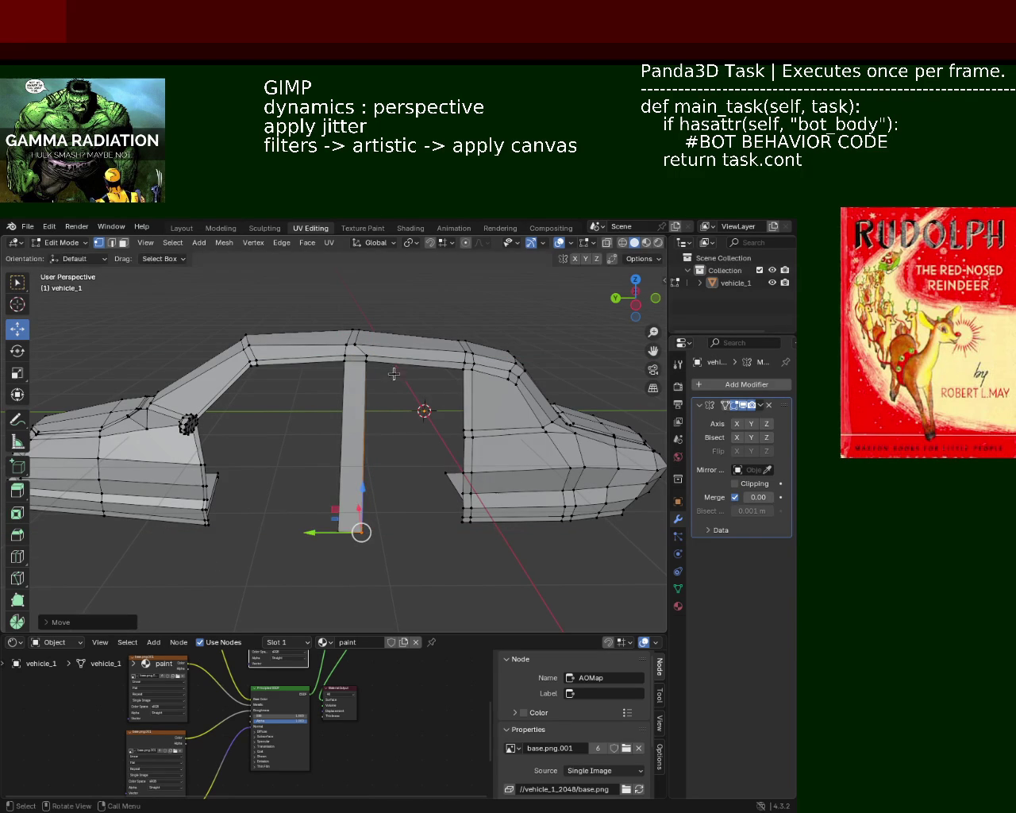
- Box-select the rear lower body section and move it forward along Y
{"action": "middle_click_drag", "start_coordinate": [489, 472], "coordinate": [497, 483]}
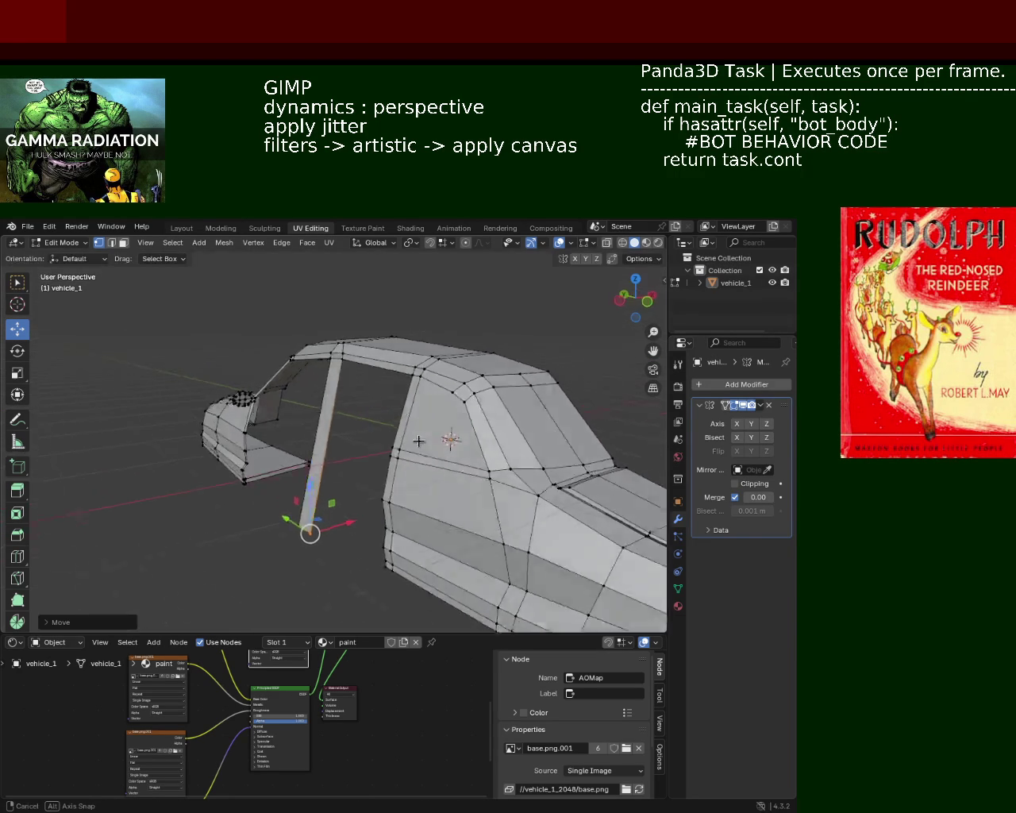
{"action": "middle_click_drag", "start_coordinate": [448, 510], "coordinate": [420, 487]}
{"action": "left_click_drag", "start_coordinate": [416, 420], "coordinate": [469, 534]}
{"action": "middle_click_drag", "start_coordinate": [469, 534], "coordinate": [459, 507]}
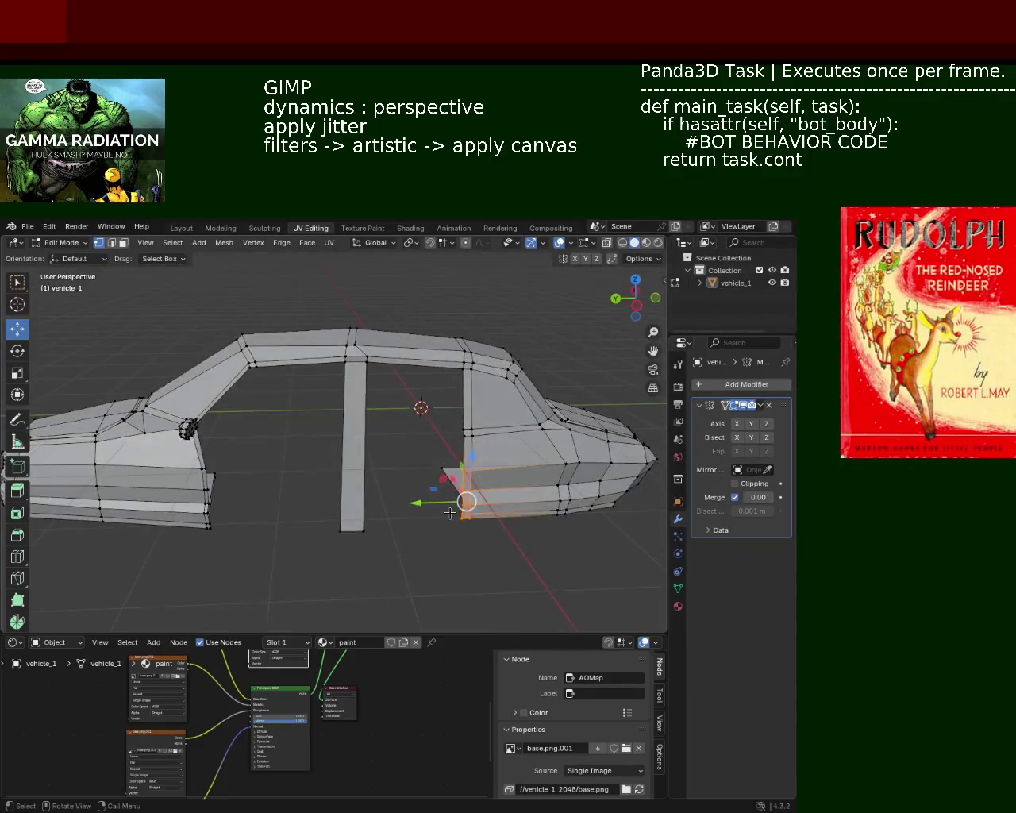
{"action": "key", "text": "g"}
{"action": "key", "text": "y"}
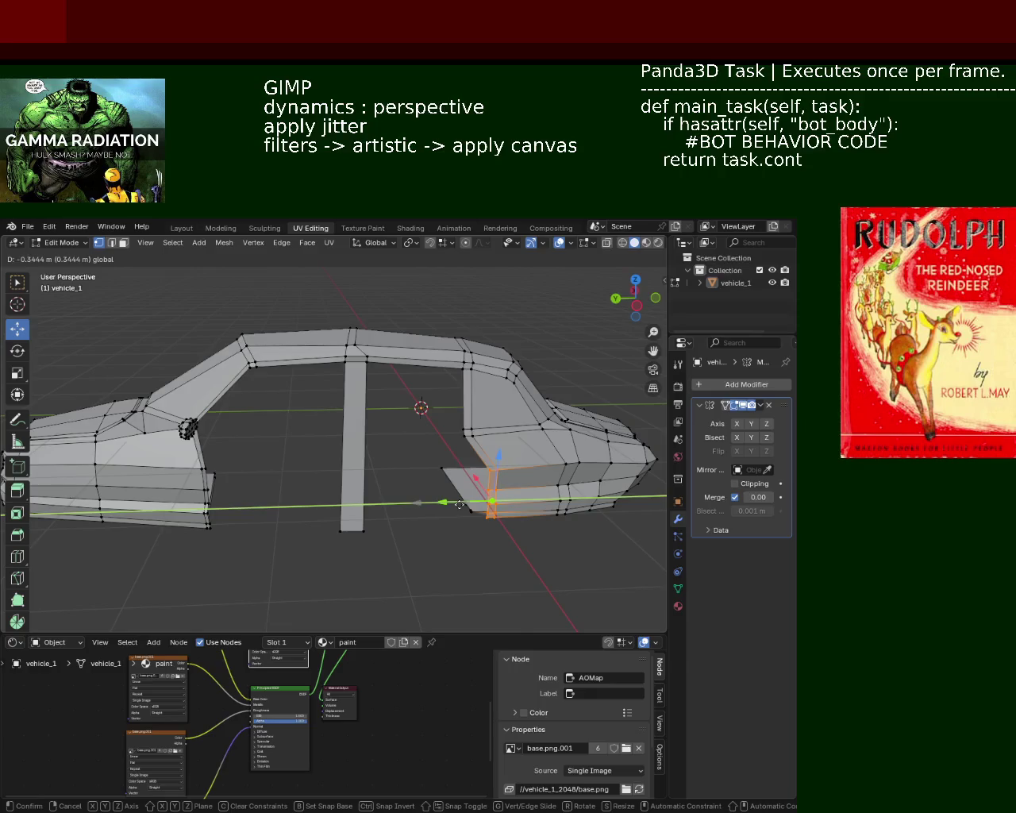
{"action": "left_click", "coordinate": [460, 505]}
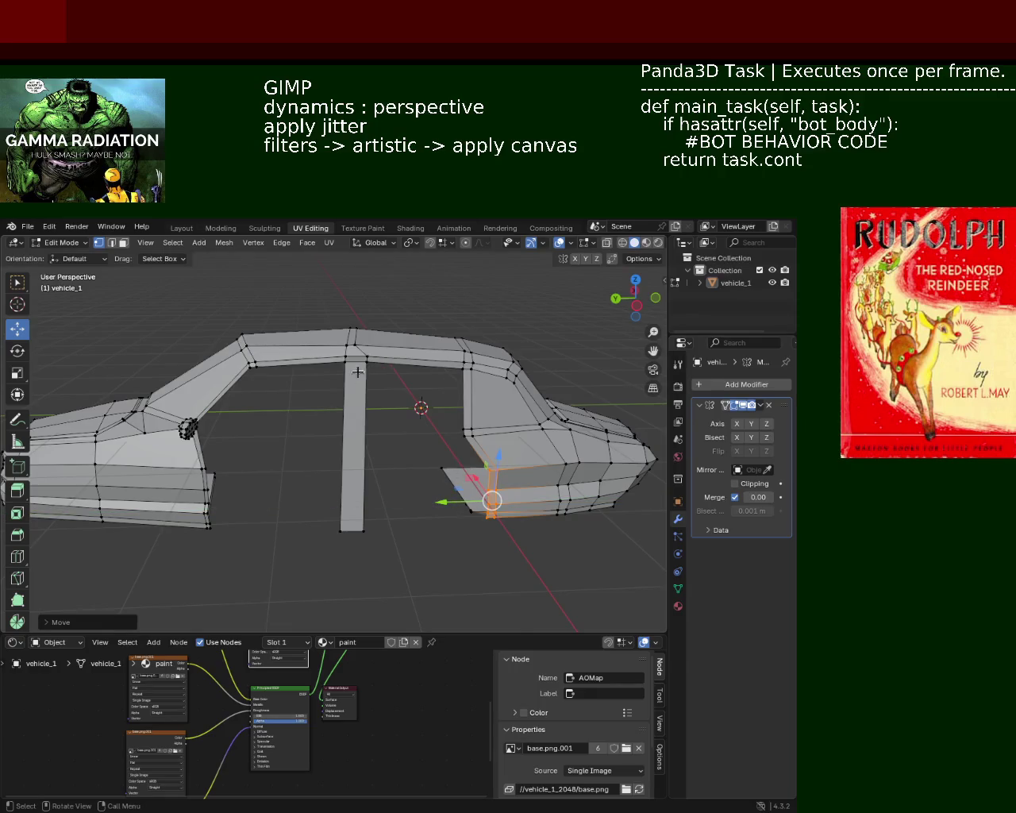
- Shift the rear pillar forward along Y
{"action": "middle_click_drag", "start_coordinate": [463, 440], "coordinate": [450, 433]}
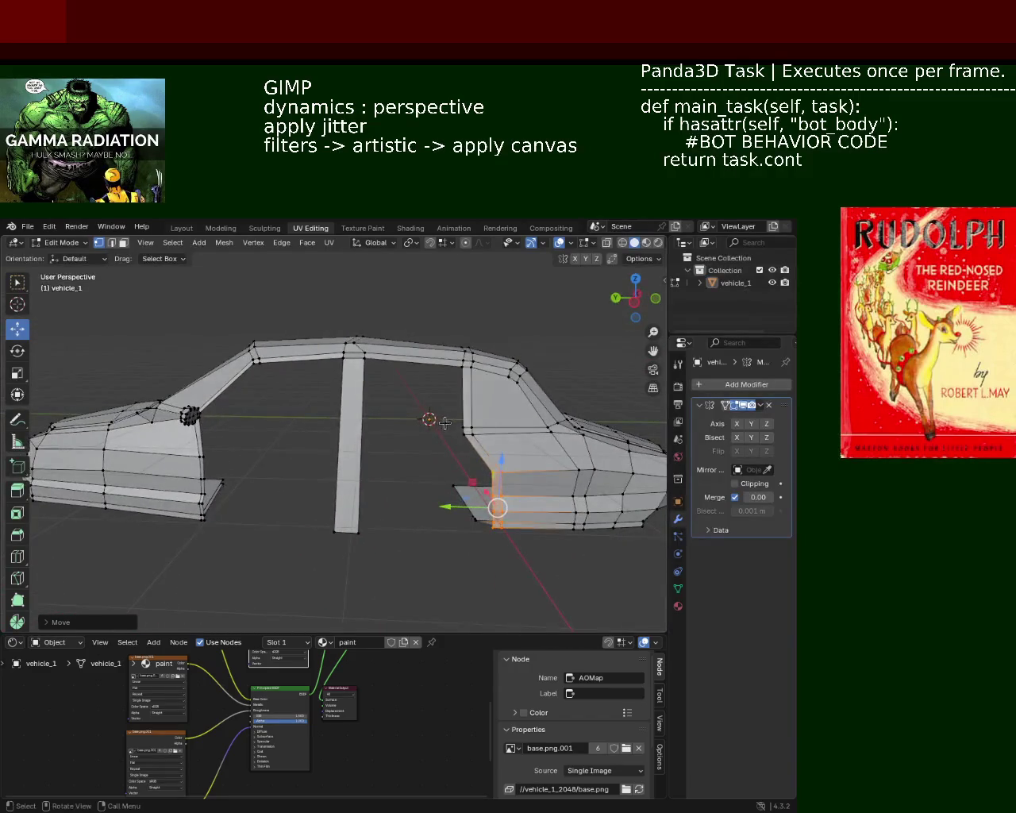
{"action": "key", "text": "g"}
{"action": "key", "text": "y"}
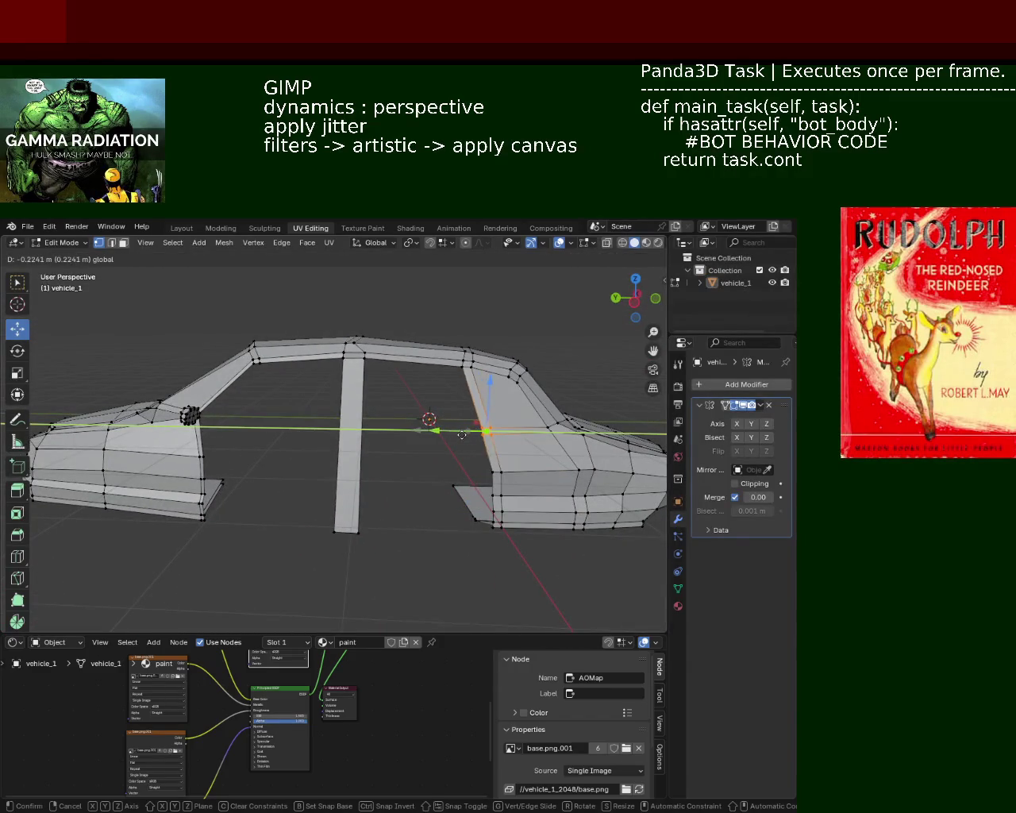
{"action": "left_click", "coordinate": [451, 436]}
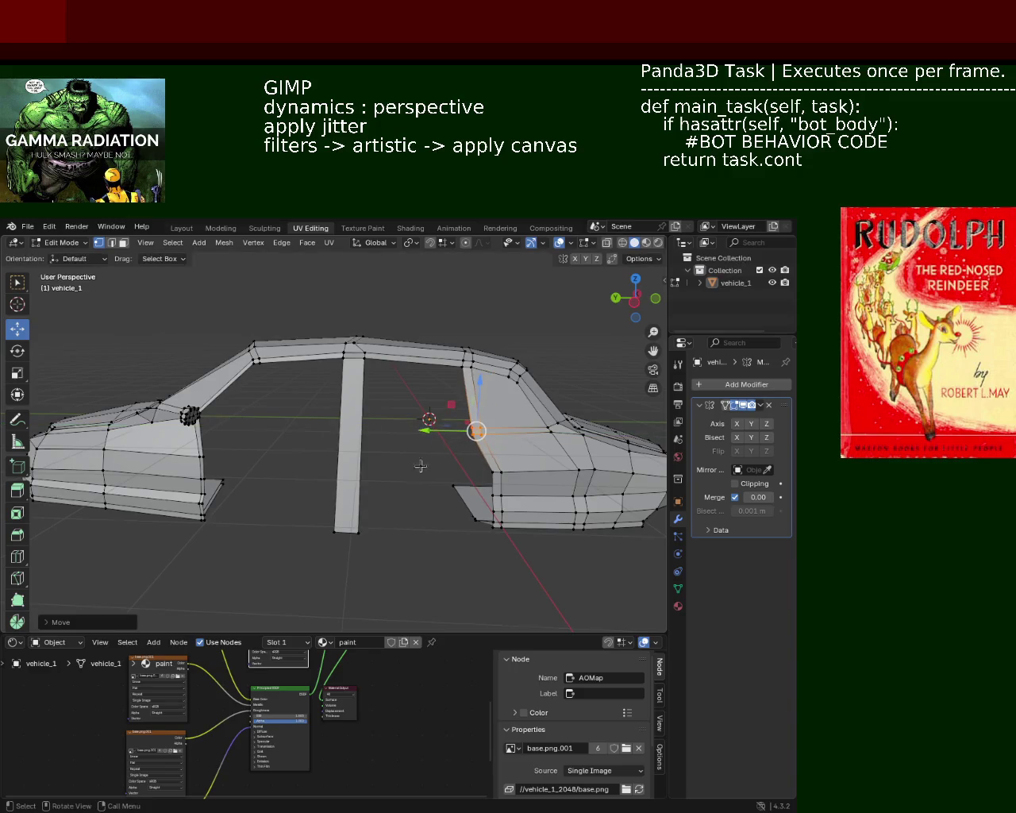
{"action": "middle_click_drag", "start_coordinate": [425, 456], "coordinate": [355, 401]}
{"action": "mouse_move", "coordinate": [426, 483]}
{"action": "middle_mouse_down"}
{"action": "mouse_move", "coordinate": [466, 490]}
{"action": "mouse_move", "coordinate": [413, 506]}
{"action": "mouse_move", "coordinate": [382, 500]}
{"action": "mouse_move", "coordinate": [545, 492]}
{"action": "mouse_move", "coordinate": [420, 416]}
{"action": "mouse_move", "coordinate": [295, 482]}
{"action": "mouse_move", "coordinate": [295, 401]}
{"action": "mouse_move", "coordinate": [347, 325]}
{"action": "middle_mouse_up"}
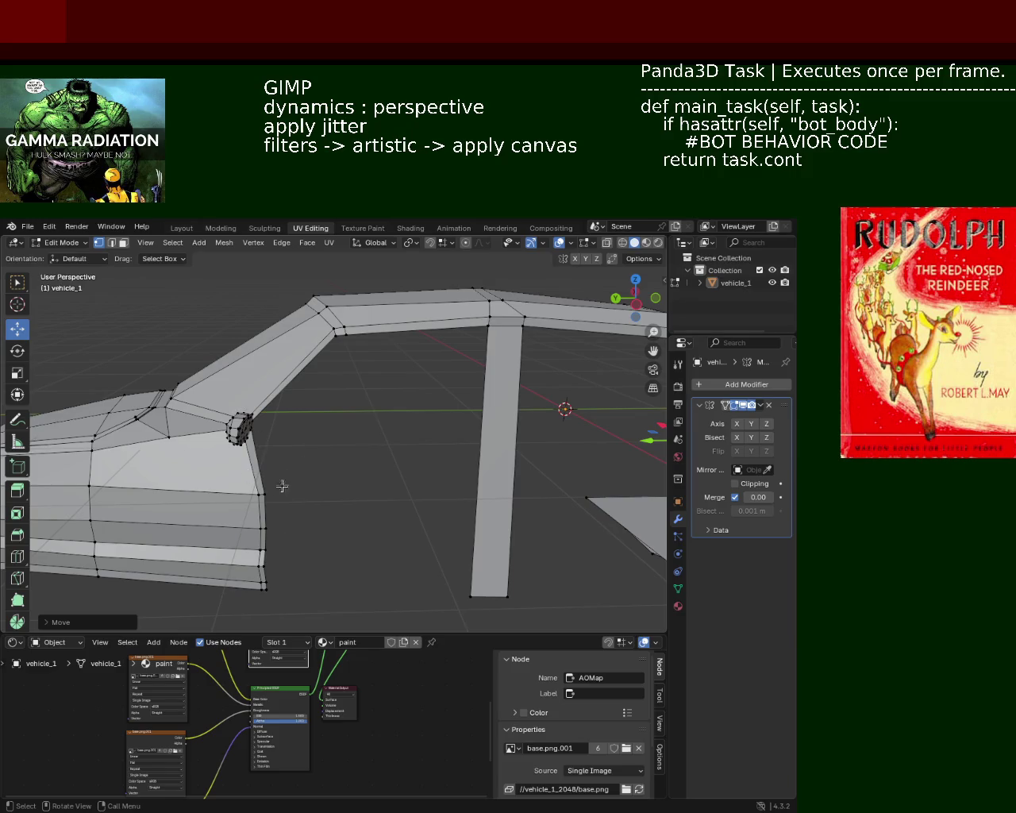
{"action": "middle_click_drag", "start_coordinate": [320, 433], "coordinate": [294, 410], "text": "ctrl"}
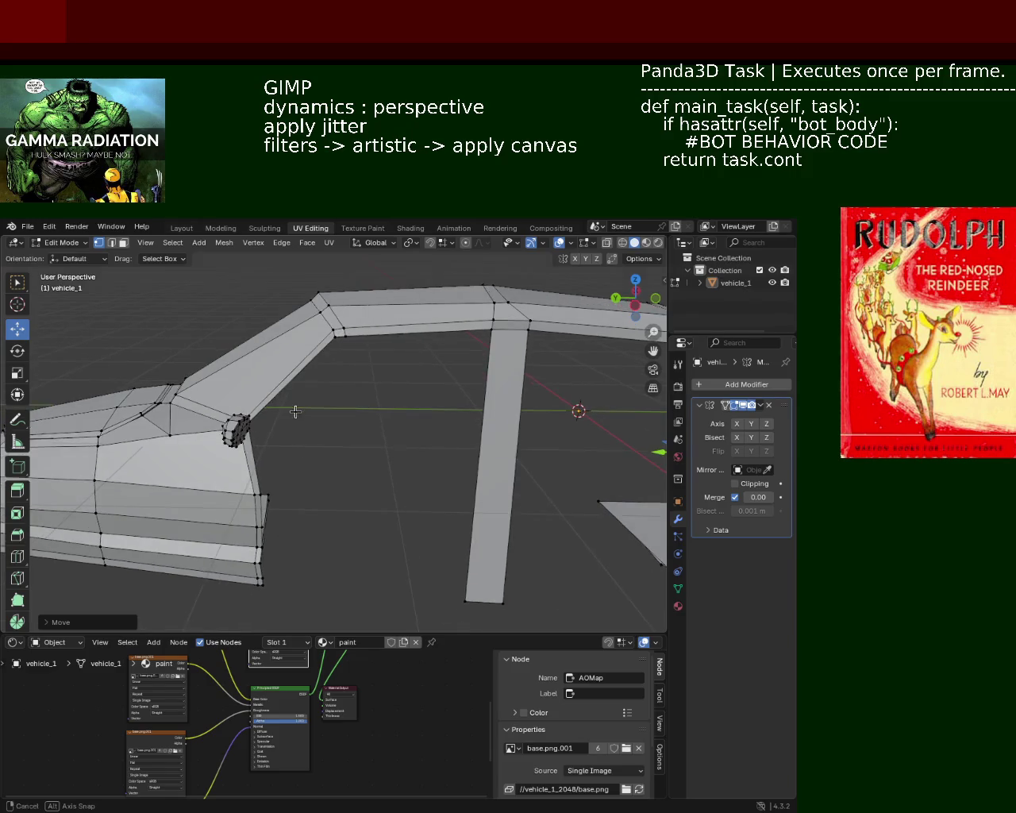
- Extrude the roof's front corner edge down along Z and slide the strut's end forward
{"action": "left_click", "coordinate": [111, 246]}
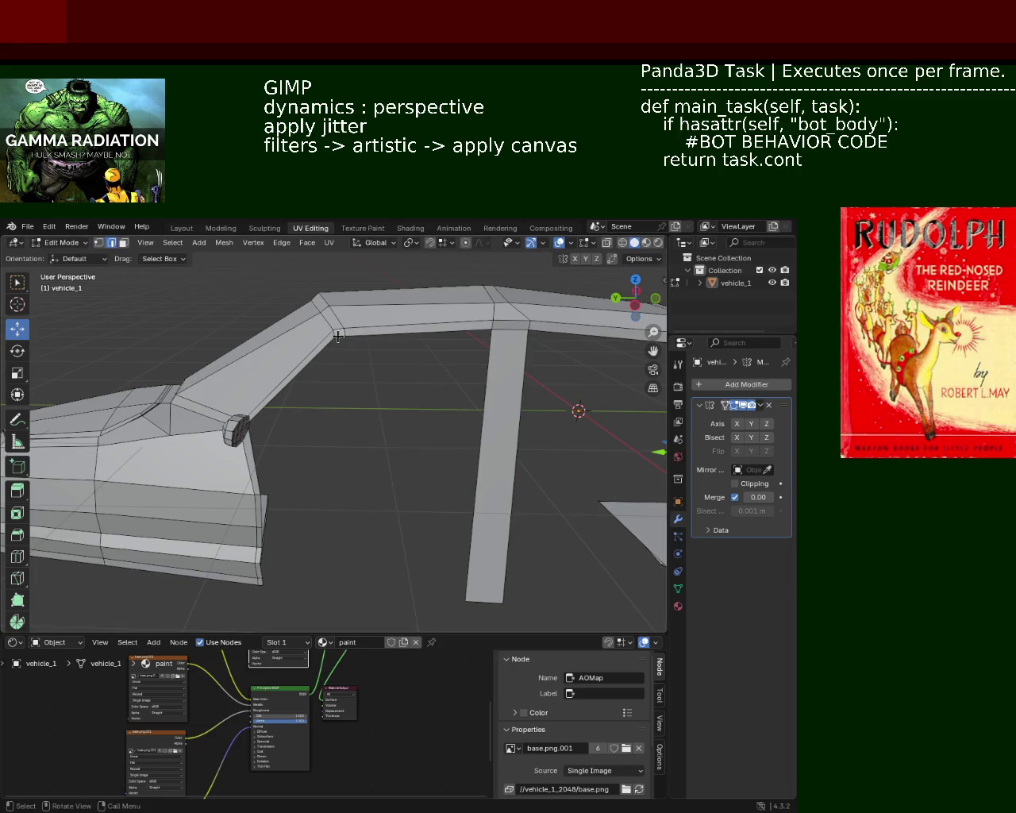
{"action": "middle_click_drag", "start_coordinate": [362, 381], "coordinate": [358, 351], "text": "ctrl"}
{"action": "scroll", "coordinate": [370, 353], "scroll_direction": "down", "scroll_amount": 2}
{"action": "scroll", "coordinate": [370, 353], "scroll_direction": "down", "scroll_amount": 3}
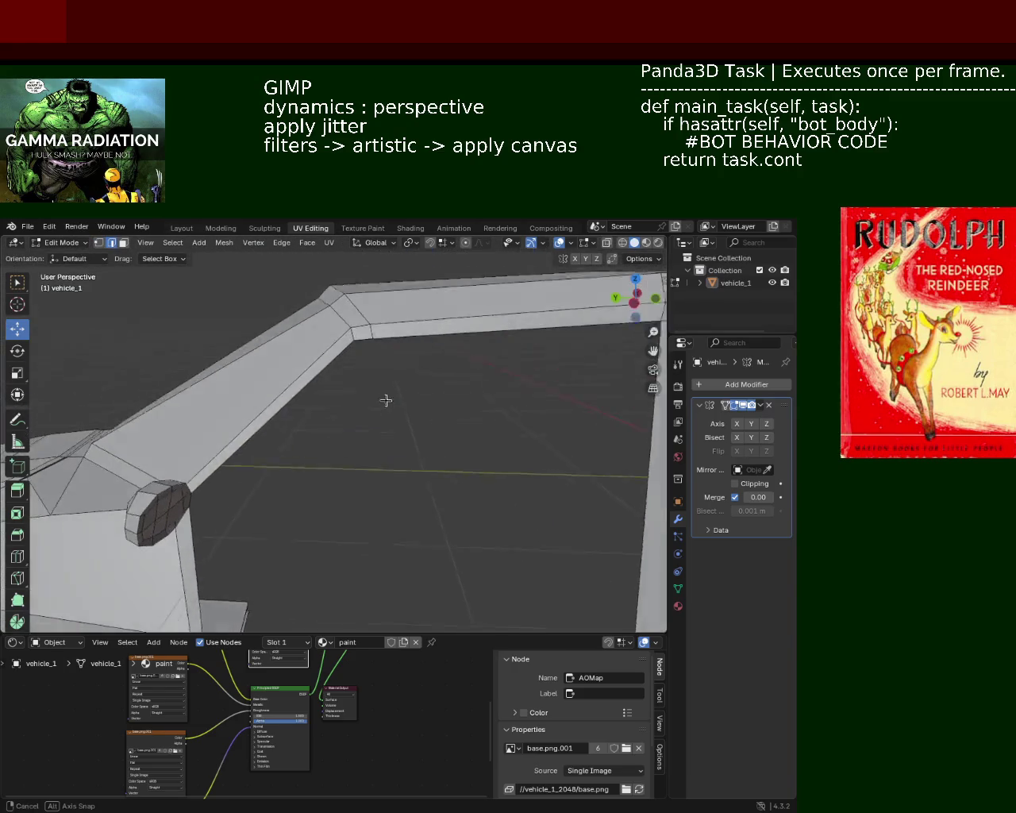
{"action": "left_click", "coordinate": [364, 338]}
{"action": "key", "text": "e"}
{"action": "key", "text": "z"}
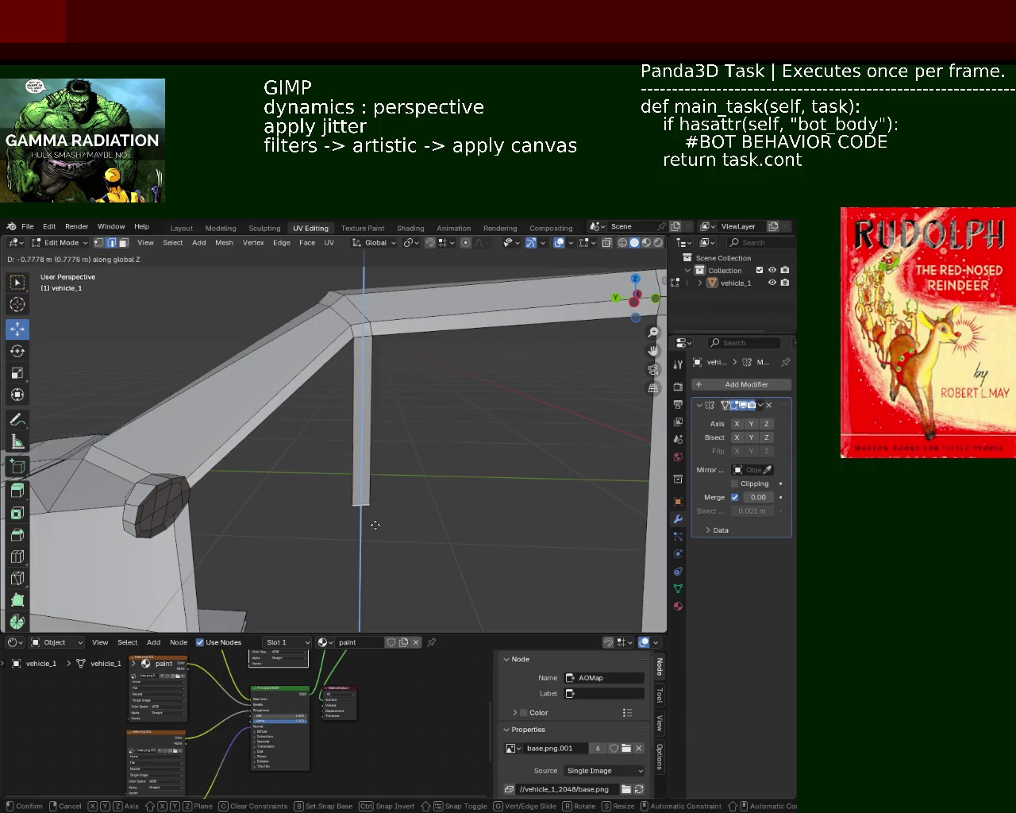
{"action": "left_click", "coordinate": [375, 524]}
{"action": "mouse_move", "coordinate": [374, 524]}
{"action": "middle_mouse_down"}
{"action": "mouse_move", "coordinate": [277, 485]}
{"action": "mouse_move", "coordinate": [158, 493]}
{"action": "mouse_move", "coordinate": [214, 498]}
{"action": "middle_mouse_up"}
{"action": "mouse_move", "coordinate": [230, 495]}
{"action": "left_mouse_down"}
{"action": "mouse_move", "coordinate": [205, 494]}
{"action": "mouse_move", "coordinate": [249, 498]}
{"action": "left_mouse_up"}
{"action": "mouse_move", "coordinate": [250, 498]}
{"action": "middle_mouse_down"}
{"action": "mouse_move", "coordinate": [374, 503]}
{"action": "mouse_move", "coordinate": [350, 509]}
{"action": "mouse_move", "coordinate": [262, 457]}
{"action": "mouse_move", "coordinate": [338, 416]}
{"action": "mouse_move", "coordinate": [236, 447]}
{"action": "mouse_move", "coordinate": [350, 498]}
{"action": "middle_mouse_up"}
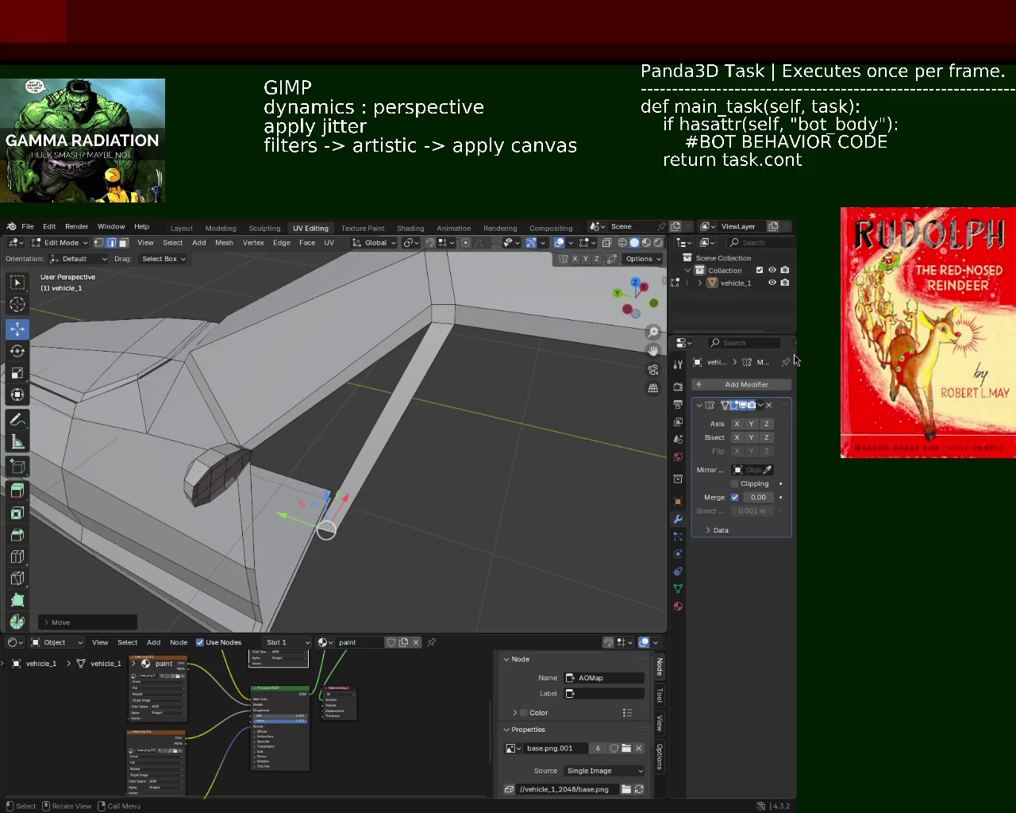
- Shift the selected pillar vertices near the side mirror vertically along Z
{"action": "mouse_move", "coordinate": [272, 349]}
{"action": "middle_mouse_down"}
{"action": "mouse_move", "coordinate": [276, 460]}
{"action": "mouse_move", "coordinate": [284, 431]}
{"action": "mouse_move", "coordinate": [410, 477]}
{"action": "mouse_move", "coordinate": [239, 420]}
{"action": "middle_mouse_up"}
{"action": "key", "text": "g"}
{"action": "key", "text": "x"}
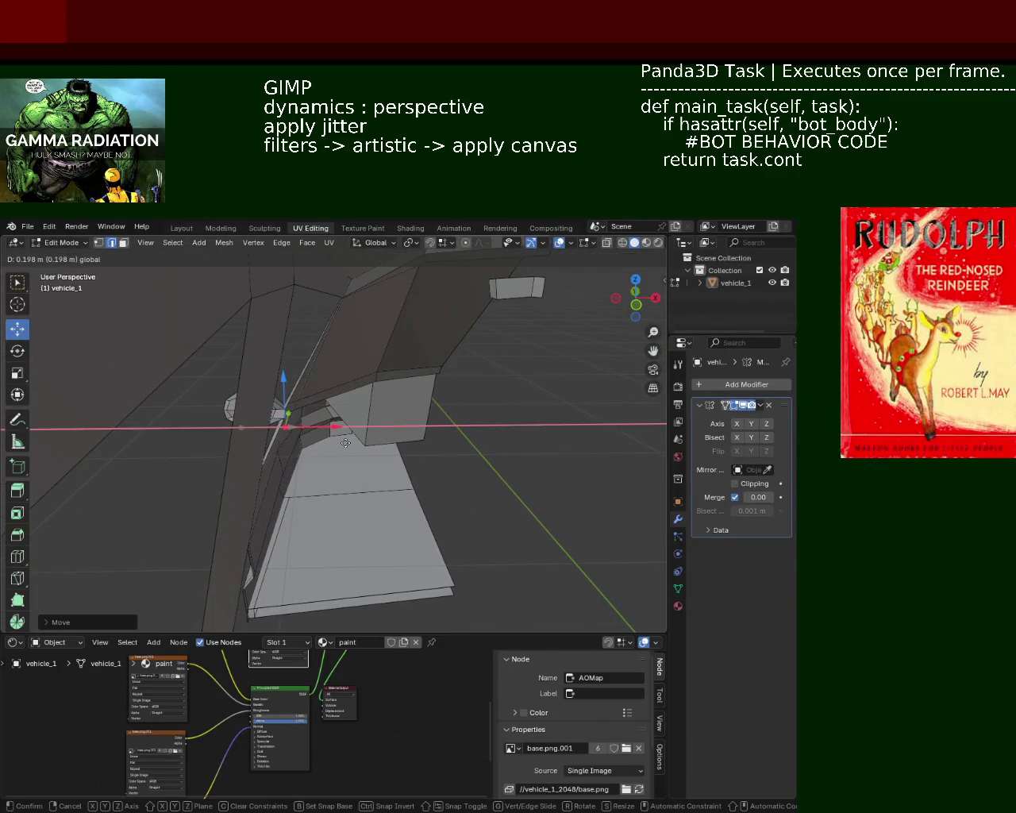
{"action": "middle_click_drag", "start_coordinate": [338, 442], "coordinate": [396, 416]}
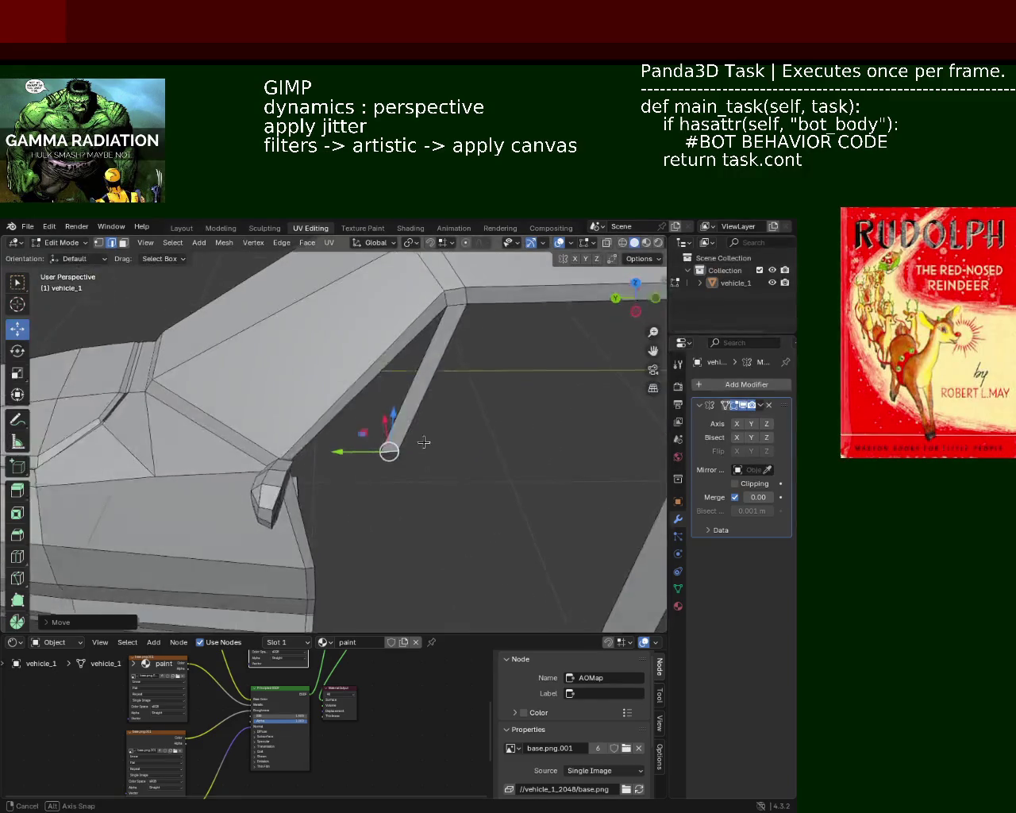
{"action": "key", "text": "z"}
{"action": "left_click", "coordinate": [395, 416]}
{"action": "mouse_move", "coordinate": [395, 416]}
{"action": "middle_mouse_down", "text": "ctrl"}
{"action": "mouse_move", "coordinate": [421, 417]}
{"action": "mouse_move", "coordinate": [277, 382]}
{"action": "middle_mouse_up", "text": "ctrl"}
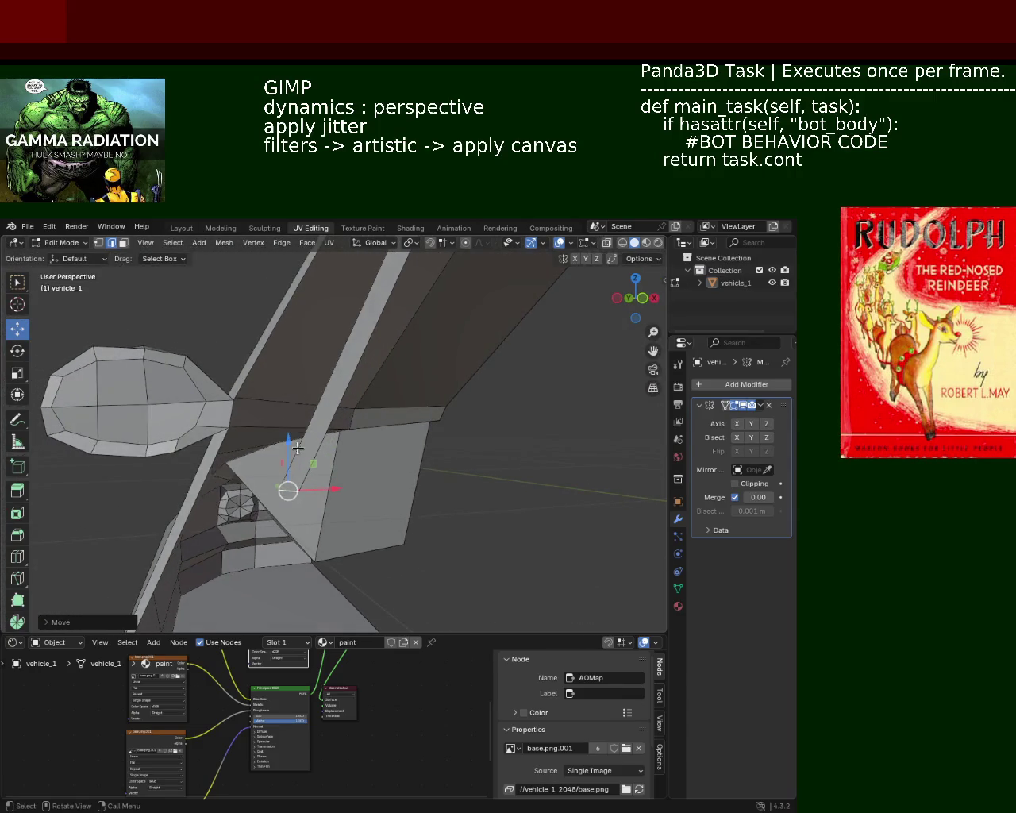
{"action": "left_click_drag", "start_coordinate": [298, 448], "coordinate": [298, 383]}
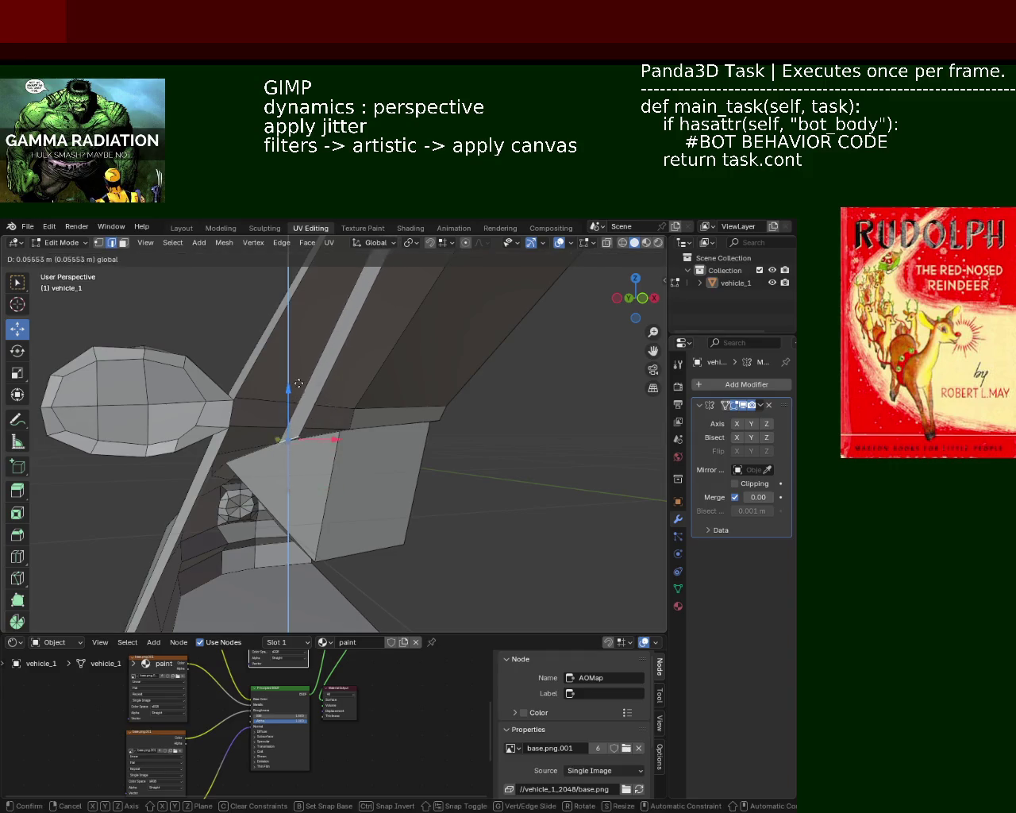
{"action": "middle_click_drag", "start_coordinate": [298, 383], "coordinate": [268, 436]}
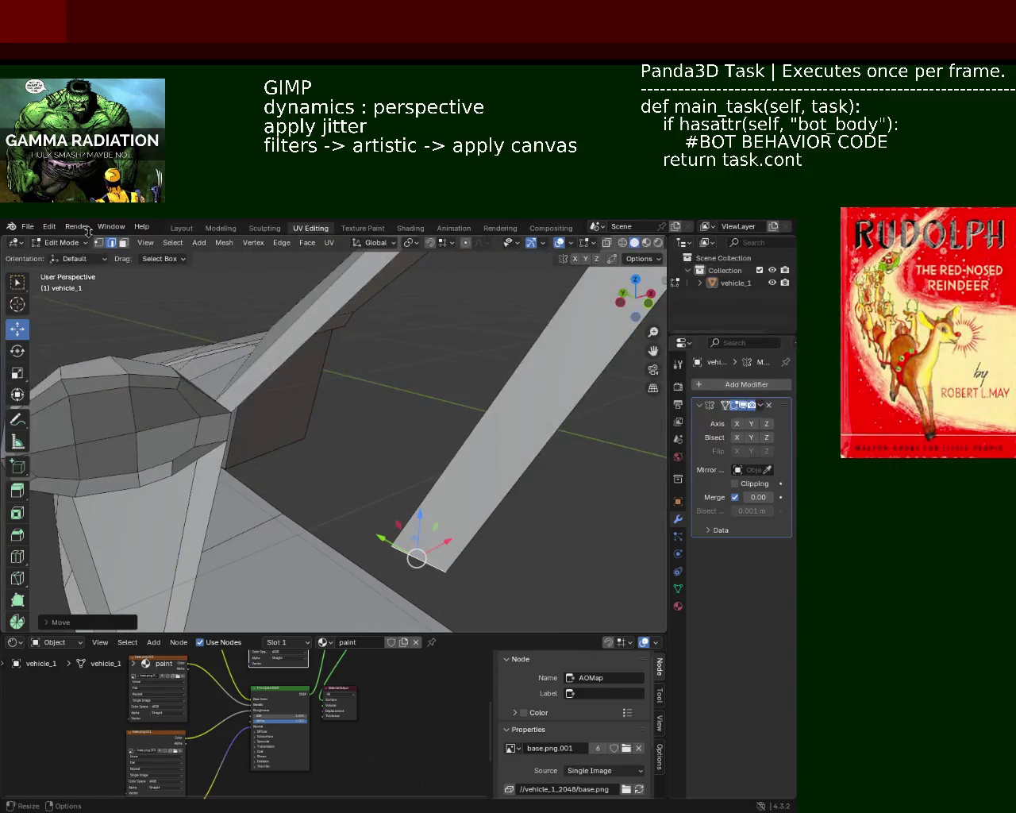
- Select the pillar-base edge beside the mirror and extrude a short strip from it along Y
{"action": "left_click", "coordinate": [98, 243]}
{"action": "left_click", "coordinate": [230, 411]}
{"action": "left_click", "coordinate": [409, 539], "text": "shift"}
{"action": "left_click", "coordinate": [454, 569], "text": "shift"}
{"action": "left_click", "coordinate": [230, 430]}
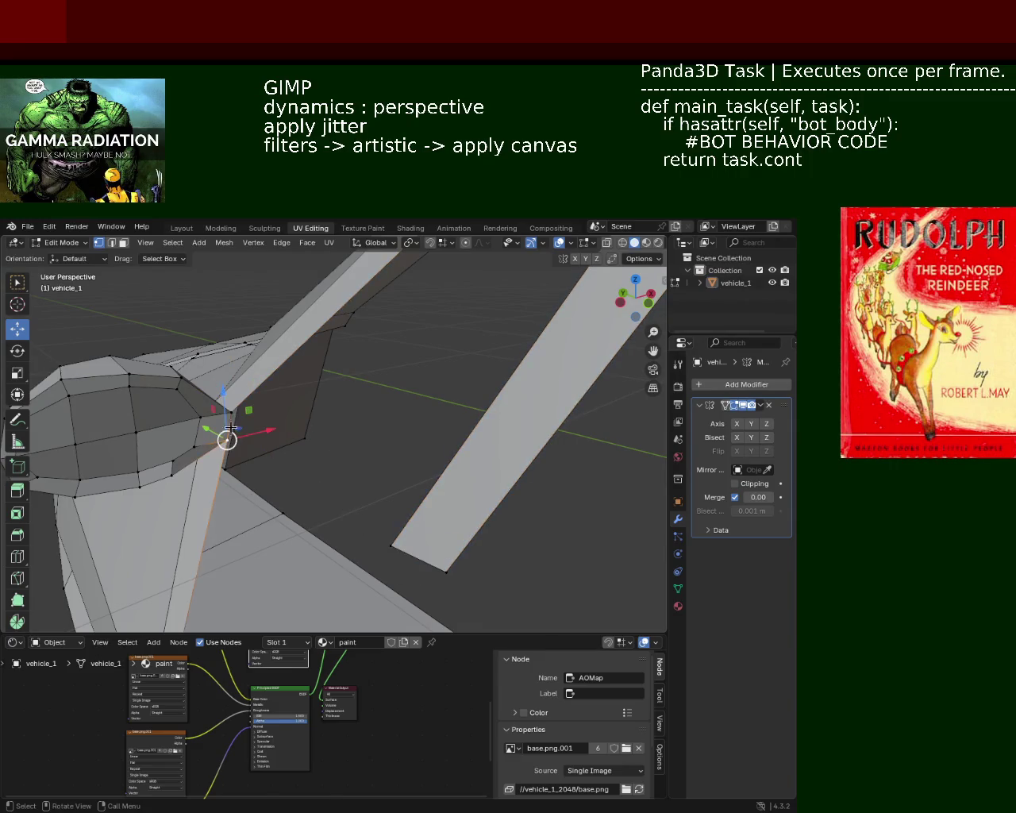
{"action": "left_click", "coordinate": [111, 242]}
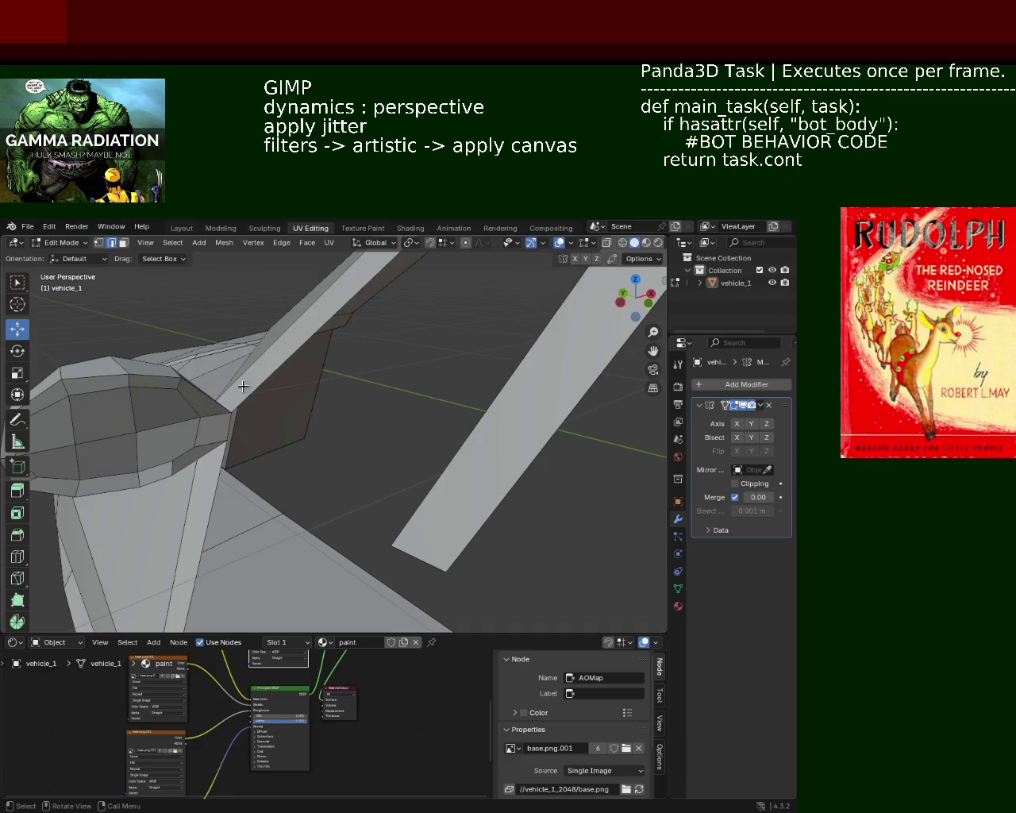
{"action": "left_click", "coordinate": [227, 437]}
{"action": "key", "text": "g"}
{"action": "key", "text": "z"}
{"action": "key", "text": "y"}
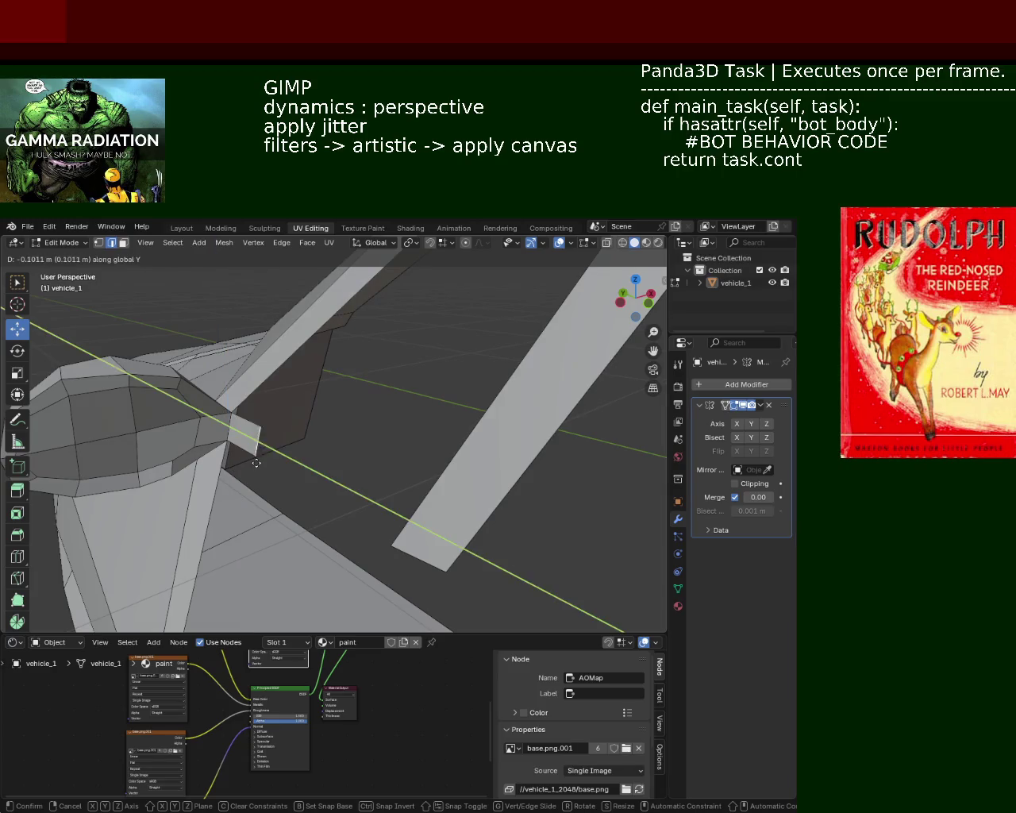
{"action": "left_click", "coordinate": [253, 466]}
- Move the extruded edge along Y to the rear pillar and shift its end vertices along X
{"action": "middle_click_drag", "start_coordinate": [258, 445], "coordinate": [335, 421]}
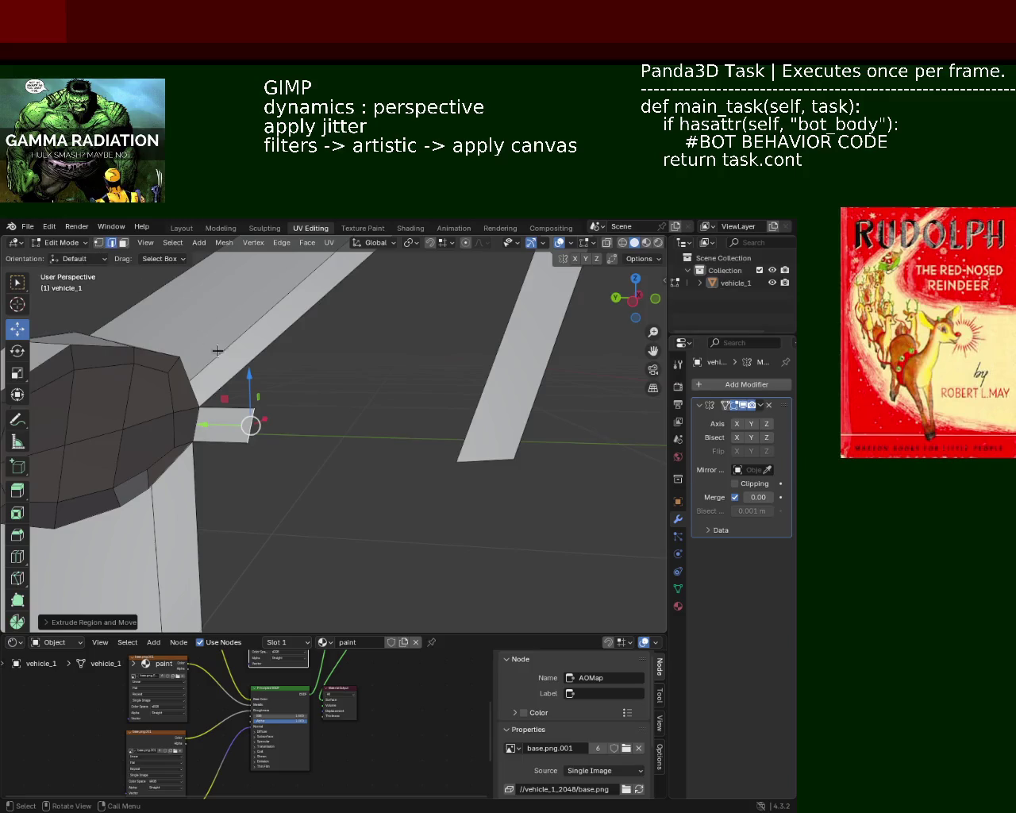
{"action": "key", "text": "g"}
{"action": "key", "text": "y"}
{"action": "left_click", "coordinate": [551, 481]}
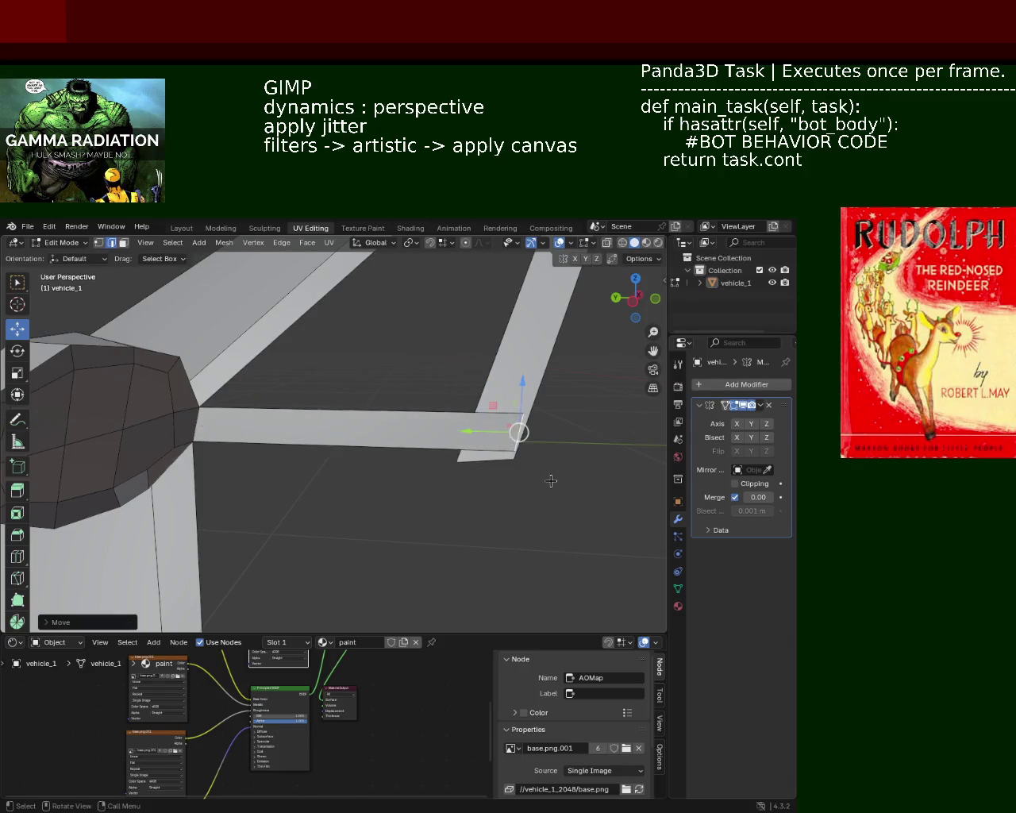
{"action": "middle_click_drag", "start_coordinate": [551, 481], "coordinate": [456, 453]}
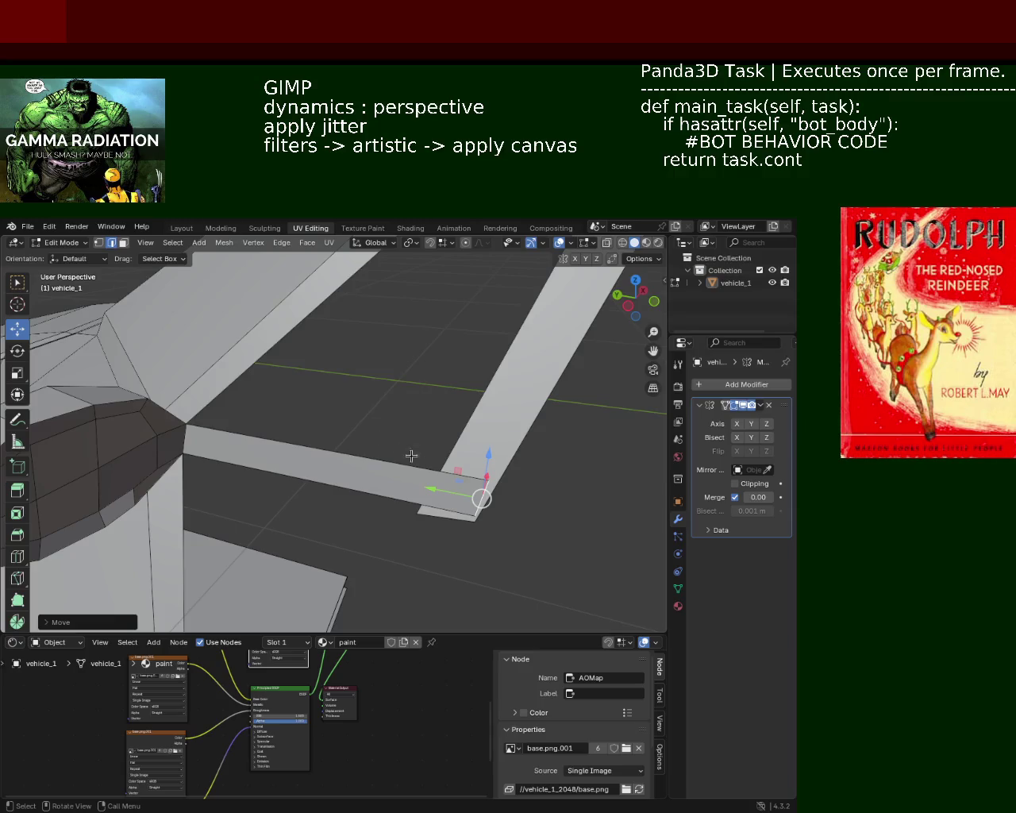
{"action": "left_click", "coordinate": [99, 242]}
{"action": "middle_click_drag", "start_coordinate": [318, 397], "coordinate": [351, 416]}
{"action": "left_click", "coordinate": [315, 514]}
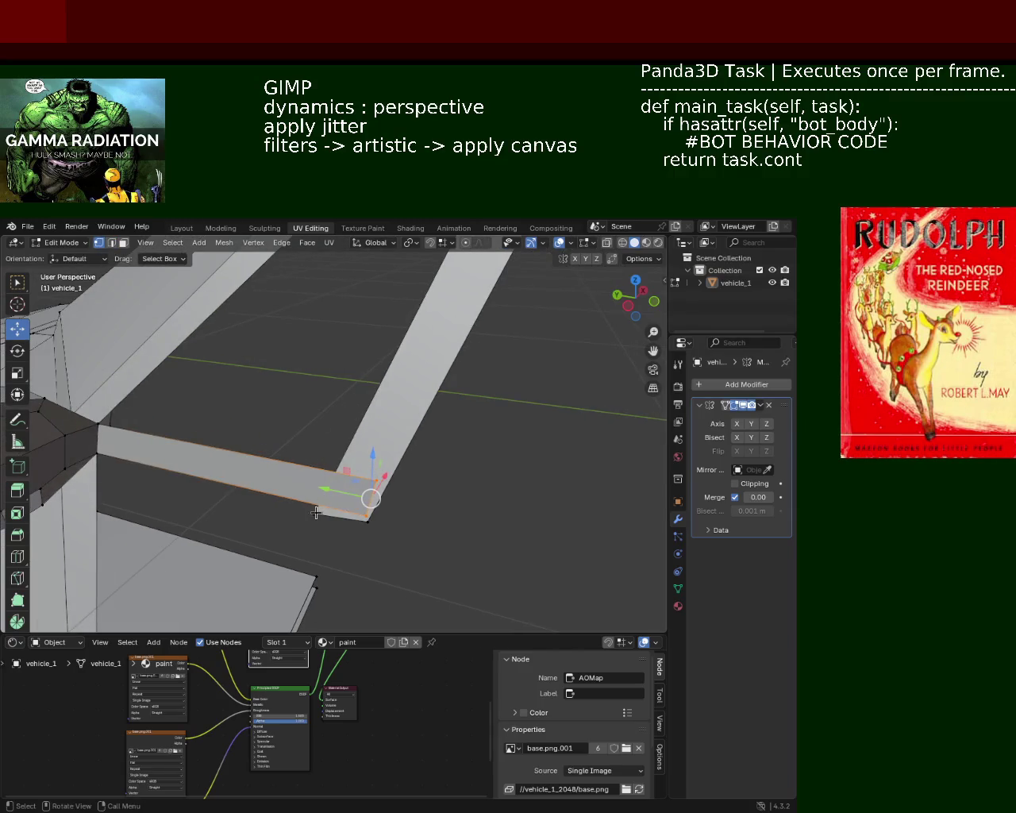
{"action": "left_click", "coordinate": [374, 518], "text": "shift"}
{"action": "key", "text": "g"}
{"action": "key", "text": "x"}
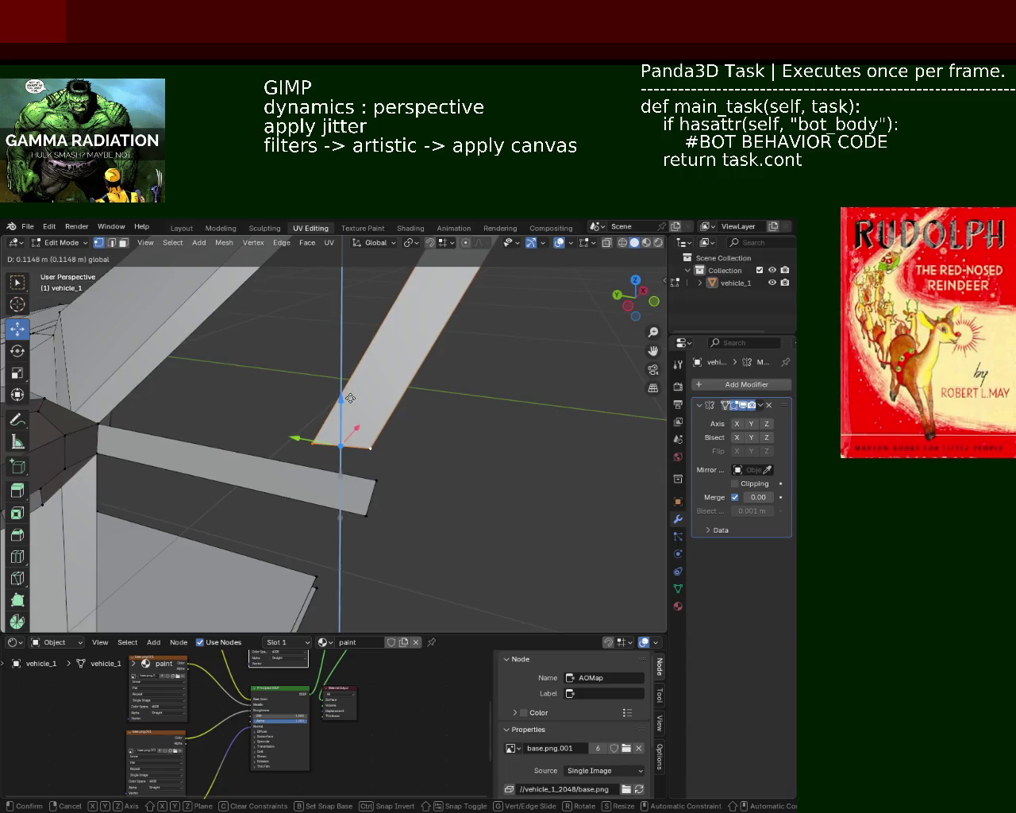
{"action": "left_click", "coordinate": [105, 288]}
- Slide the bar's end vertex to the pillar corner and merge both corner vertex pairs
{"action": "left_click", "coordinate": [100, 423]}
{"action": "left_click", "coordinate": [374, 481]}
{"action": "left_click", "coordinate": [97, 424], "text": "shift"}
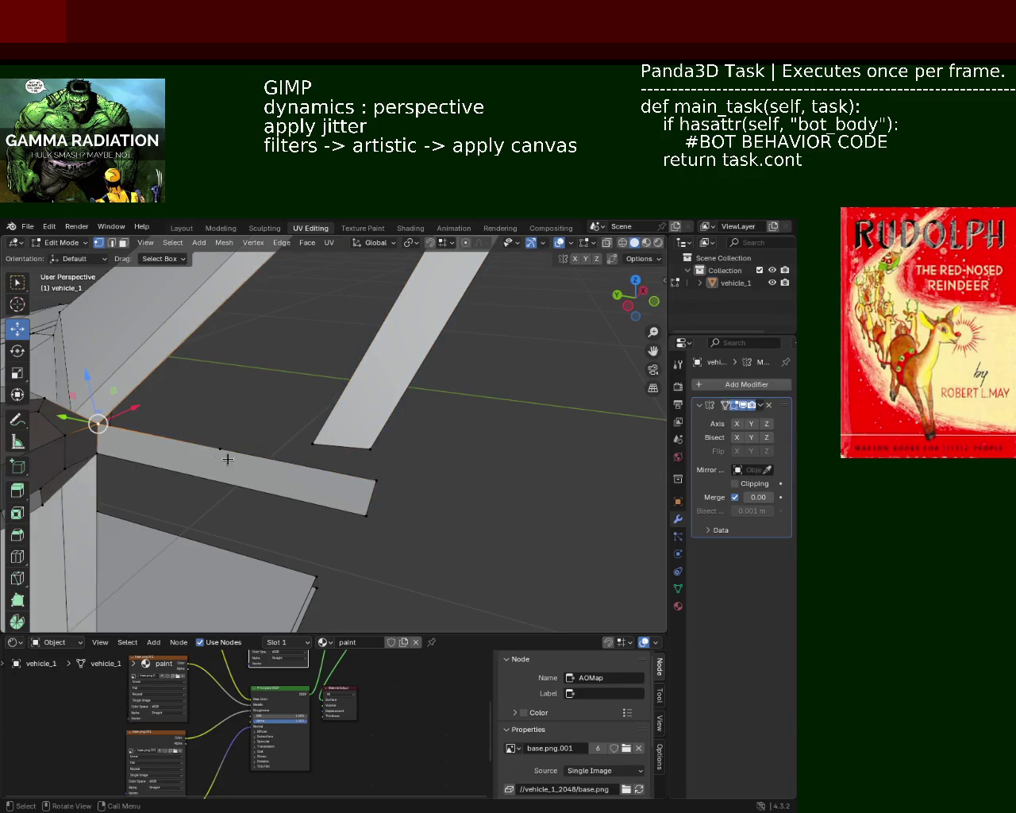
{"action": "key", "text": "shift+v"}
{"action": "left_click", "coordinate": [317, 469]}
{"action": "left_click", "coordinate": [314, 445], "text": "shift"}
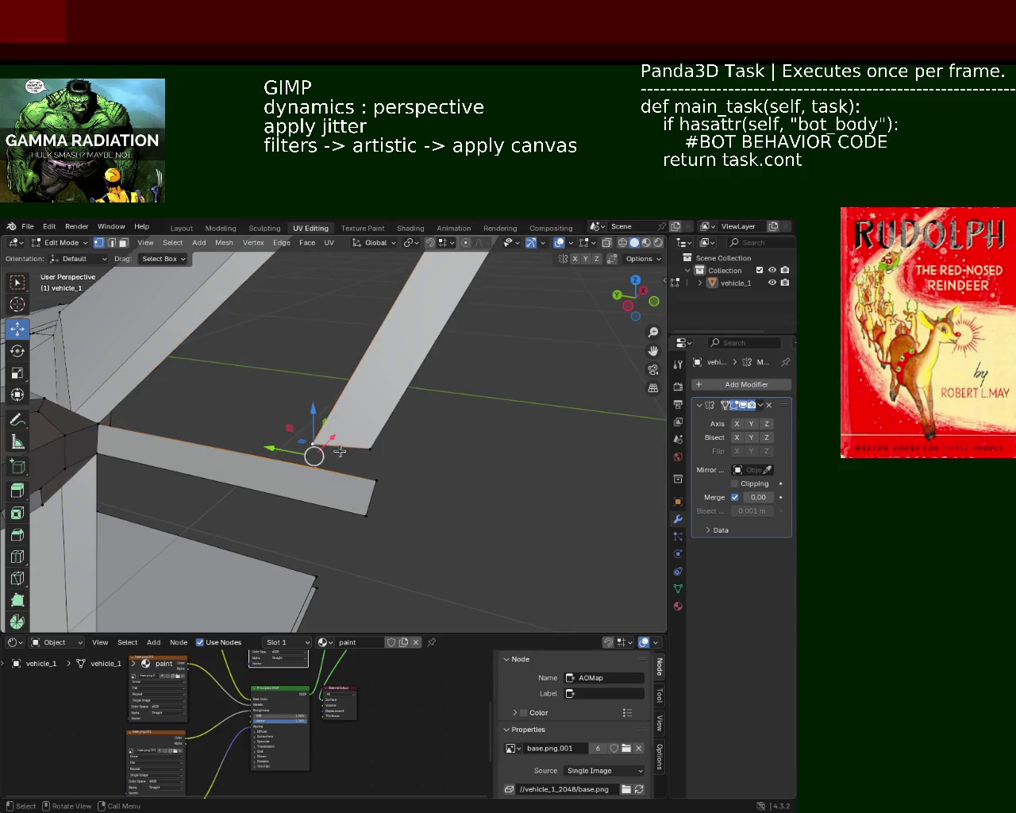
{"action": "key", "text": "m"}
{"action": "left_click", "coordinate": [310, 513]}
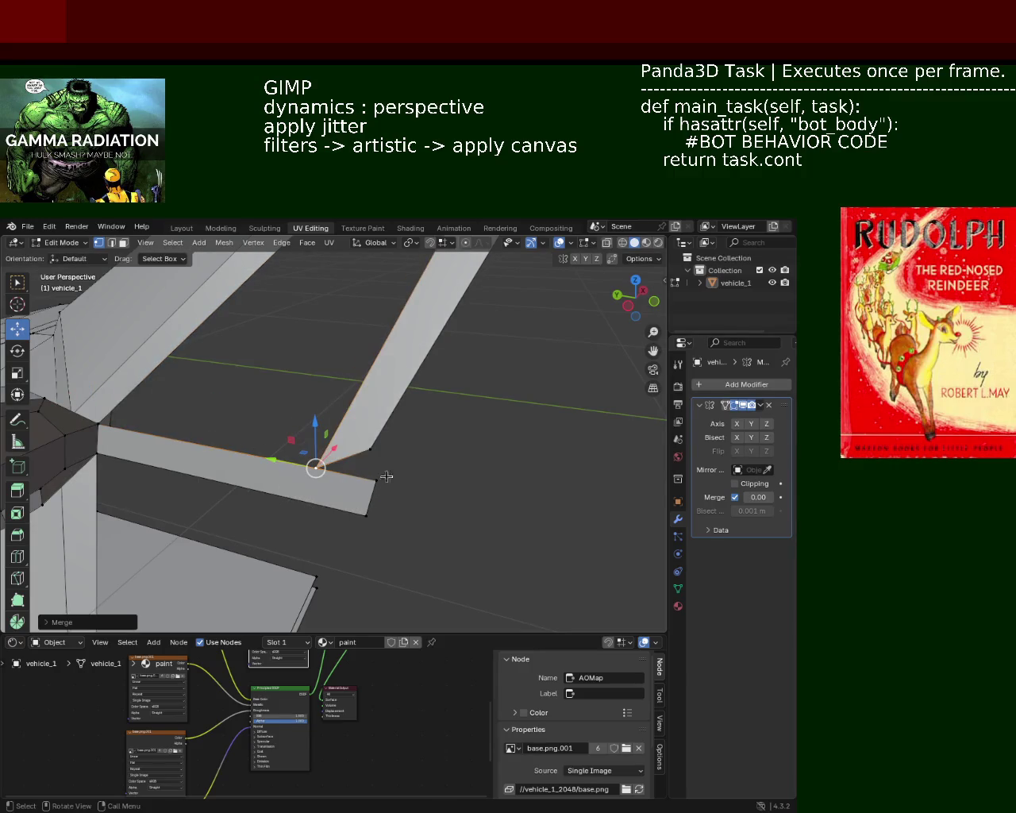
{"action": "left_click", "coordinate": [371, 450], "text": "shift"}
{"action": "key", "text": "m"}
{"action": "left_click", "coordinate": [371, 484]}
{"action": "mouse_move", "coordinate": [399, 465]}
{"action": "middle_mouse_down"}
{"action": "mouse_move", "coordinate": [308, 455]}
{"action": "mouse_move", "coordinate": [182, 466]}
{"action": "mouse_move", "coordinate": [243, 463]}
{"action": "mouse_move", "coordinate": [391, 504]}
{"action": "mouse_move", "coordinate": [372, 492]}
{"action": "mouse_move", "coordinate": [393, 438]}
{"action": "mouse_move", "coordinate": [389, 410]}
{"action": "middle_mouse_up"}
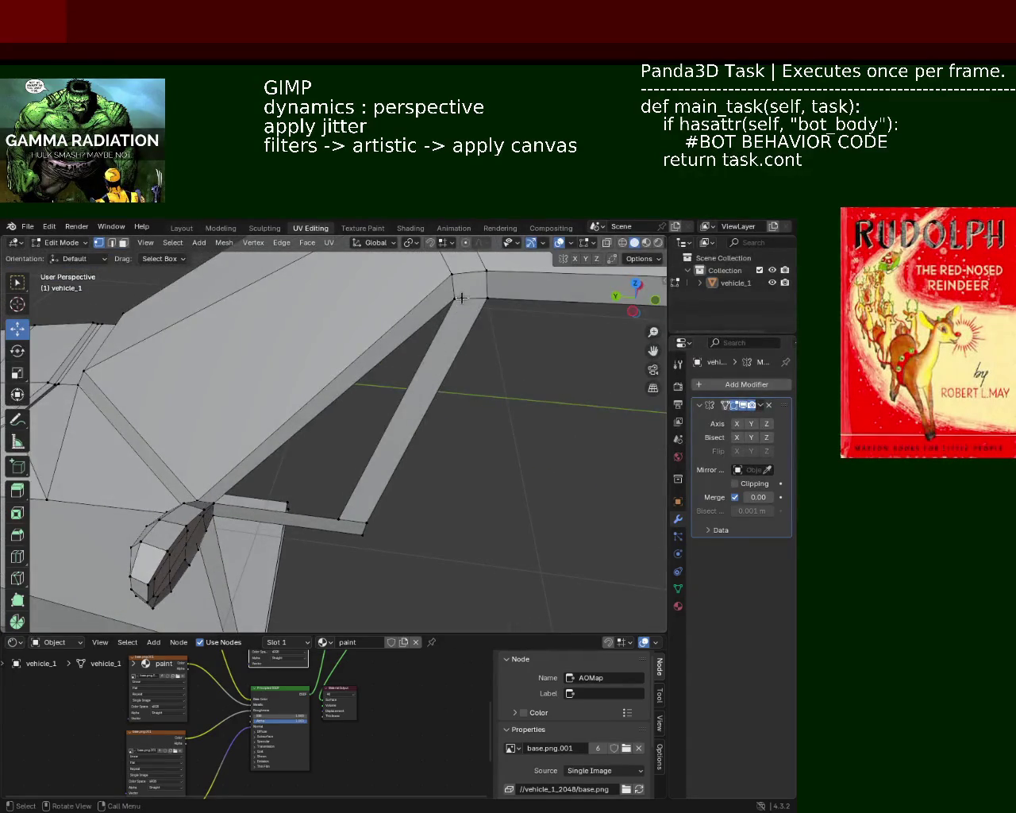
- Fill the triangular window-gap corner with a new face
{"action": "left_click", "coordinate": [339, 519], "text": "shift"}
{"action": "left_click", "coordinate": [211, 500], "text": "shift"}
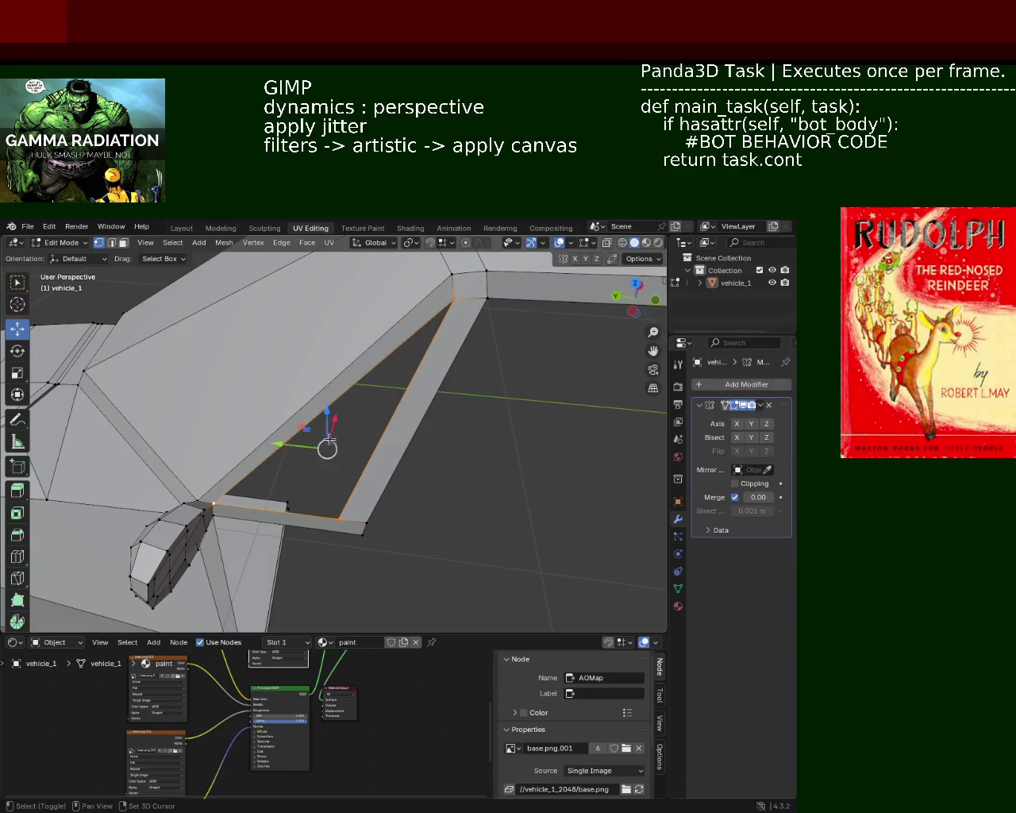
{"action": "key", "text": "f"}
{"action": "key", "text": "alt+a"}
- Slide a roof-strip vertex along its edge near the roof-pillar joint
{"action": "mouse_move", "coordinate": [404, 440]}
{"action": "middle_mouse_down", "text": "ctrl"}
{"action": "mouse_move", "coordinate": [396, 299]}
{"action": "mouse_move", "coordinate": [397, 356]}
{"action": "middle_mouse_up", "text": "ctrl"}
{"action": "scroll", "coordinate": [355, 447], "scroll_direction": "up", "scroll_amount": 1}
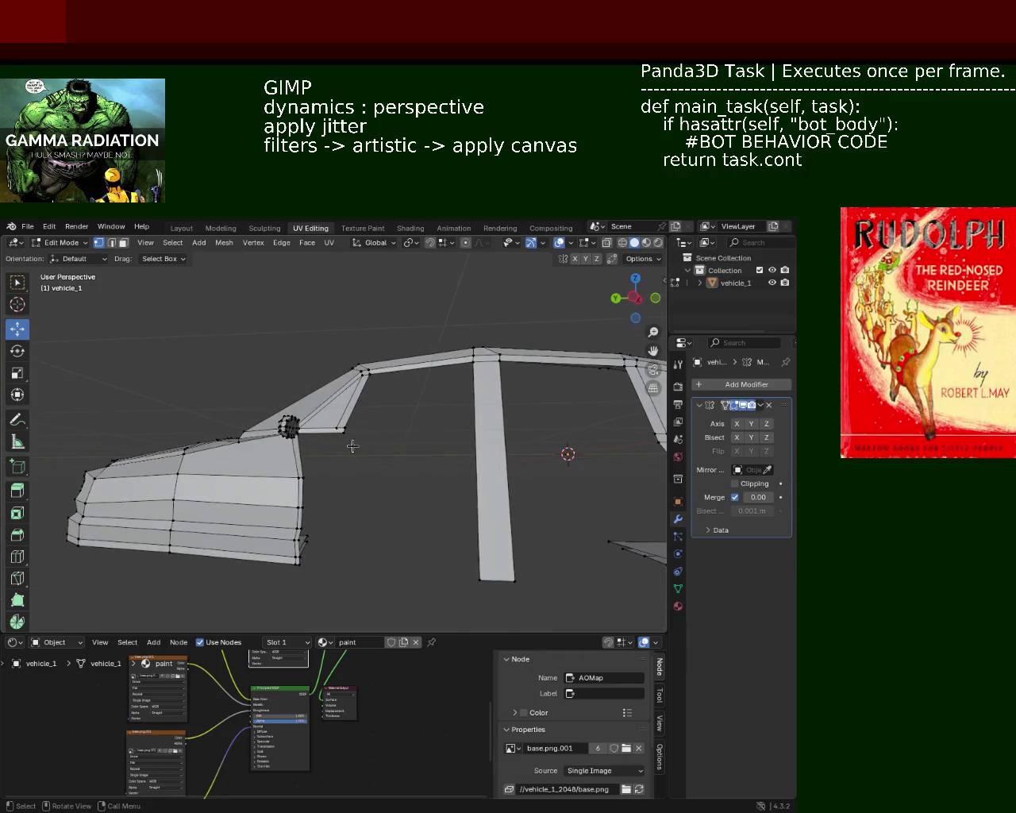
{"action": "scroll", "coordinate": [322, 441], "scroll_direction": "up", "scroll_amount": 1}
{"action": "scroll", "coordinate": [321, 456], "scroll_direction": "up", "scroll_amount": 1}
{"action": "mouse_move", "coordinate": [322, 465]}
{"action": "middle_mouse_down"}
{"action": "mouse_move", "coordinate": [374, 509]}
{"action": "mouse_move", "coordinate": [386, 506]}
{"action": "mouse_move", "coordinate": [357, 476]}
{"action": "mouse_move", "coordinate": [347, 439]}
{"action": "mouse_move", "coordinate": [327, 463]}
{"action": "mouse_move", "coordinate": [320, 436]}
{"action": "mouse_move", "coordinate": [325, 448]}
{"action": "middle_mouse_up"}
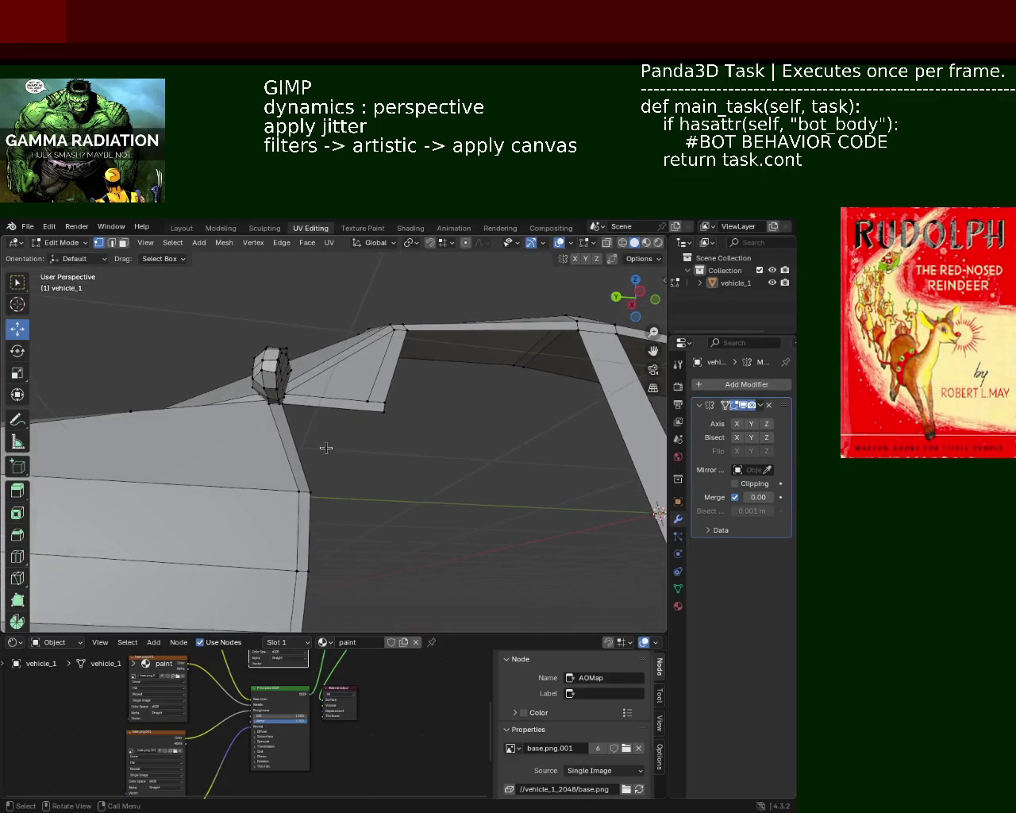
{"action": "left_click", "coordinate": [301, 491], "text": "shift"}
{"action": "left_click", "coordinate": [364, 403], "text": "shift"}
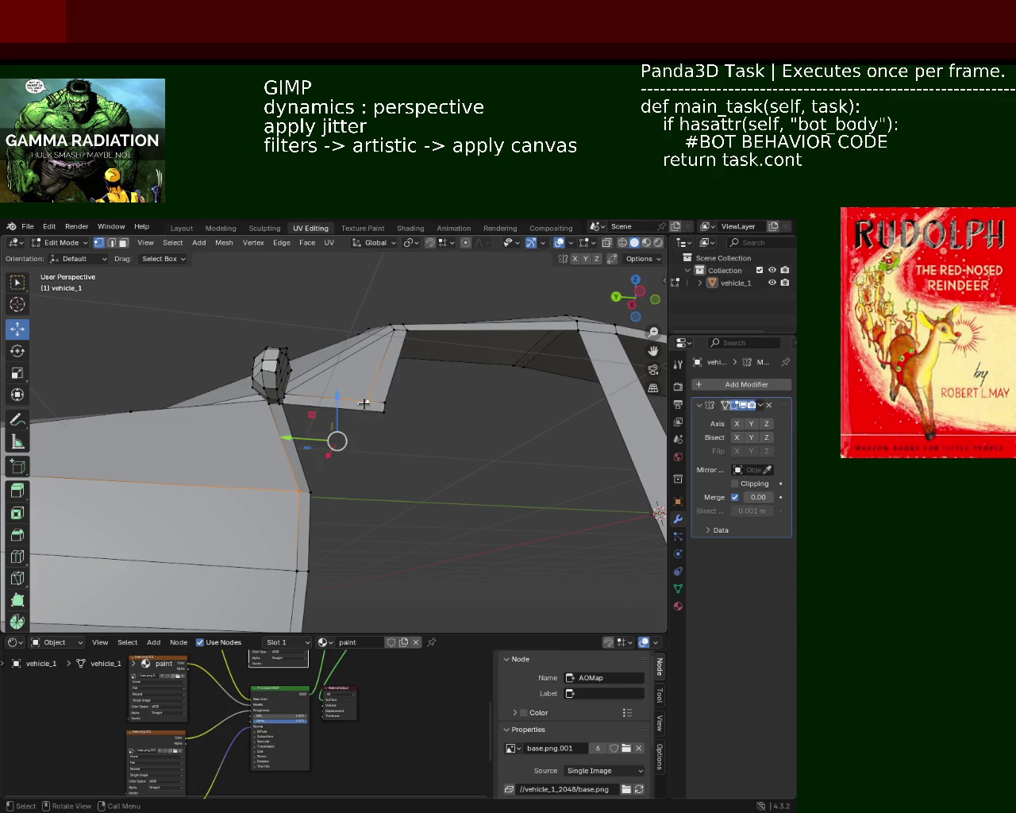
{"action": "left_click", "coordinate": [389, 415]}
{"action": "left_click", "coordinate": [280, 405]}
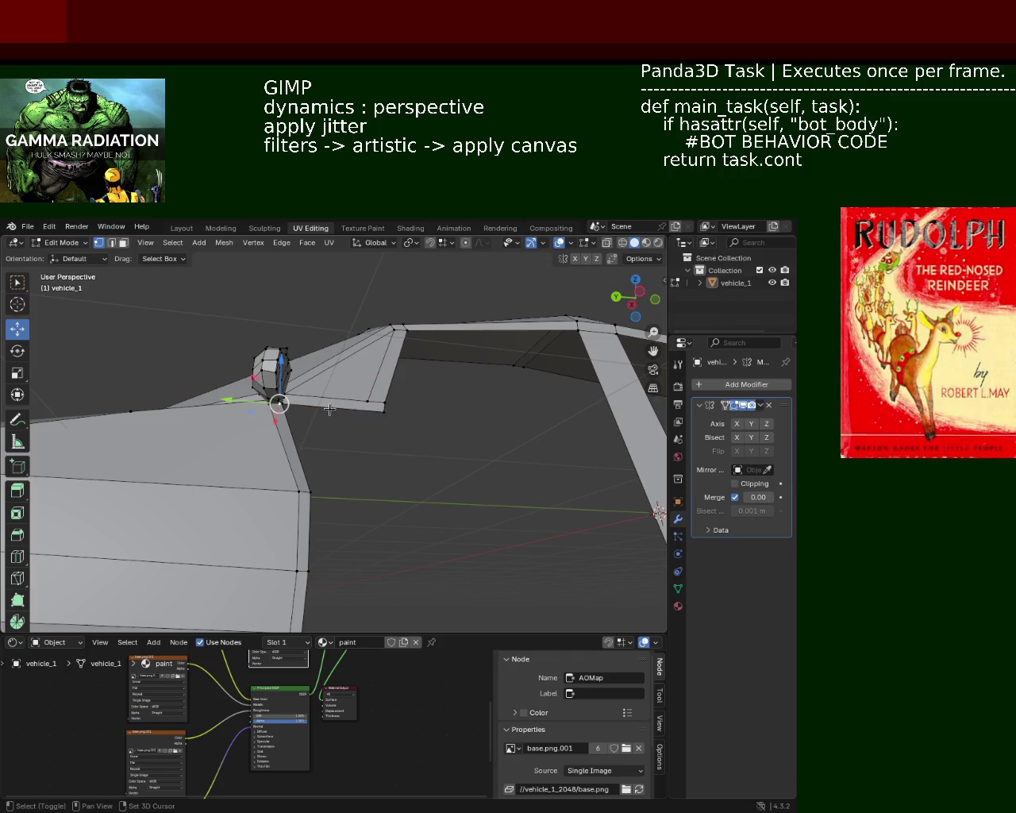
{"action": "left_click", "coordinate": [385, 415], "text": "shift"}
{"action": "middle_click_drag", "start_coordinate": [281, 408], "coordinate": [294, 424]}
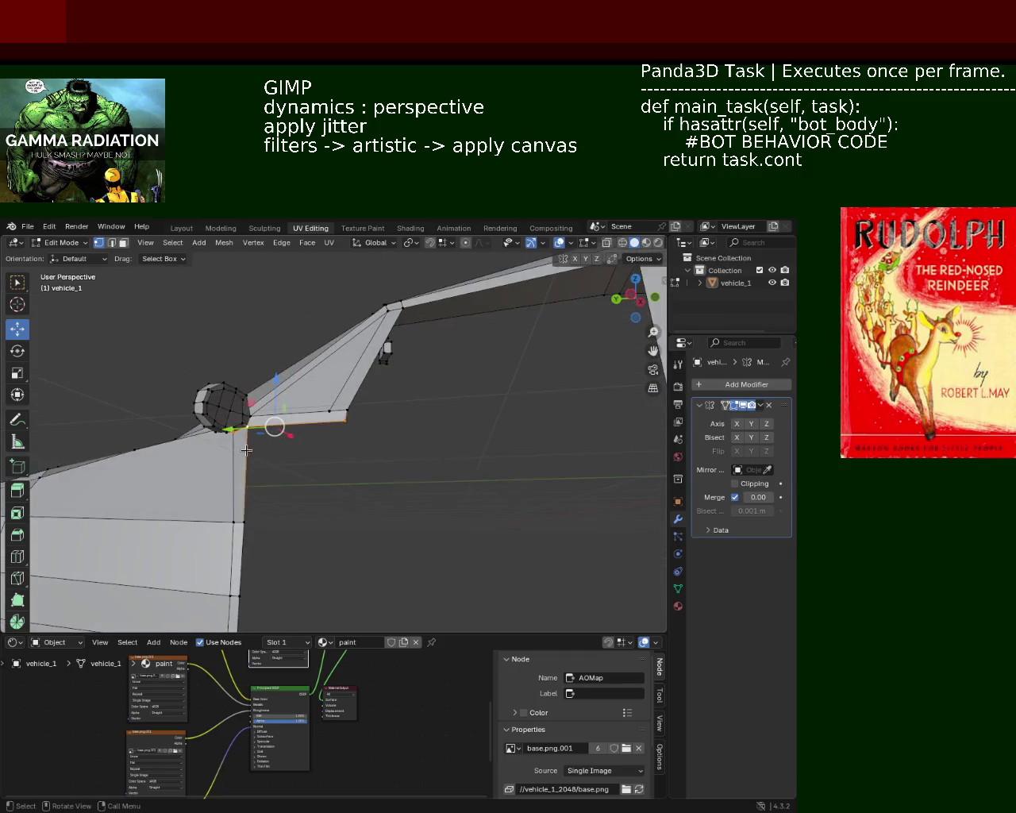
{"action": "key", "text": "shift+v"}
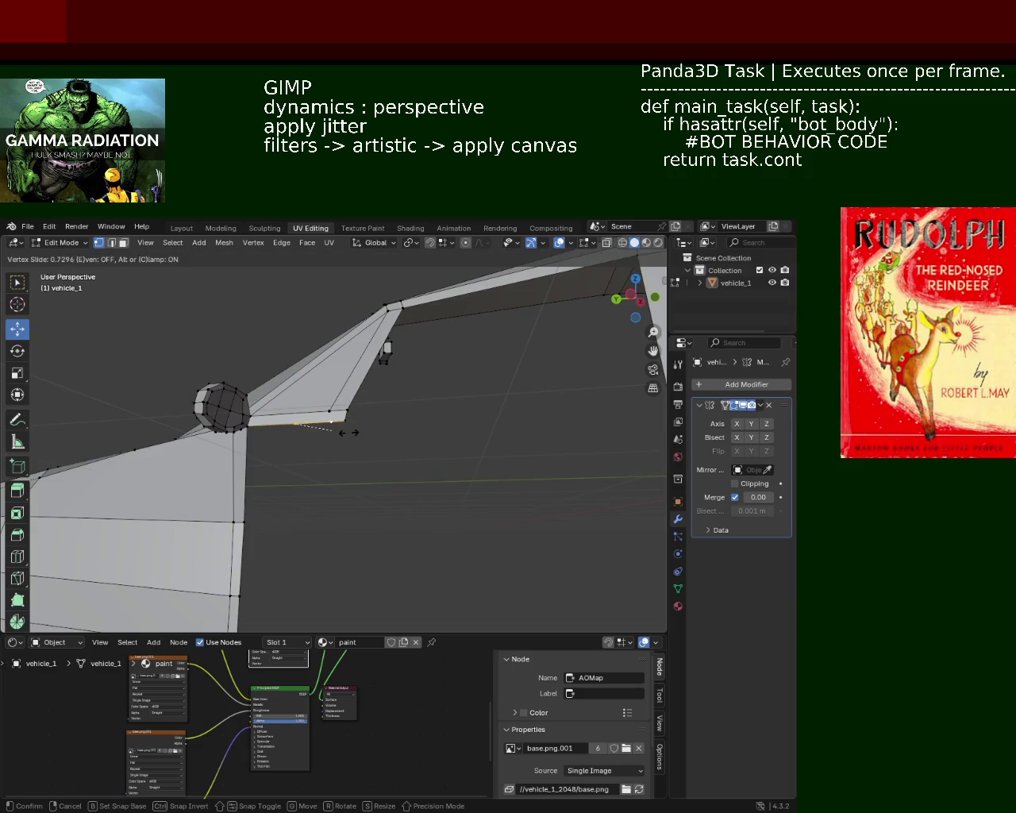
{"action": "left_click", "coordinate": [339, 432]}
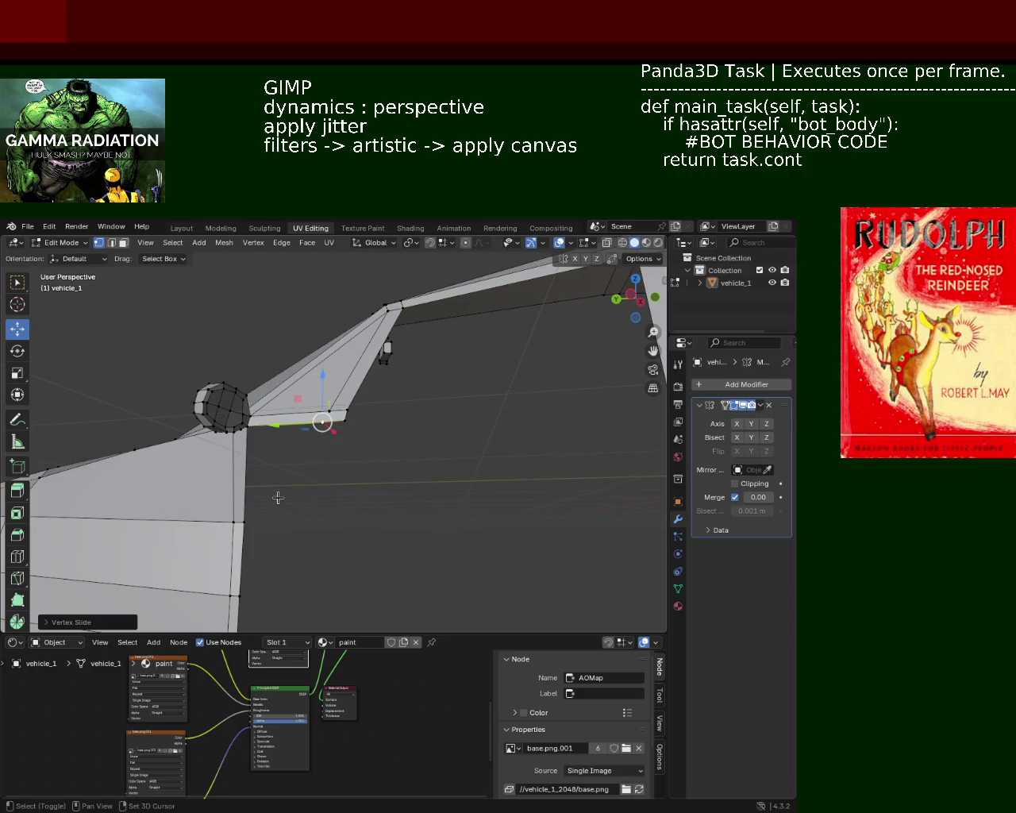
- Slide the lower pillar vertex down its edge and fill the gap below the mirror with a face
{"action": "left_click", "coordinate": [233, 518], "text": "shift"}
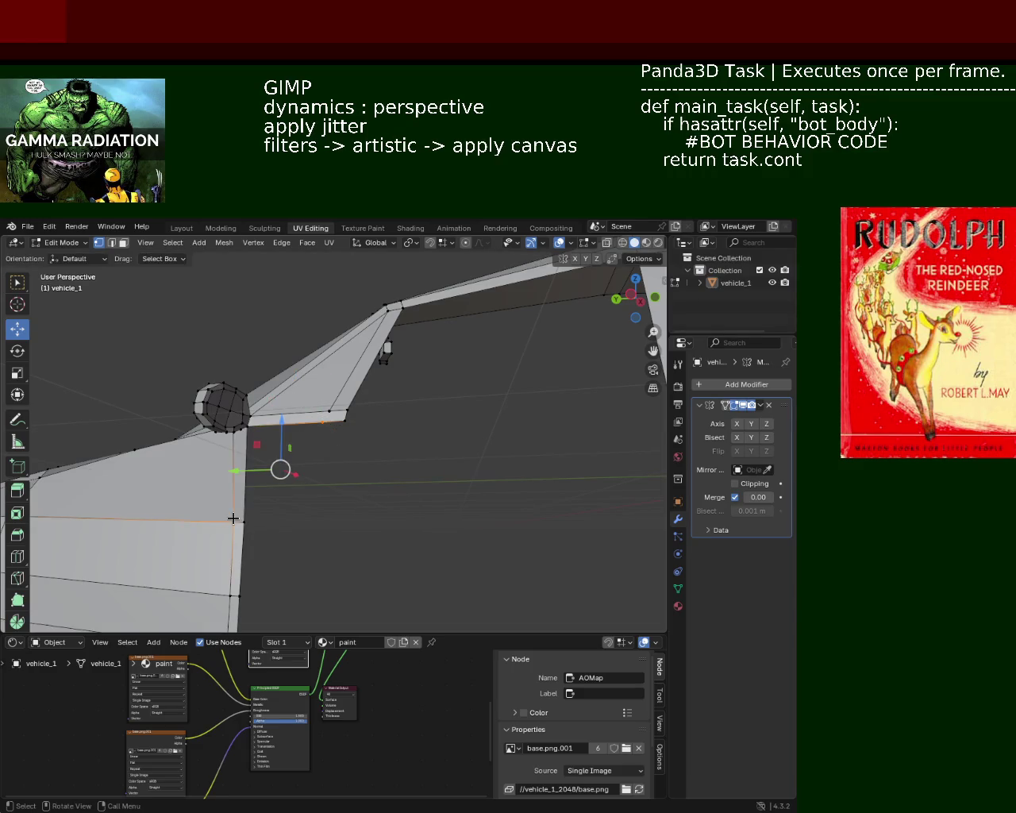
{"action": "left_click", "coordinate": [249, 432]}
{"action": "left_click", "coordinate": [235, 521], "text": "shift"}
{"action": "key", "text": "ctrl+e"}
{"action": "key", "text": "Escape"}
{"action": "key", "text": "shift+v"}
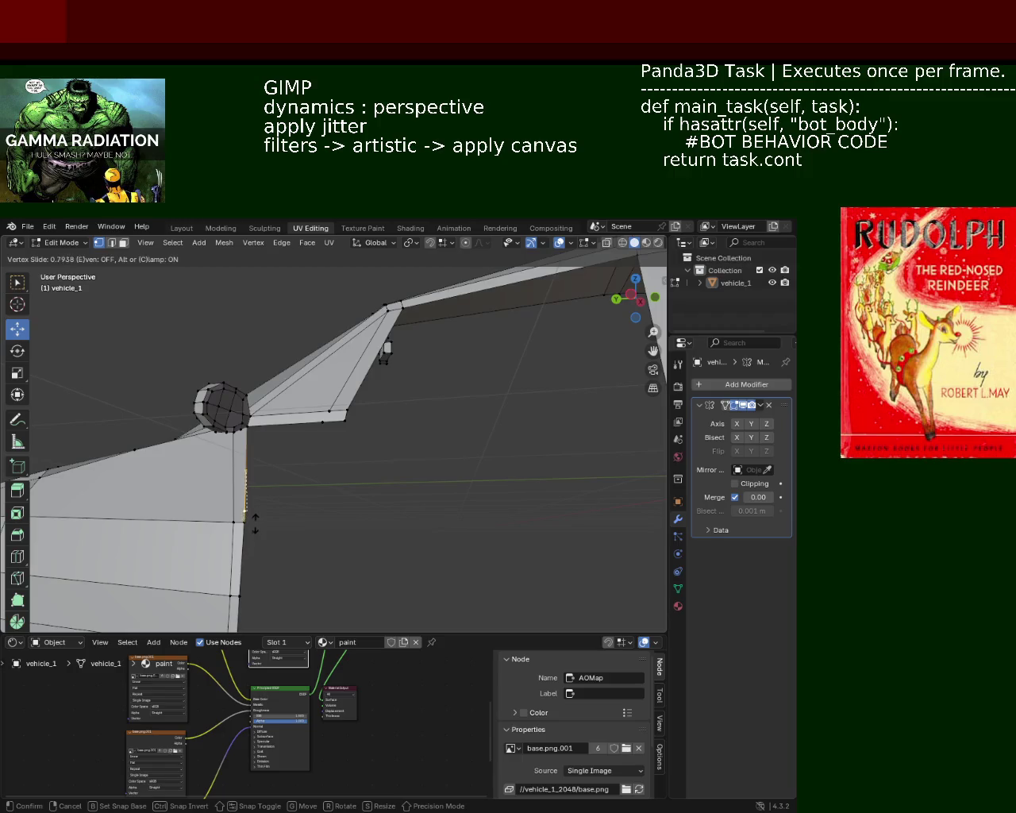
{"action": "left_click", "coordinate": [255, 524]}
{"action": "left_click", "coordinate": [325, 423], "text": "shift"}
{"action": "left_click", "coordinate": [246, 523], "text": "shift"}
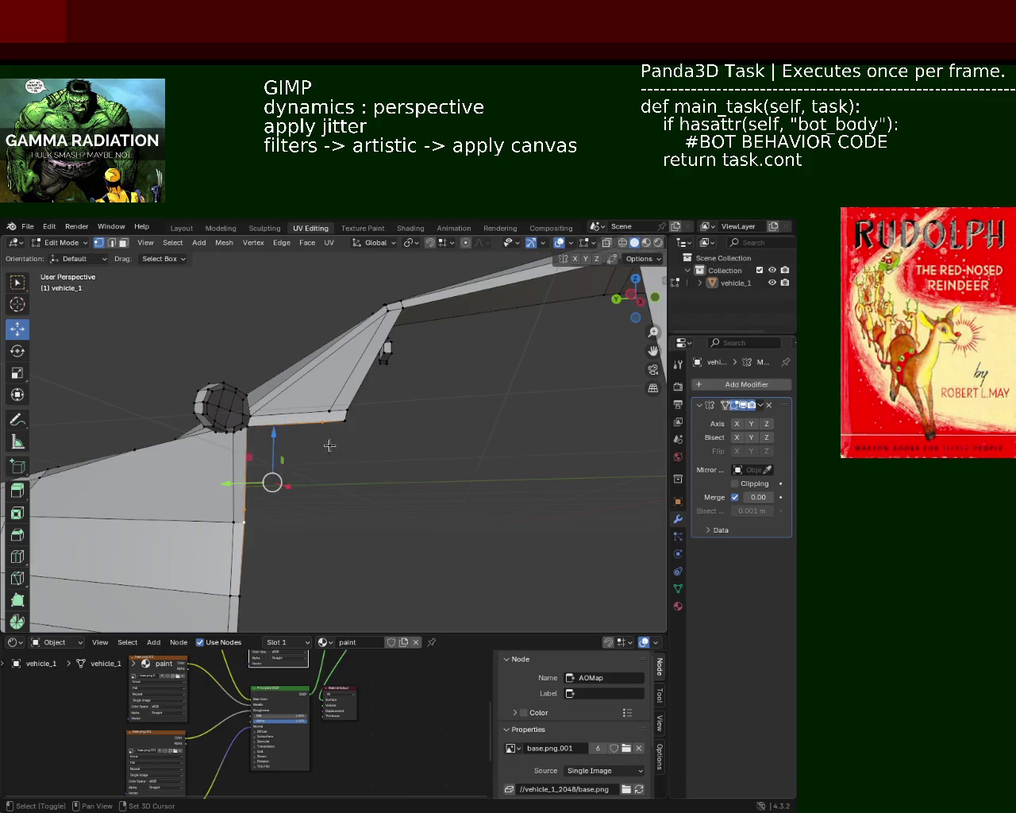
{"action": "left_click", "coordinate": [348, 420], "text": "shift"}
{"action": "key", "text": "f"}
{"action": "key", "text": "alt+a"}
- Dissolve the edge beside the side mirror
{"action": "mouse_move", "coordinate": [270, 481]}
{"action": "middle_mouse_down"}
{"action": "mouse_move", "coordinate": [270, 541]}
{"action": "mouse_move", "coordinate": [359, 543]}
{"action": "mouse_move", "coordinate": [323, 548]}
{"action": "middle_mouse_up"}
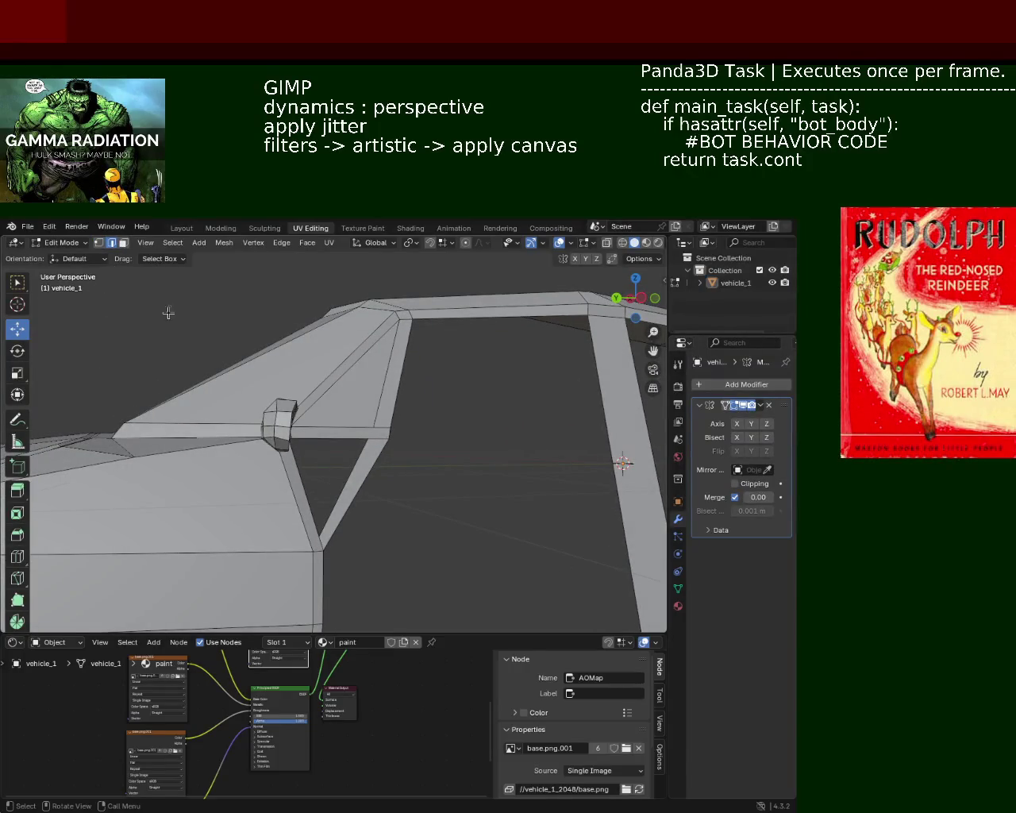
{"action": "left_click", "coordinate": [293, 510]}
{"action": "key", "text": "x"}
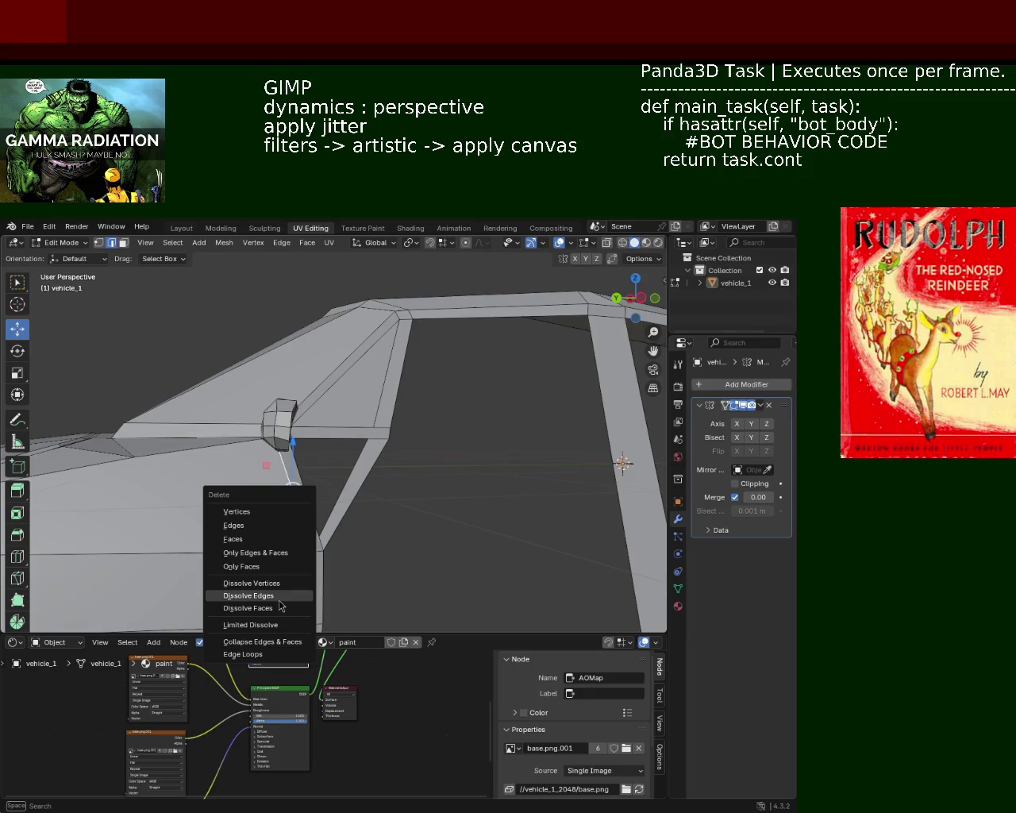
{"action": "left_click", "coordinate": [277, 597]}
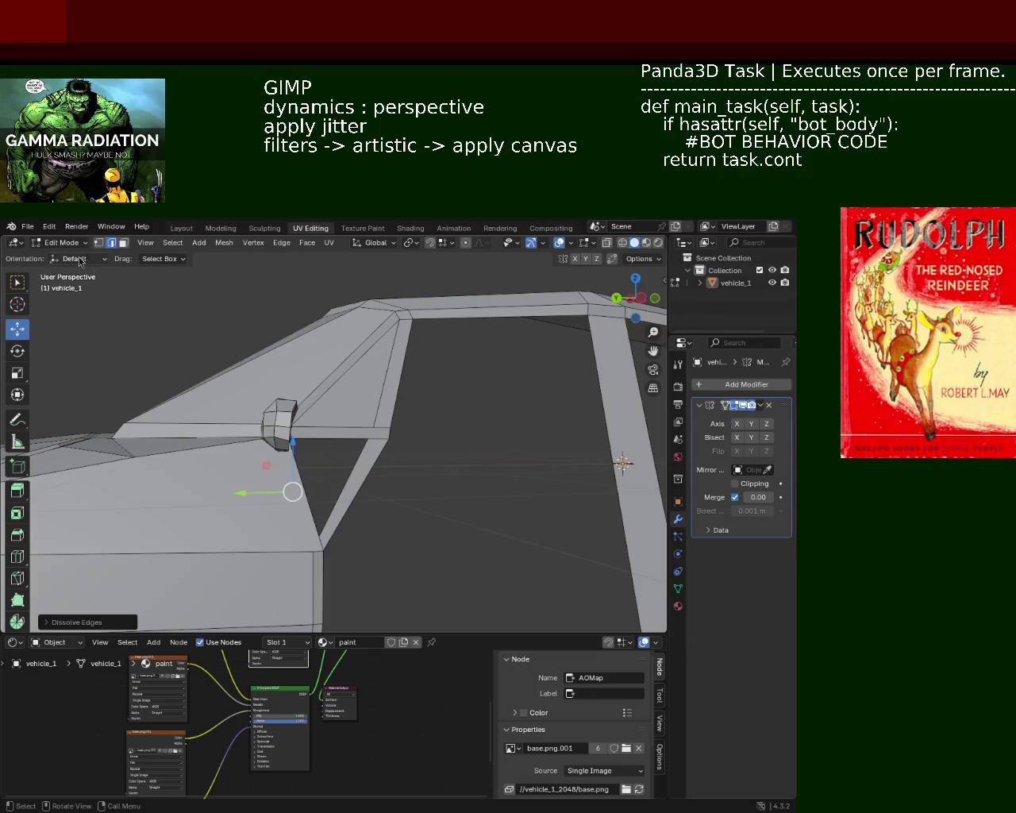
- Nudge the pillar-base vertex slightly down and to the left
{"action": "key", "text": "1"}
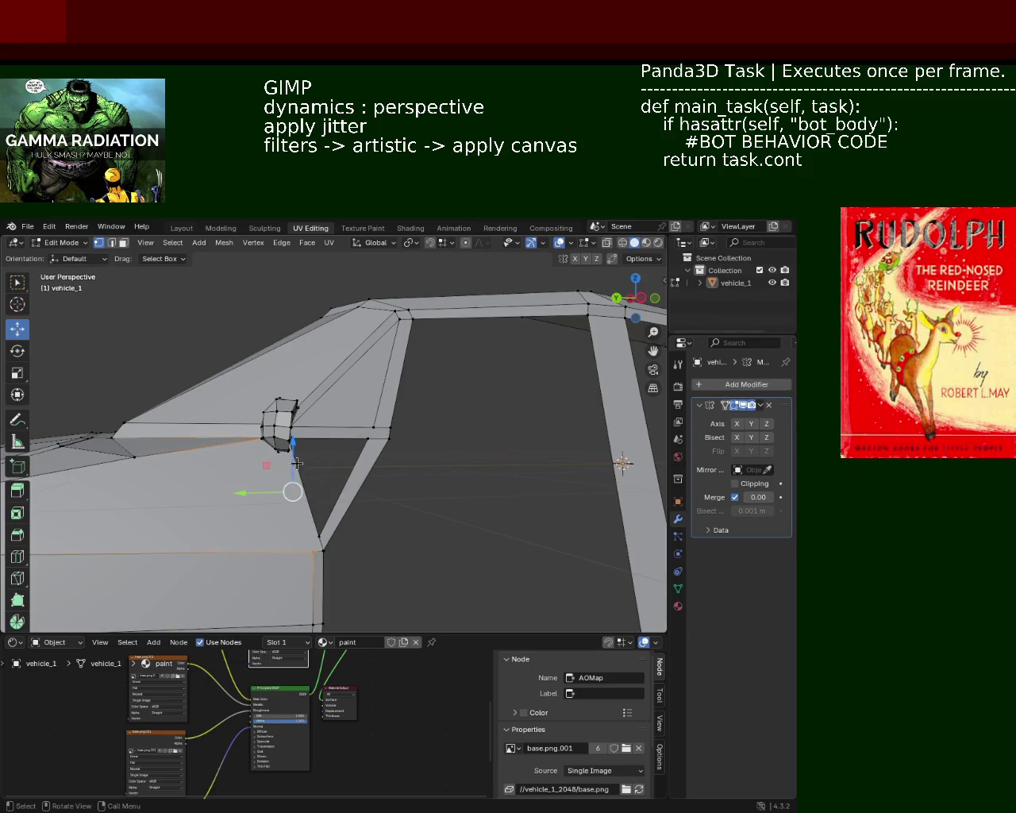
{"action": "middle_click_drag", "start_coordinate": [296, 463], "coordinate": [252, 450]}
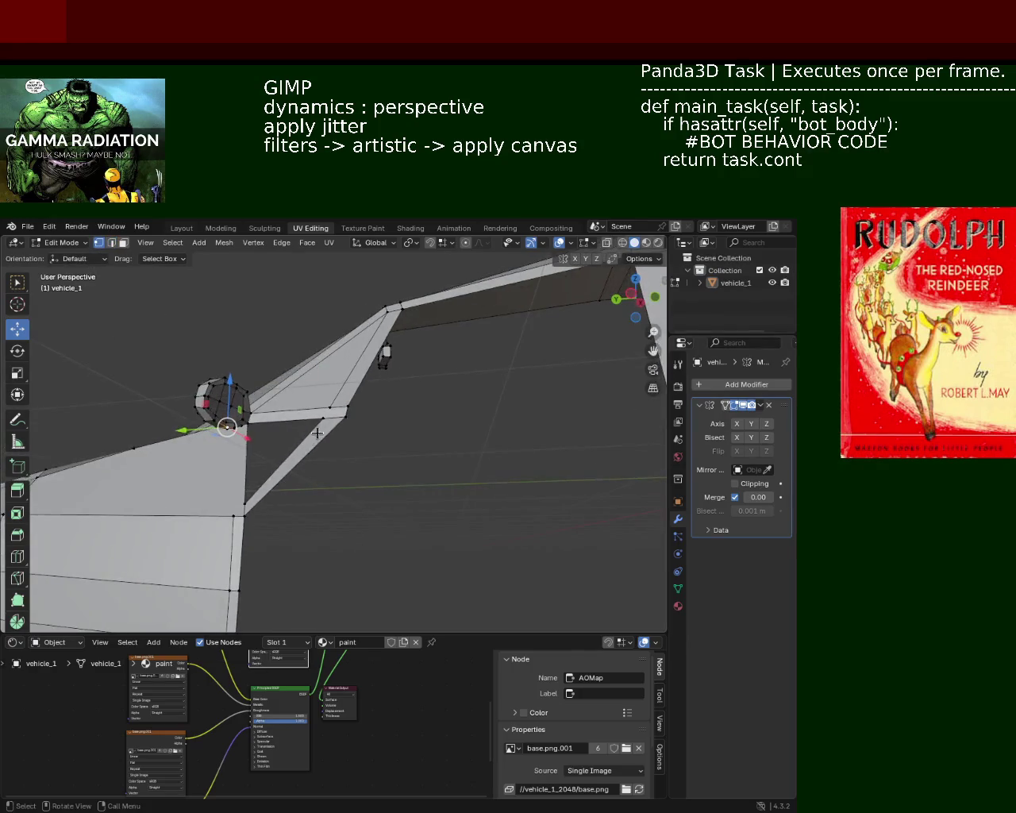
{"action": "left_click", "coordinate": [245, 503], "text": "shift"}
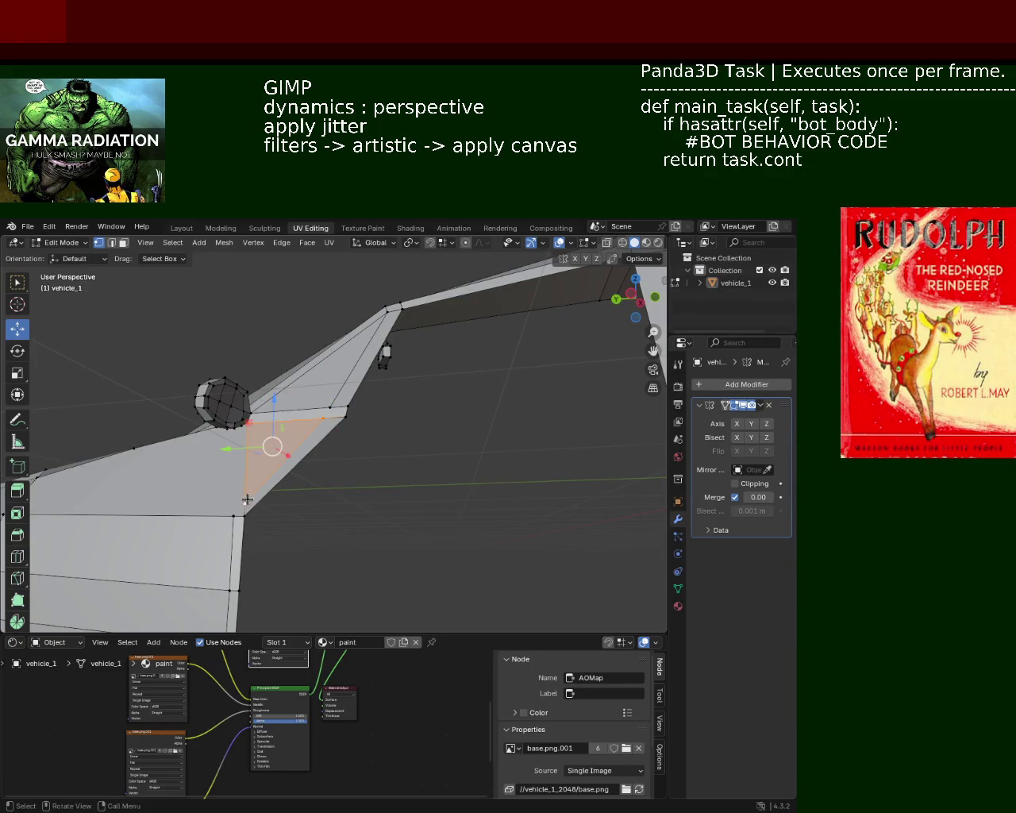
{"action": "middle_click_drag", "start_coordinate": [246, 499], "coordinate": [213, 478]}
{"action": "left_click", "coordinate": [214, 478]}
{"action": "left_click", "coordinate": [272, 520]}
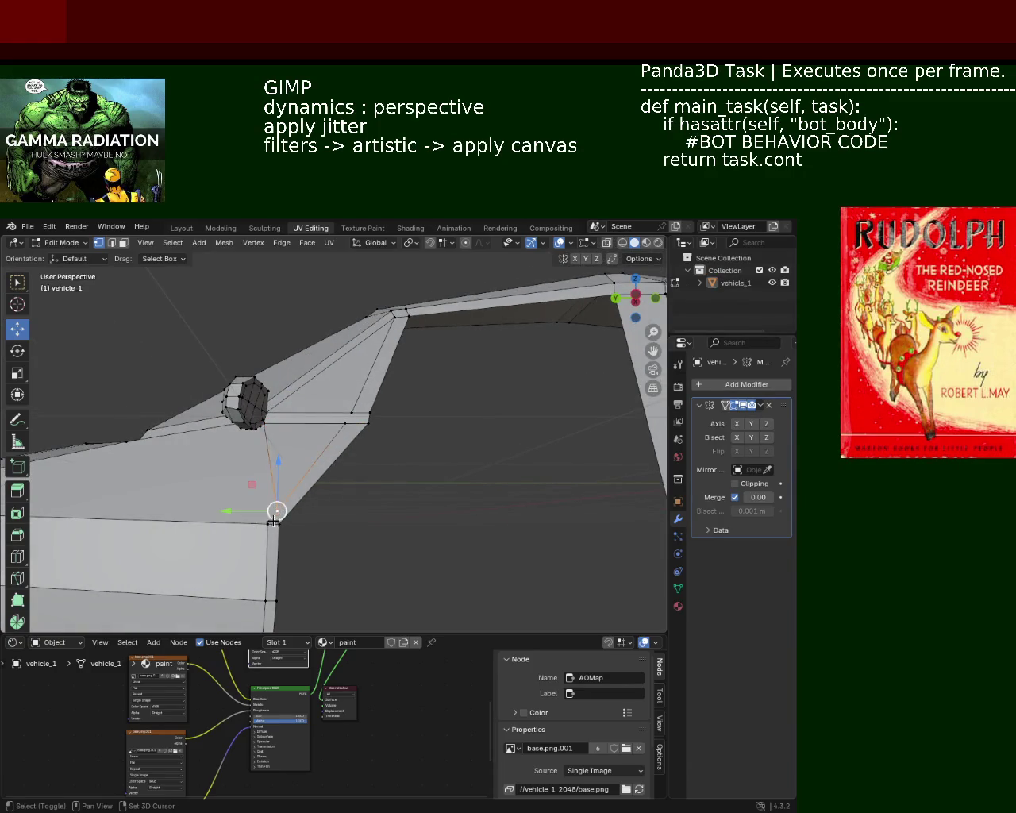
{"action": "left_click_drag", "start_coordinate": [270, 521], "coordinate": [266, 526]}
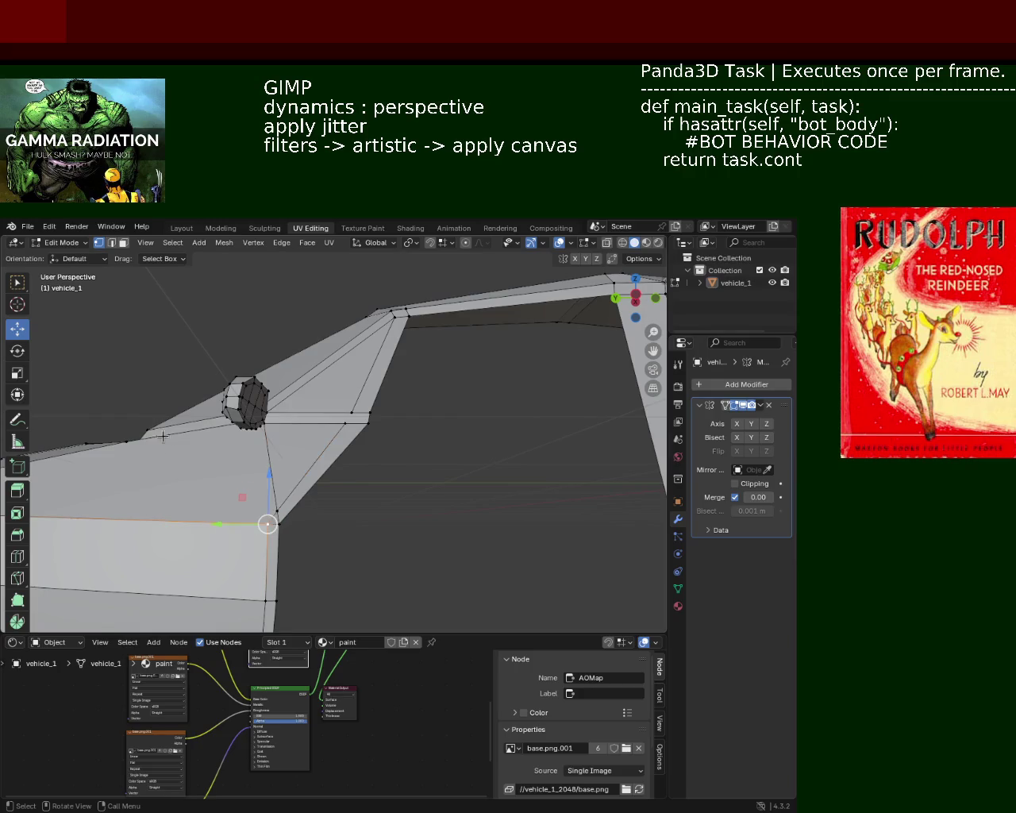
- Dissolve another extra edge near the mirror and select a vertex below it
{"action": "left_click", "coordinate": [112, 245]}
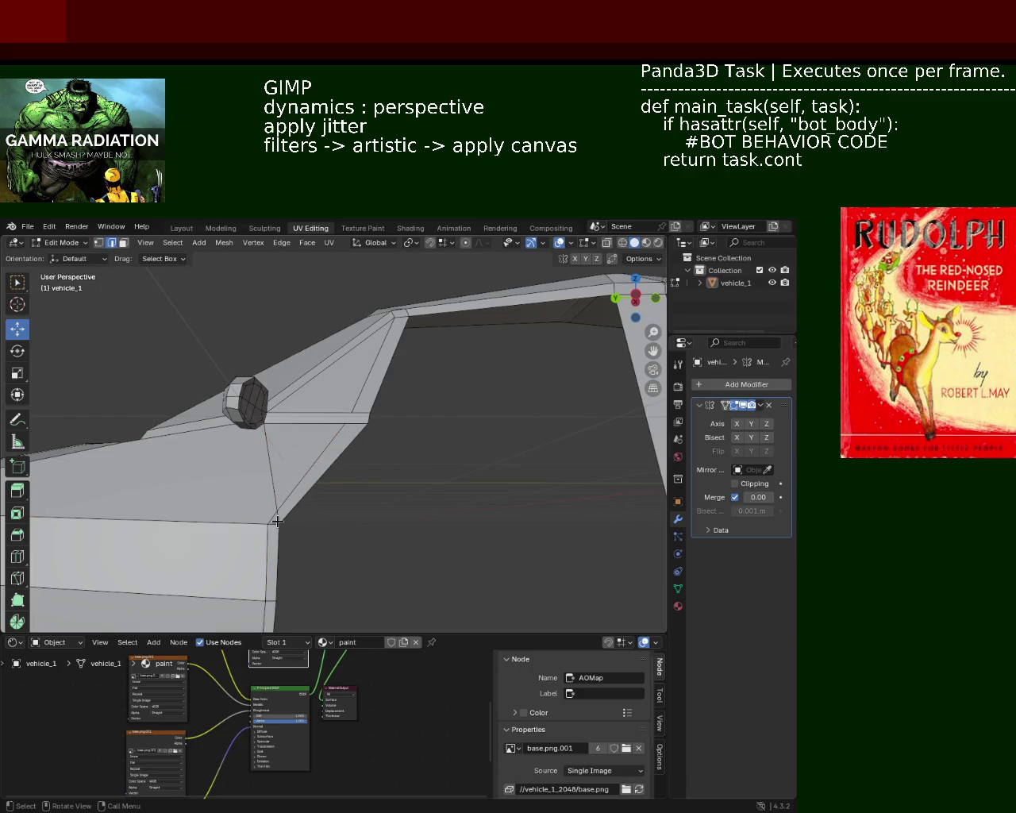
{"action": "key", "text": "x"}
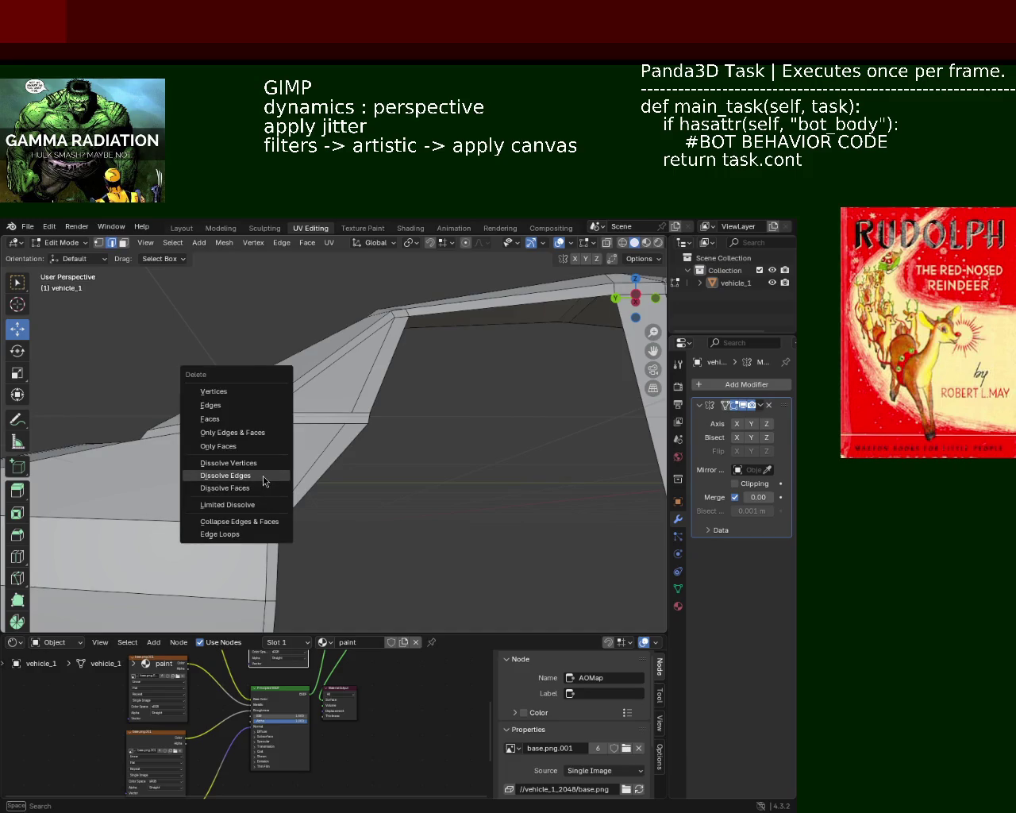
{"action": "left_click", "coordinate": [269, 473]}
{"action": "mouse_move", "coordinate": [270, 472]}
{"action": "middle_mouse_down"}
{"action": "mouse_move", "coordinate": [322, 484]}
{"action": "mouse_move", "coordinate": [323, 471]}
{"action": "middle_mouse_up"}
{"action": "left_click", "coordinate": [99, 242]}
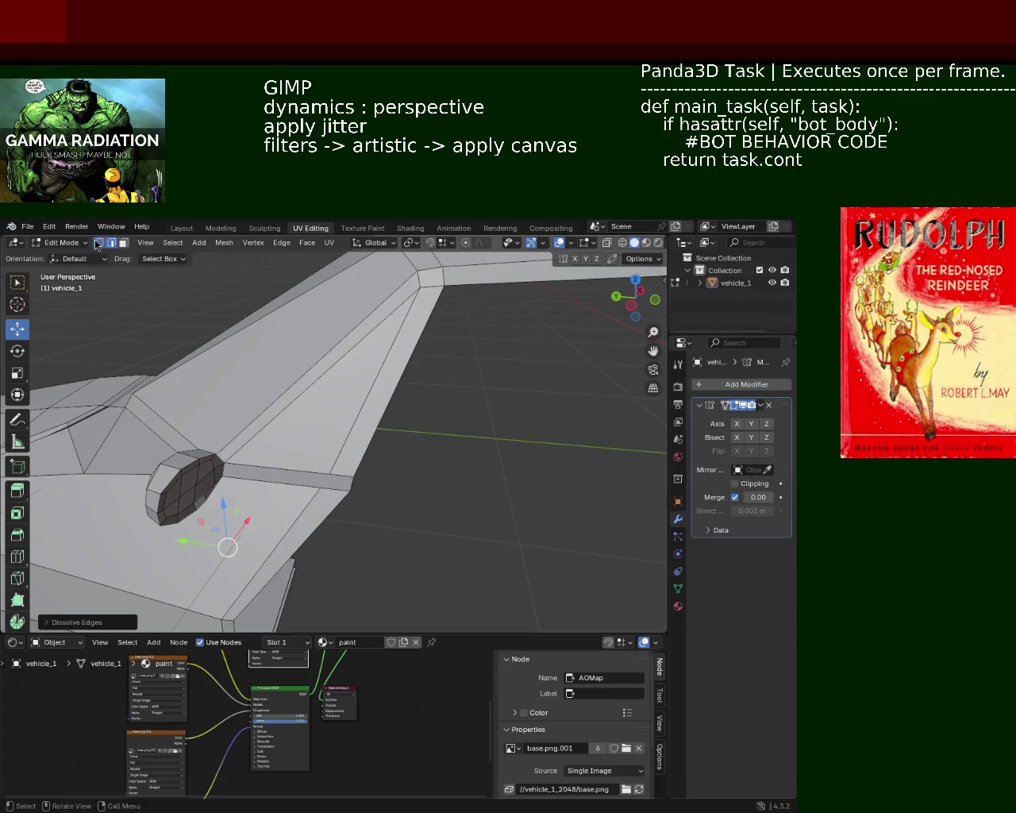
{"action": "left_click", "coordinate": [327, 493]}
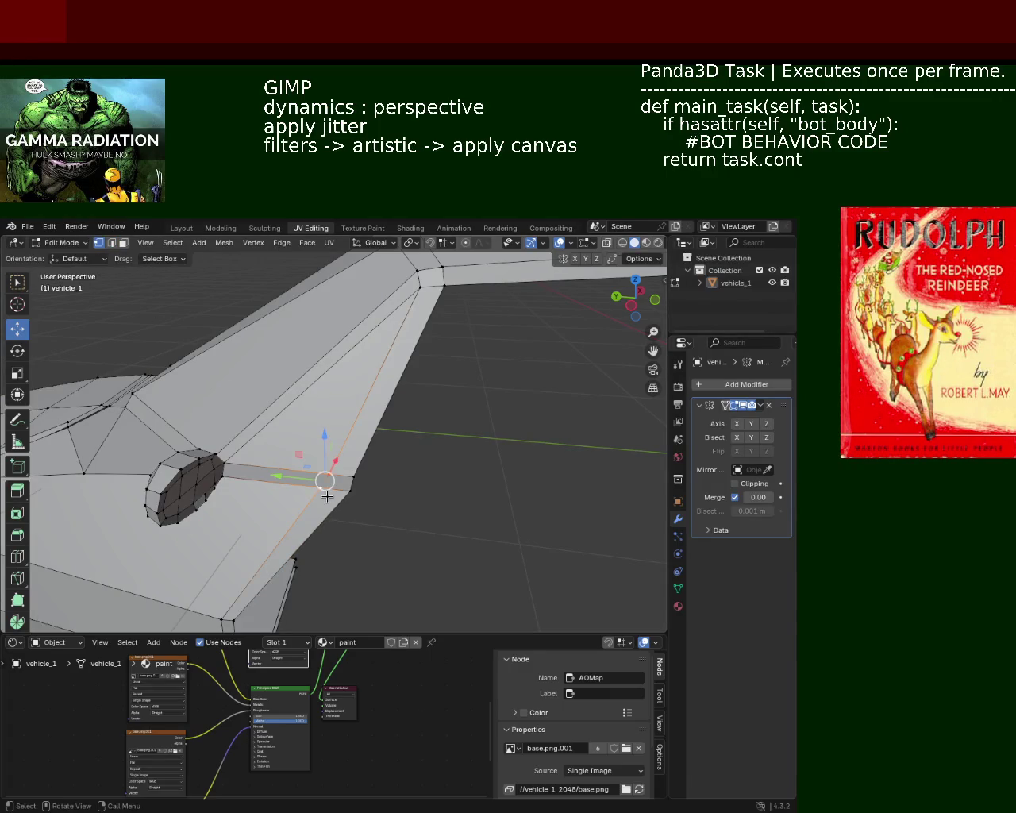
{"action": "left_click", "coordinate": [327, 496]}
{"action": "left_click", "coordinate": [112, 242]}
{"action": "mouse_move", "coordinate": [249, 495]}
{"action": "middle_mouse_down"}
{"action": "mouse_move", "coordinate": [352, 498]}
{"action": "mouse_move", "coordinate": [385, 470]}
{"action": "mouse_move", "coordinate": [320, 495]}
{"action": "mouse_move", "coordinate": [339, 492]}
{"action": "mouse_move", "coordinate": [329, 511]}
{"action": "mouse_move", "coordinate": [374, 505]}
{"action": "middle_mouse_up"}
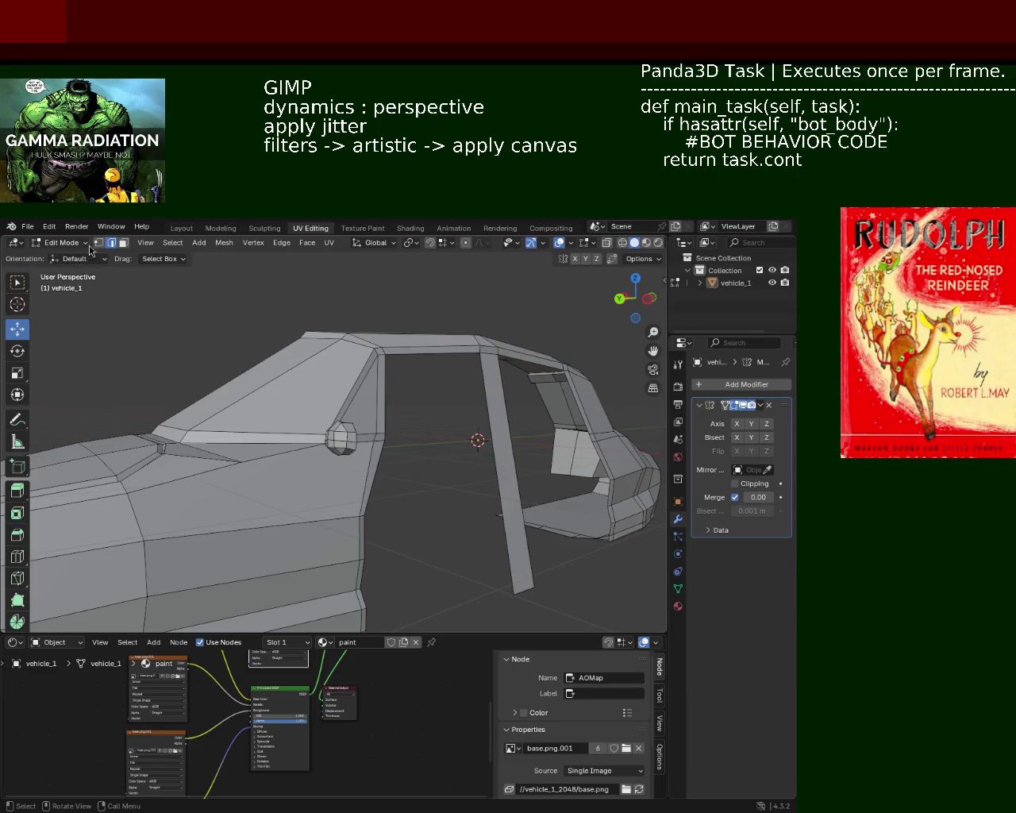
- Move the vertical edge at the pillar base along the Y axis
{"action": "left_click", "coordinate": [363, 515]}
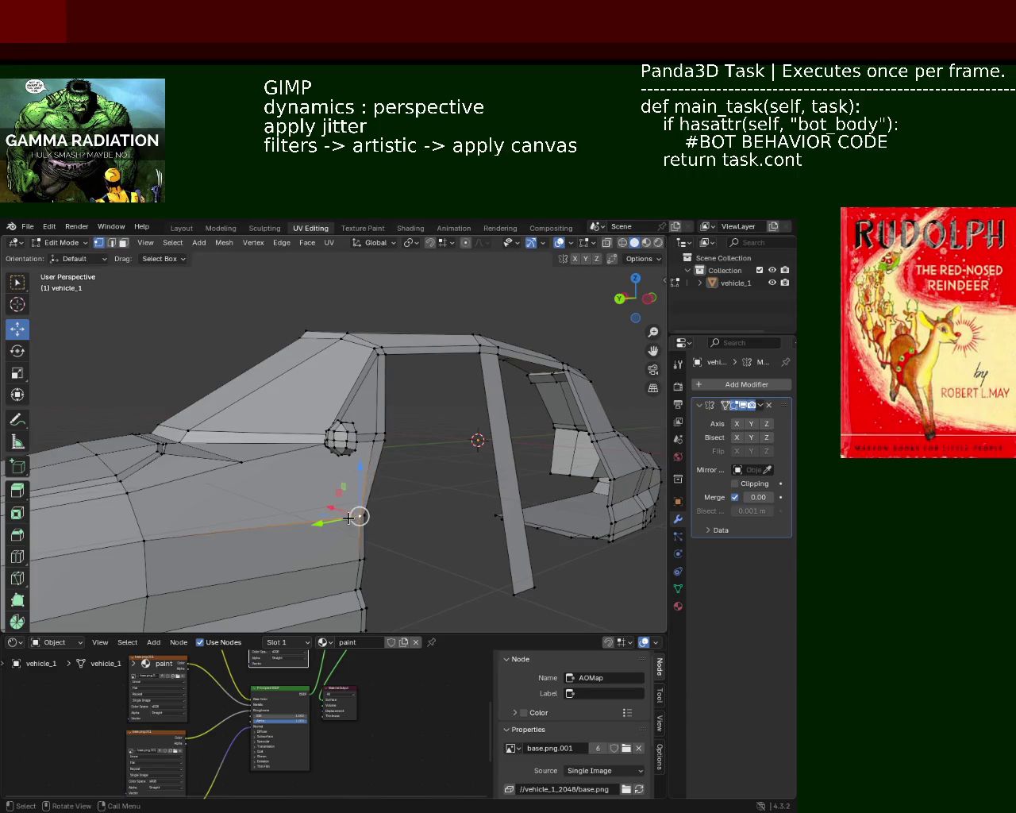
{"action": "left_click_drag", "start_coordinate": [356, 516], "coordinate": [341, 522]}
{"action": "mouse_move", "coordinate": [355, 517]}
{"action": "left_mouse_down"}
{"action": "mouse_move", "coordinate": [344, 561]}
{"action": "mouse_move", "coordinate": [332, 564]}
{"action": "left_mouse_up"}
{"action": "key", "text": "y"}
{"action": "scroll", "coordinate": [332, 564], "scroll_direction": "up", "scroll_amount": 3}
{"action": "middle_click_drag", "start_coordinate": [332, 564], "coordinate": [470, 521]}
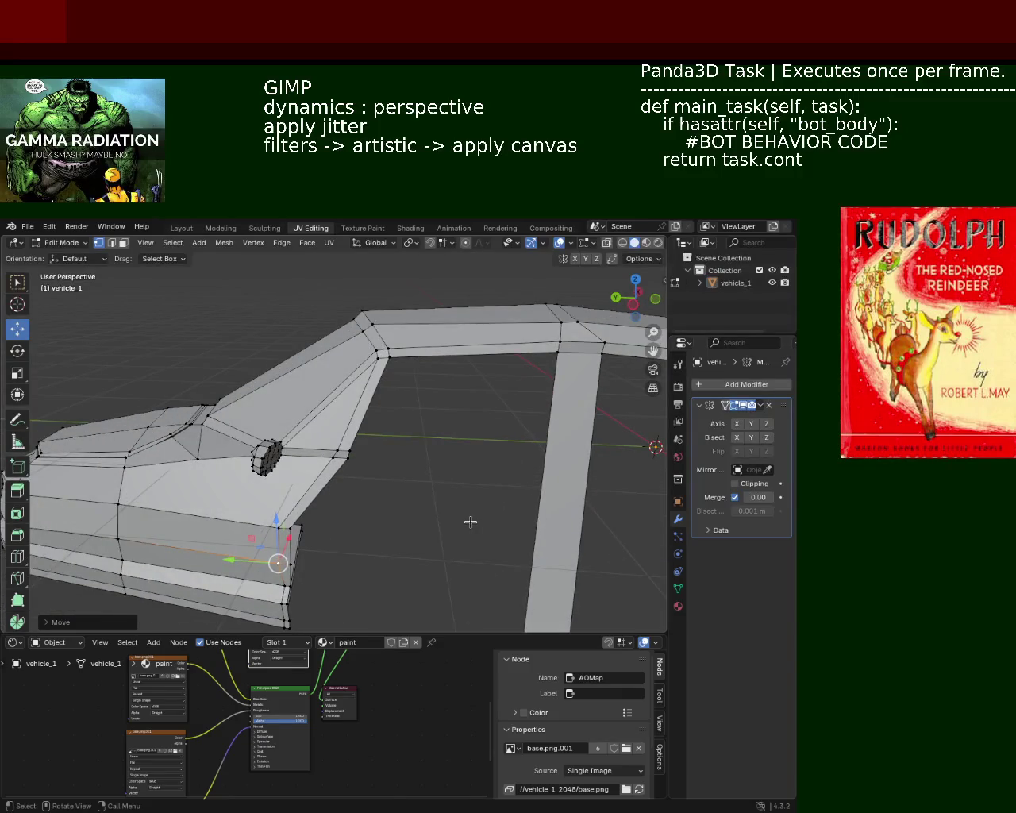
{"action": "mouse_move", "coordinate": [420, 366]}
{"action": "middle_mouse_down"}
{"action": "mouse_move", "coordinate": [422, 431]}
{"action": "mouse_move", "coordinate": [424, 368]}
{"action": "mouse_move", "coordinate": [389, 452]}
{"action": "middle_mouse_up"}
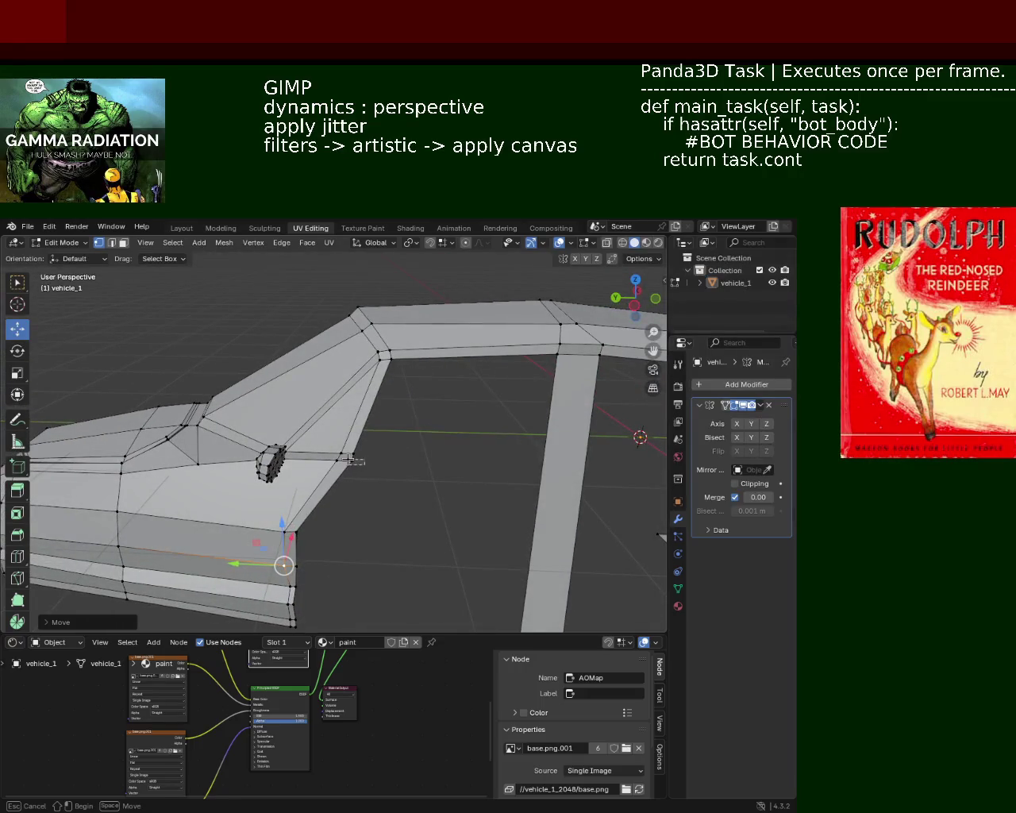
{"action": "mouse_move", "coordinate": [408, 476]}
{"action": "middle_mouse_down"}
{"action": "mouse_move", "coordinate": [414, 447]}
{"action": "mouse_move", "coordinate": [381, 437]}
{"action": "mouse_move", "coordinate": [363, 474]}
{"action": "mouse_move", "coordinate": [335, 458]}
{"action": "mouse_move", "coordinate": [373, 470]}
{"action": "mouse_move", "coordinate": [317, 457]}
{"action": "mouse_move", "coordinate": [388, 418]}
{"action": "mouse_move", "coordinate": [370, 474]}
{"action": "mouse_move", "coordinate": [465, 442]}
{"action": "middle_mouse_up"}
{"action": "left_click_drag", "start_coordinate": [436, 474], "coordinate": [395, 458]}
{"action": "mouse_move", "coordinate": [309, 424]}
{"action": "middle_mouse_down"}
{"action": "mouse_move", "coordinate": [347, 469]}
{"action": "mouse_move", "coordinate": [355, 363]}
{"action": "middle_mouse_up"}
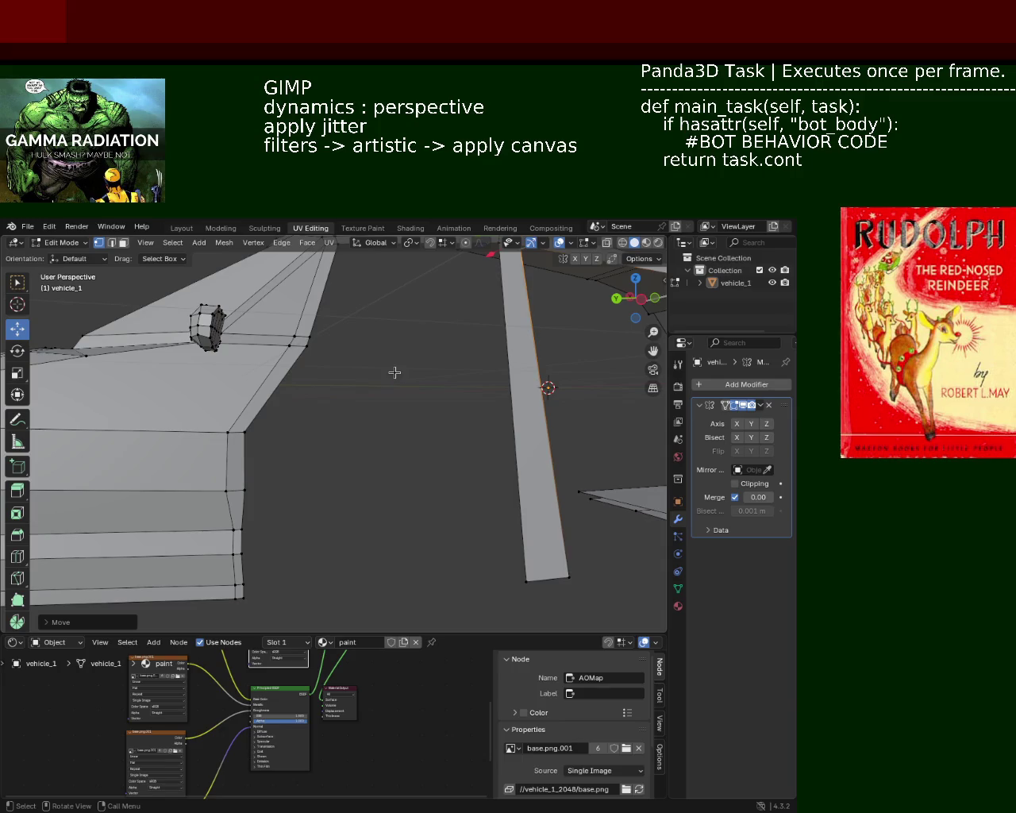
{"action": "middle_click_drag", "start_coordinate": [387, 350], "coordinate": [339, 395]}
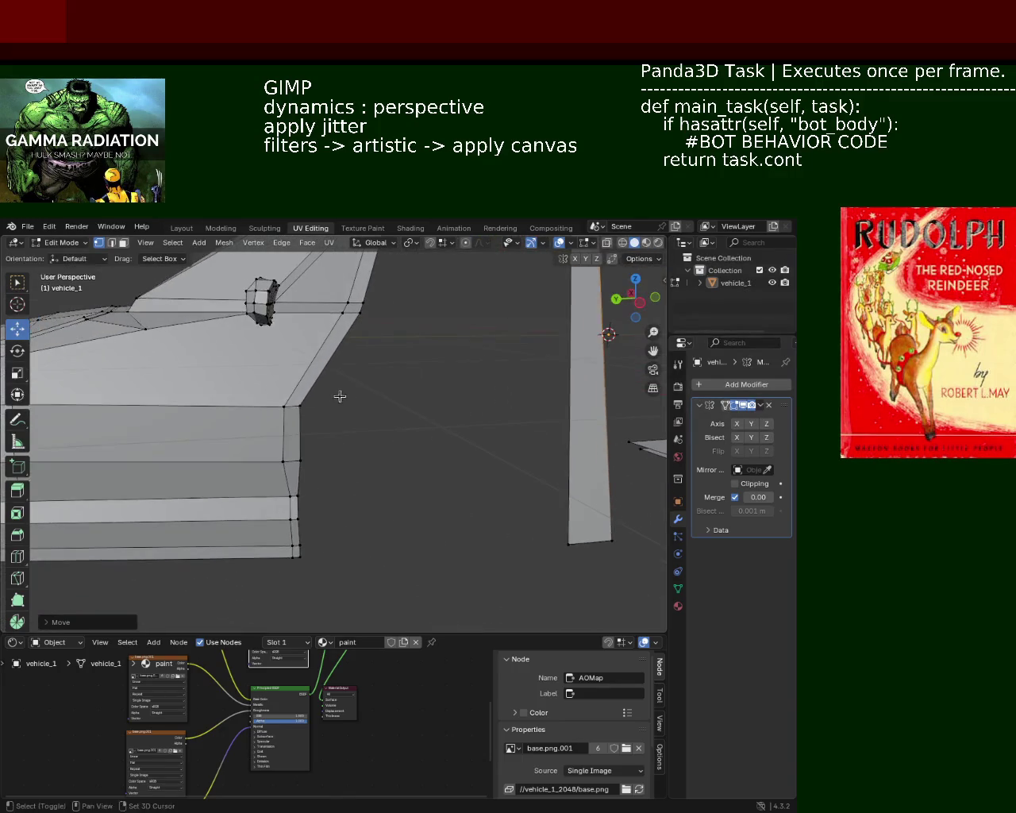
- Slide the vertical edge below the mirror along Y and box-select the door-edge vertex column
{"action": "left_click", "coordinate": [268, 468], "text": "shift"}
{"action": "left_click_drag", "start_coordinate": [249, 440], "coordinate": [262, 439]}
{"action": "middle_click_drag", "start_coordinate": [402, 375], "coordinate": [389, 420]}
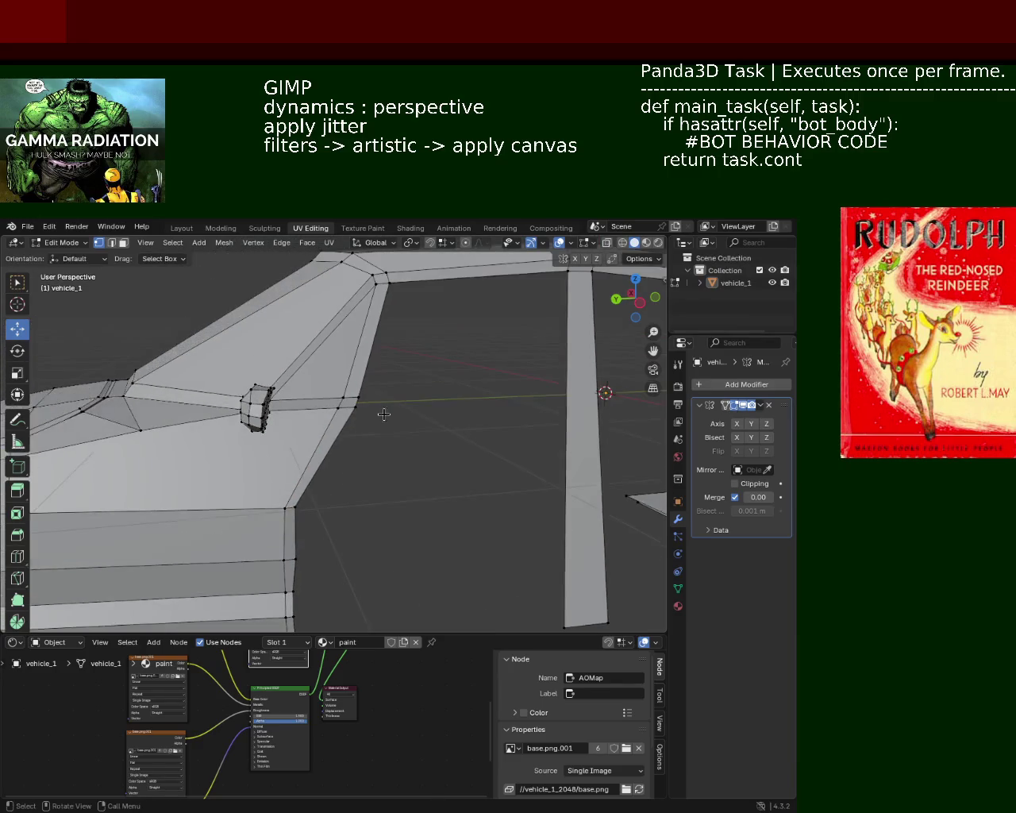
{"action": "left_click_drag", "start_coordinate": [316, 405], "coordinate": [311, 406]}
{"action": "mouse_move", "coordinate": [360, 517]}
{"action": "middle_mouse_down", "text": "shift"}
{"action": "mouse_move", "coordinate": [369, 404]}
{"action": "mouse_move", "coordinate": [373, 444]}
{"action": "middle_mouse_up", "text": "shift"}
{"action": "left_click_drag", "start_coordinate": [370, 564], "coordinate": [316, 366]}
{"action": "left_click_drag", "start_coordinate": [338, 481], "coordinate": [321, 369]}
- Move the selected vertex column along Y and slide the front-door column beneath the pillar
{"action": "key", "text": "g"}
{"action": "key", "text": "y"}
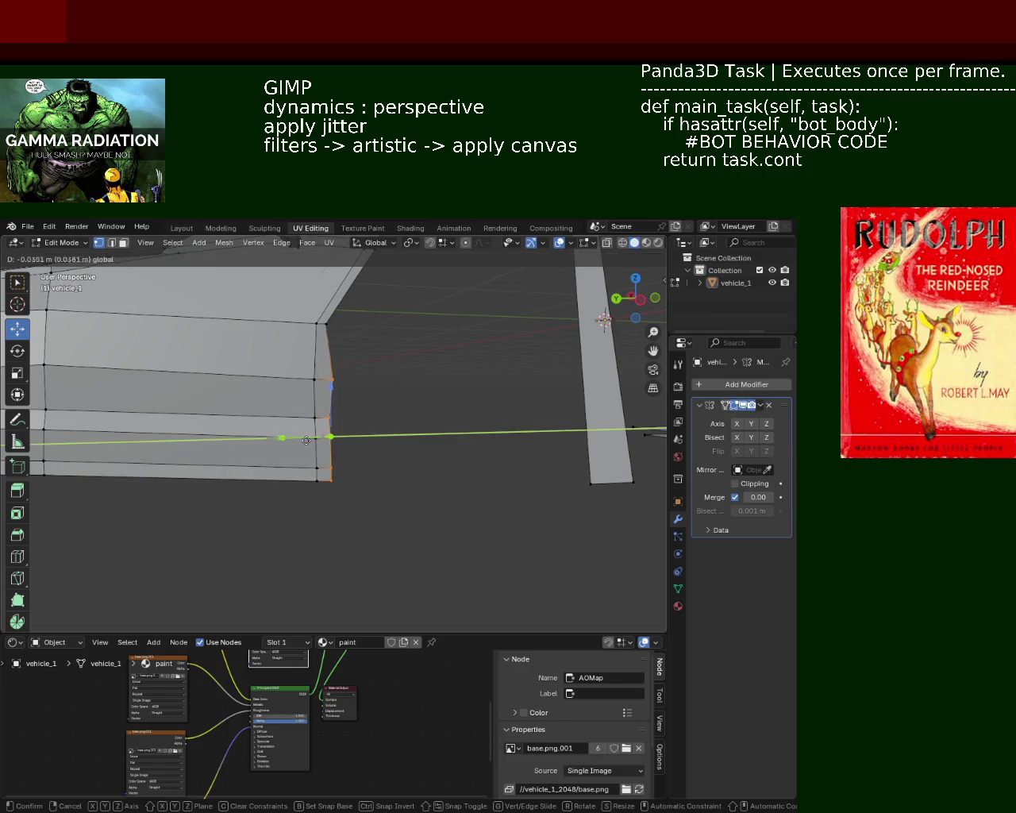
{"action": "left_click", "coordinate": [298, 441]}
{"action": "left_click", "coordinate": [327, 429]}
{"action": "left_click_drag", "start_coordinate": [308, 417], "coordinate": [311, 417]}
{"action": "mouse_move", "coordinate": [390, 408]}
{"action": "middle_mouse_down"}
{"action": "mouse_move", "coordinate": [376, 485]}
{"action": "mouse_move", "coordinate": [427, 446]}
{"action": "mouse_move", "coordinate": [426, 461]}
{"action": "mouse_move", "coordinate": [406, 454]}
{"action": "mouse_move", "coordinate": [392, 472]}
{"action": "mouse_move", "coordinate": [385, 426]}
{"action": "mouse_move", "coordinate": [357, 497]}
{"action": "mouse_move", "coordinate": [464, 515]}
{"action": "mouse_move", "coordinate": [388, 499]}
{"action": "mouse_move", "coordinate": [362, 524]}
{"action": "mouse_move", "coordinate": [366, 476]}
{"action": "mouse_move", "coordinate": [391, 478]}
{"action": "mouse_move", "coordinate": [291, 472]}
{"action": "mouse_move", "coordinate": [372, 458]}
{"action": "mouse_move", "coordinate": [250, 490]}
{"action": "mouse_move", "coordinate": [332, 484]}
{"action": "mouse_move", "coordinate": [291, 460]}
{"action": "middle_mouse_up"}
{"action": "left_click_drag", "start_coordinate": [291, 461], "coordinate": [336, 572]}
{"action": "left_click_drag", "start_coordinate": [279, 517], "coordinate": [315, 521]}
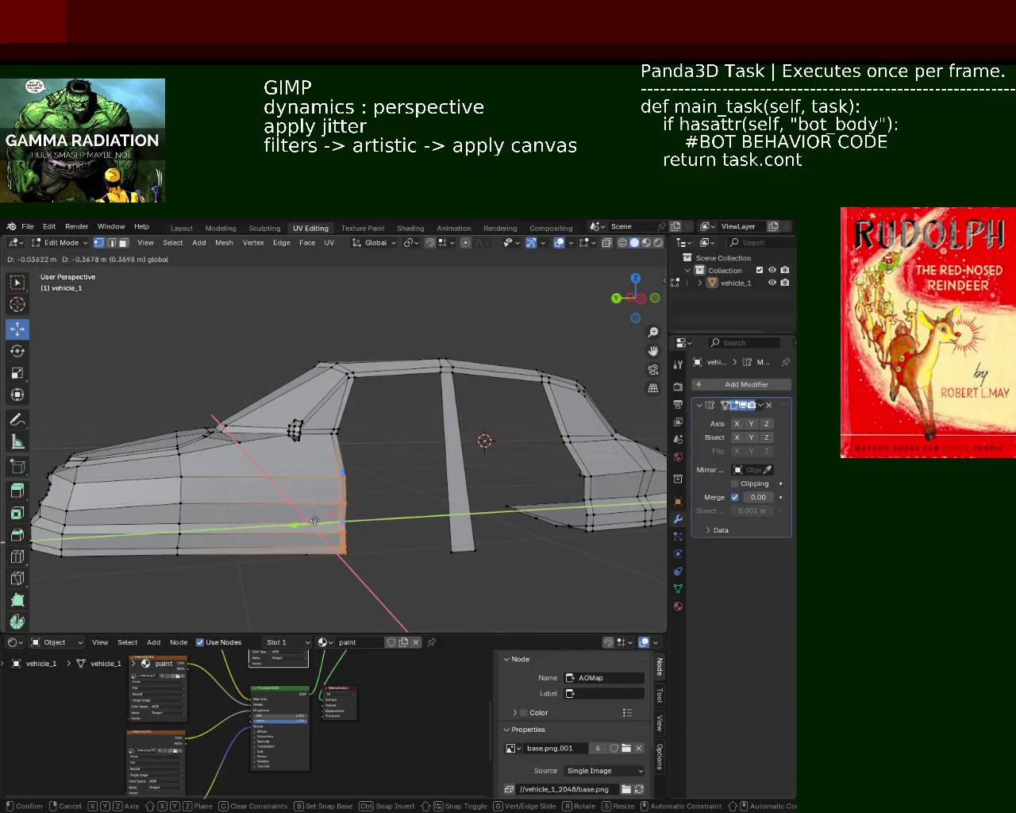
{"action": "mouse_move", "coordinate": [367, 542]}
{"action": "middle_mouse_down"}
{"action": "mouse_move", "coordinate": [333, 531]}
{"action": "mouse_move", "coordinate": [236, 532]}
{"action": "mouse_move", "coordinate": [297, 530]}
{"action": "mouse_move", "coordinate": [328, 545]}
{"action": "middle_mouse_up"}
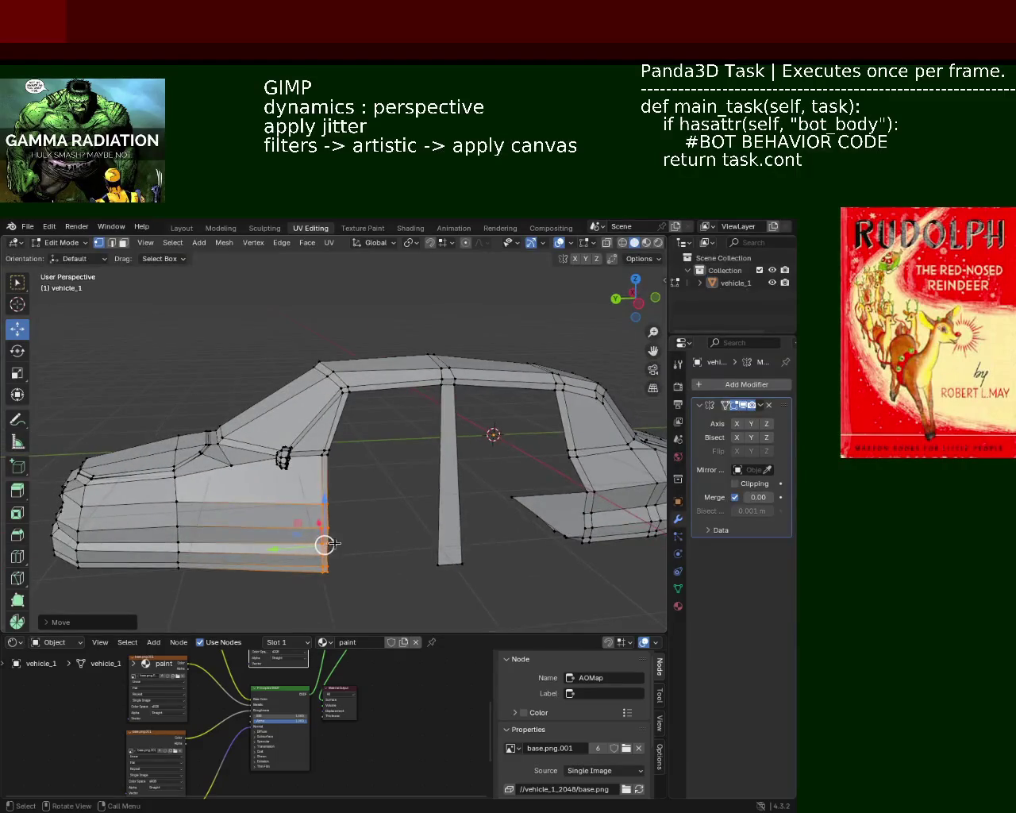
- Delete the lower side-panel vertices and the flat front-left face
{"action": "key", "text": "x"}
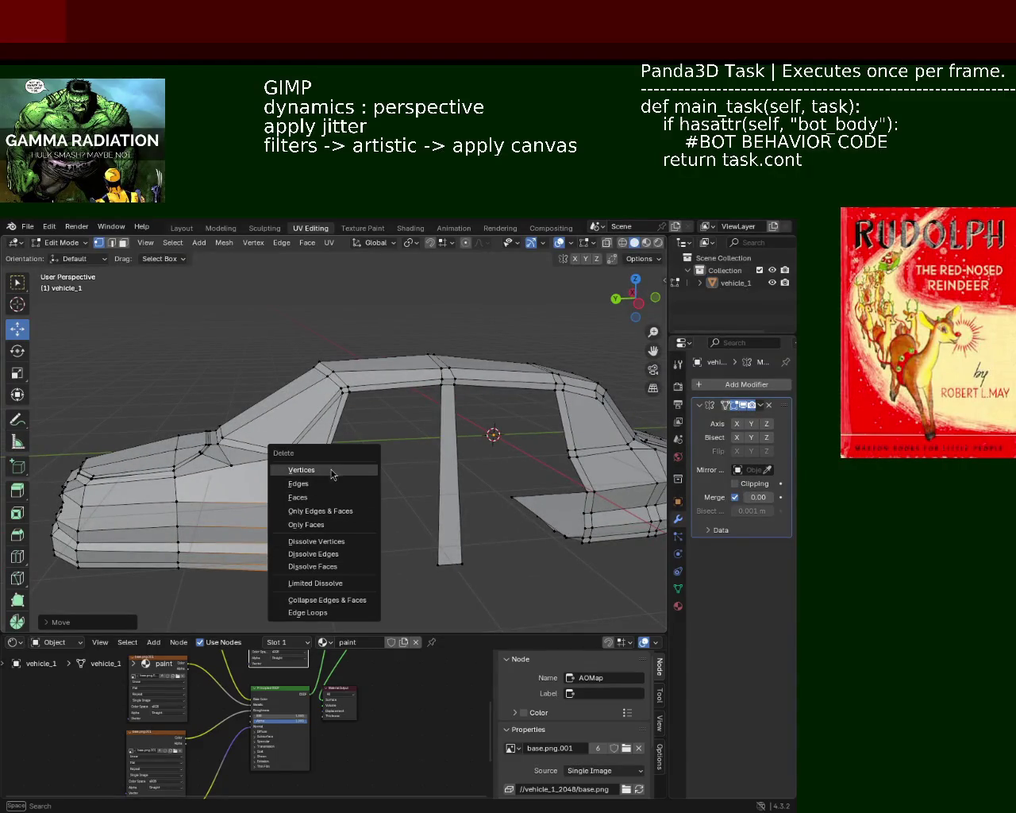
{"action": "left_click", "coordinate": [330, 469]}
{"action": "mouse_move", "coordinate": [289, 507]}
{"action": "middle_mouse_down"}
{"action": "mouse_move", "coordinate": [196, 481]}
{"action": "mouse_move", "coordinate": [272, 536]}
{"action": "middle_mouse_up"}
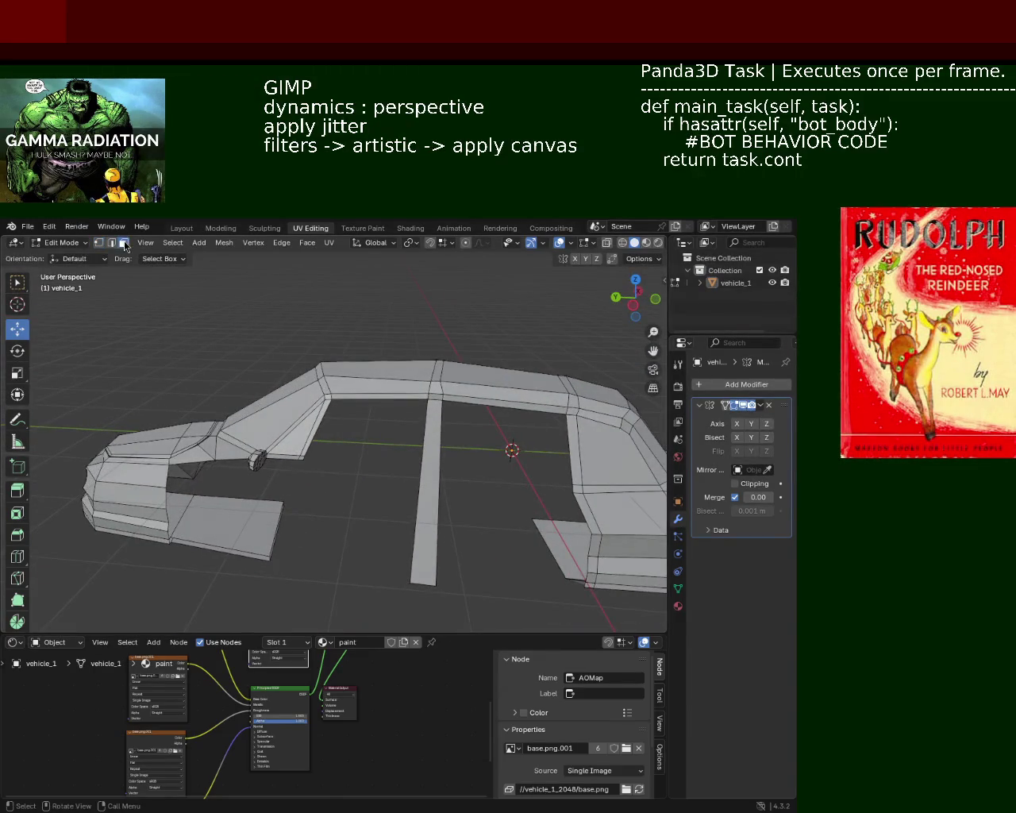
{"action": "left_click", "coordinate": [215, 498]}
{"action": "key", "text": "x"}
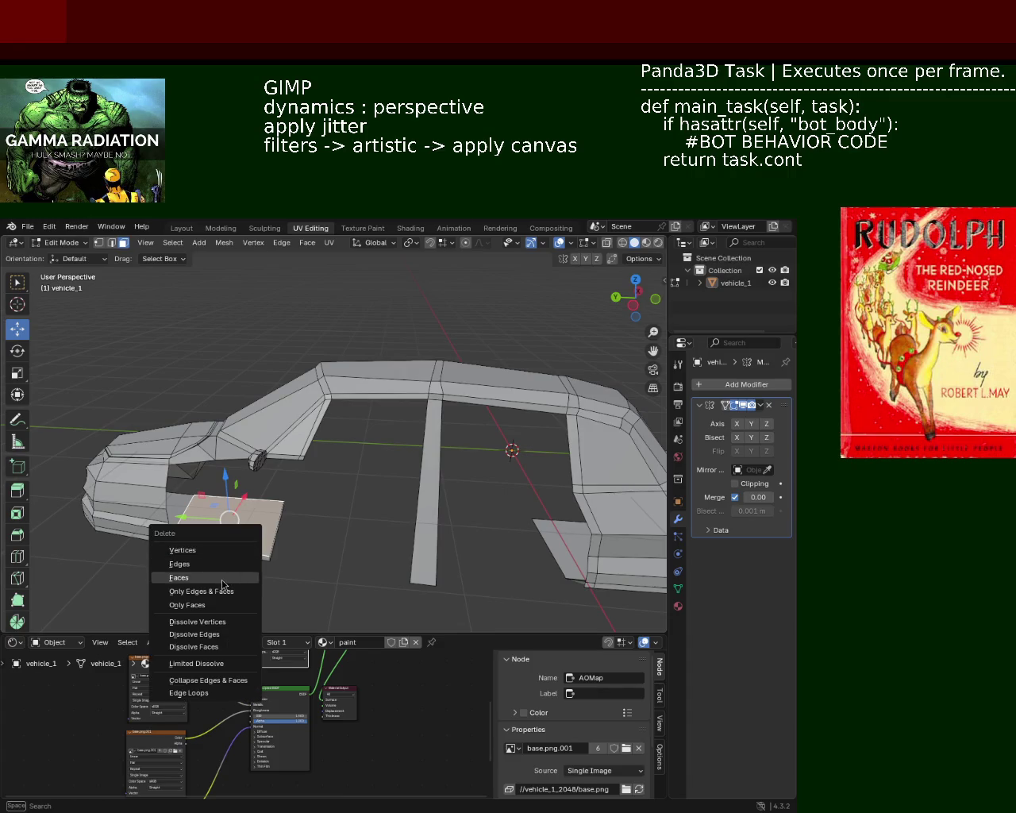
{"action": "left_click", "coordinate": [236, 577]}
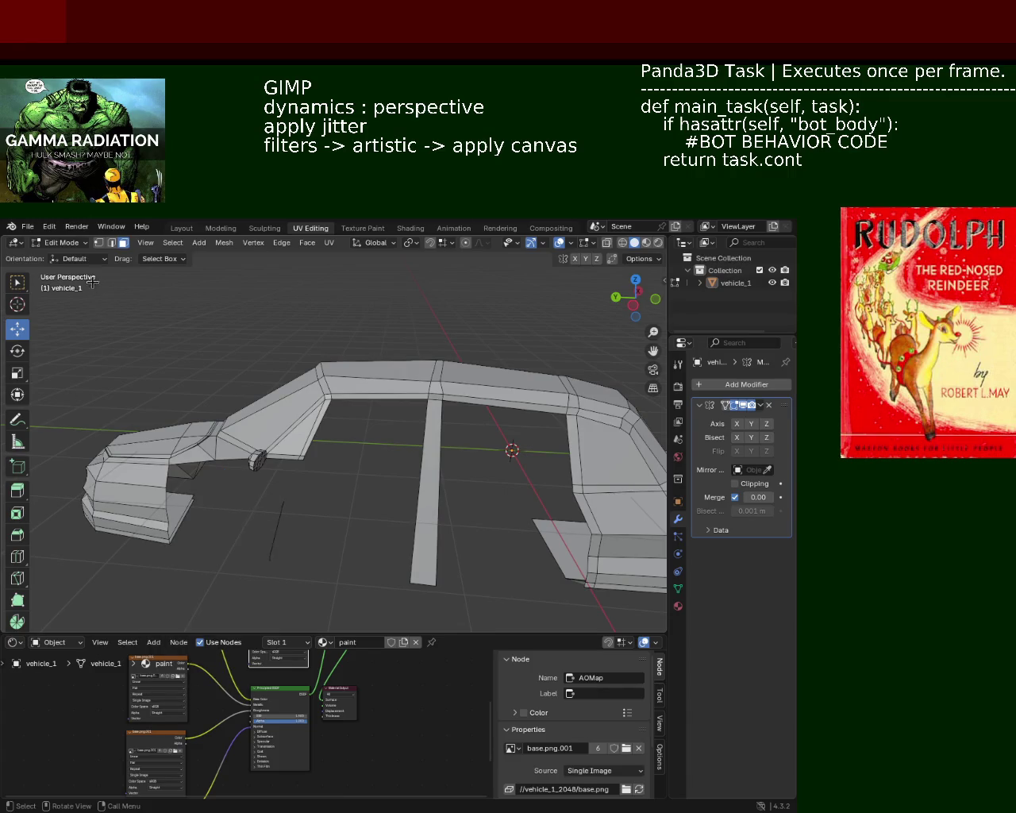
{"action": "key", "text": "x"}
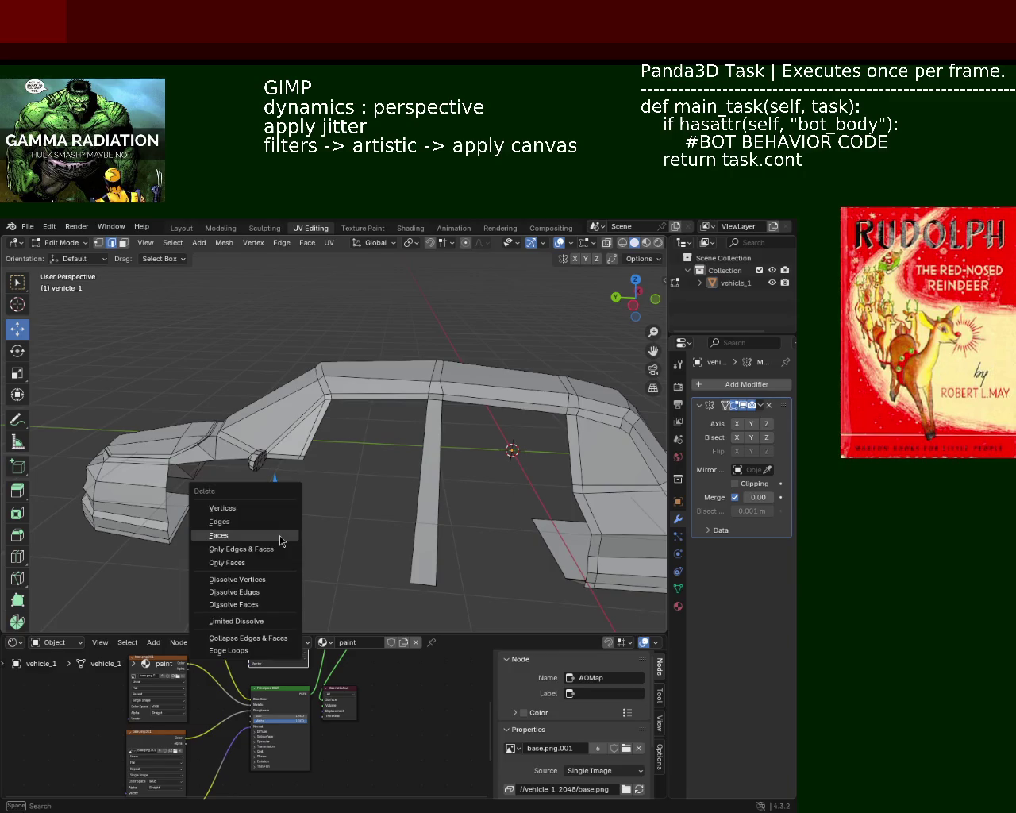
{"action": "left_click", "coordinate": [278, 524]}
- Delete the leftover edge below the body and box-select the front fender's back-edge vertices
{"action": "left_click", "coordinate": [272, 561]}
{"action": "key", "text": "x"}
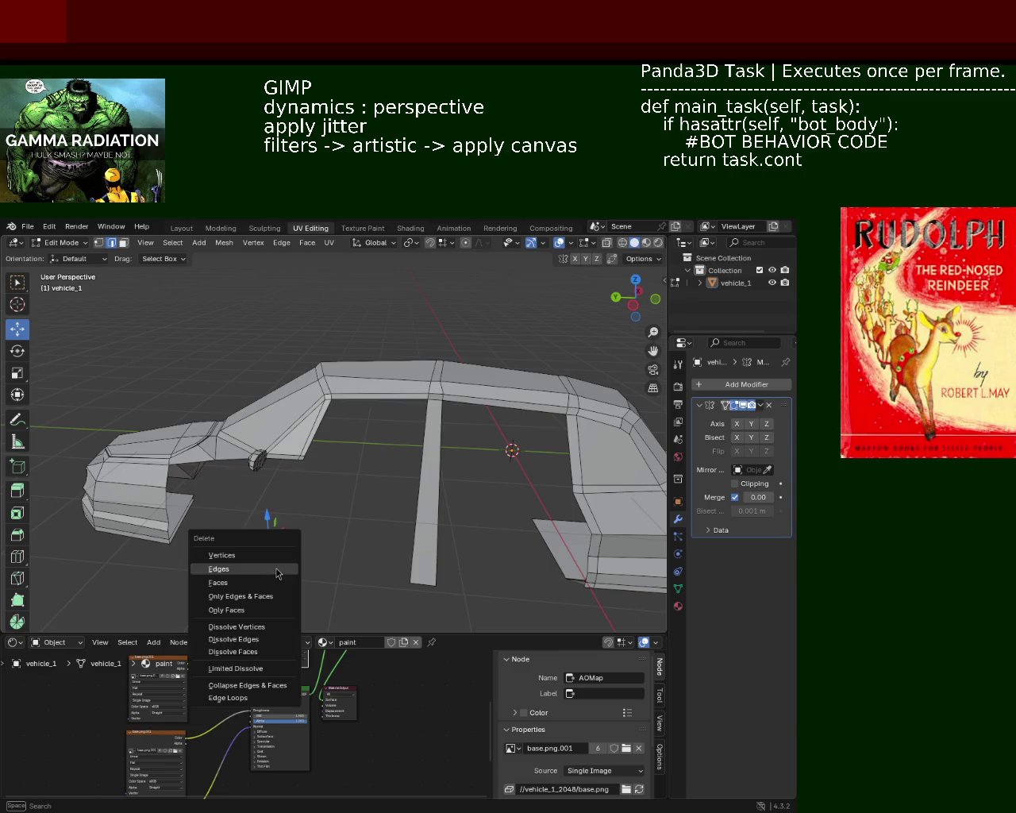
{"action": "left_click", "coordinate": [272, 571]}
{"action": "middle_click_drag", "start_coordinate": [238, 538], "coordinate": [280, 501]}
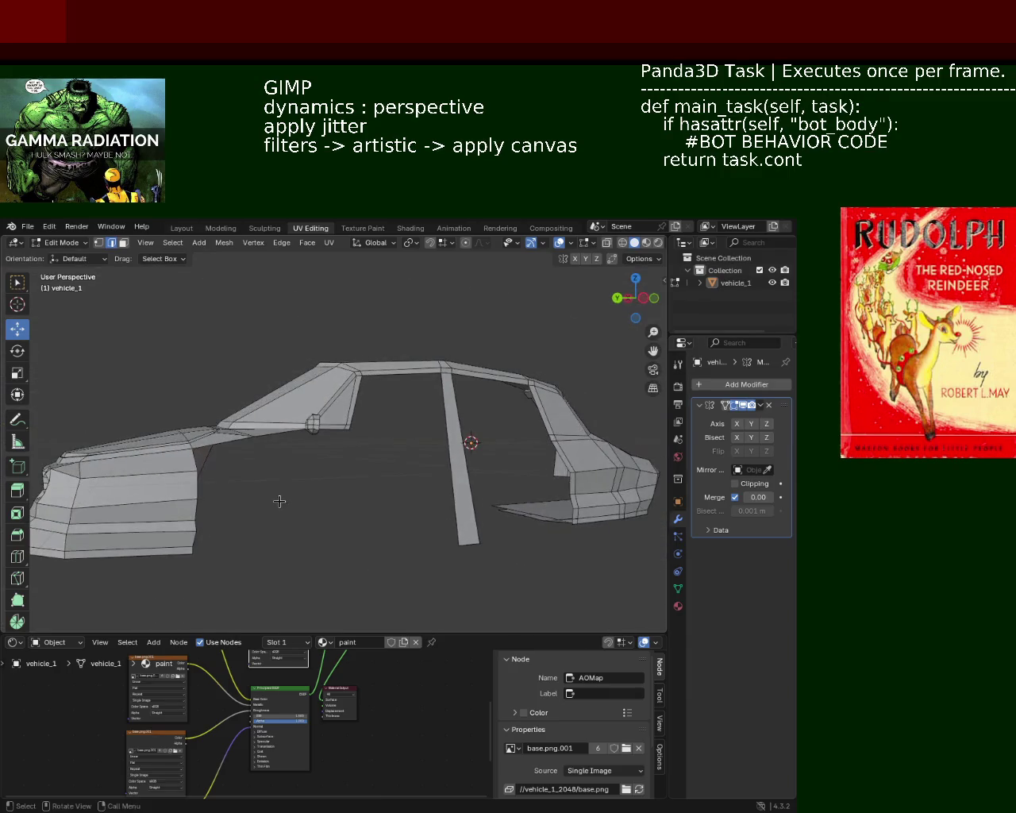
{"action": "left_click", "coordinate": [100, 244]}
{"action": "mouse_move", "coordinate": [313, 447]}
{"action": "middle_mouse_down"}
{"action": "mouse_move", "coordinate": [311, 459]}
{"action": "mouse_move", "coordinate": [297, 449]}
{"action": "middle_mouse_up"}
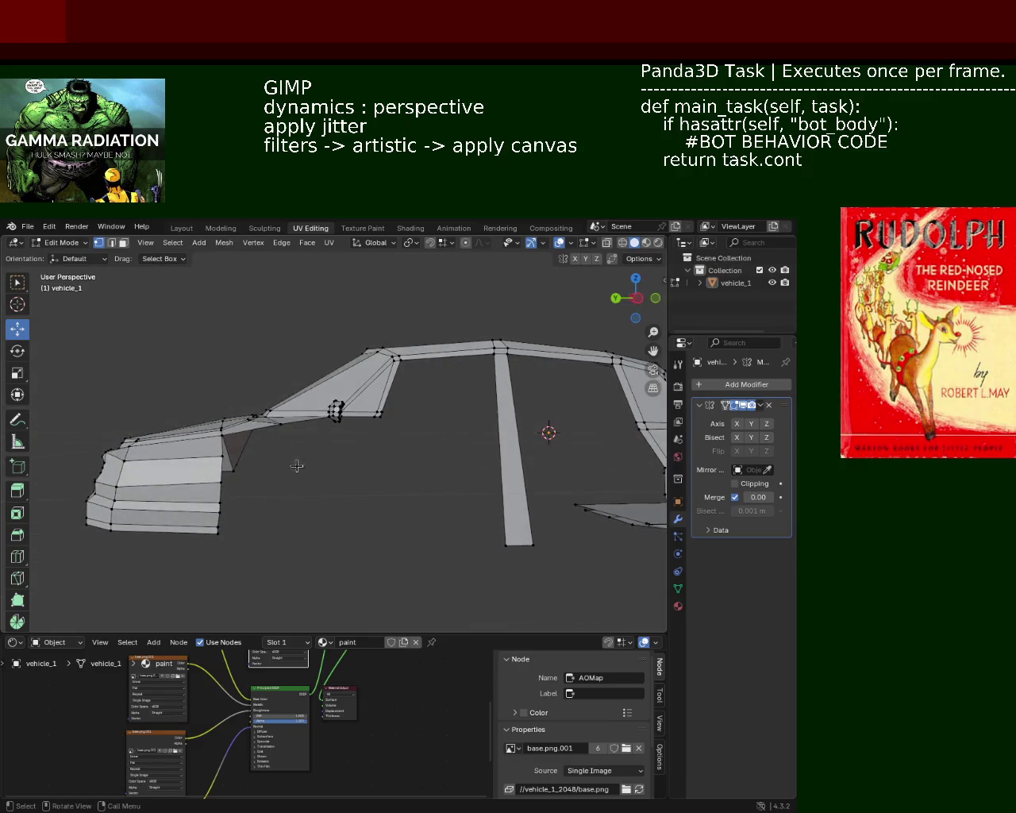
{"action": "left_click_drag", "start_coordinate": [204, 479], "coordinate": [220, 468]}
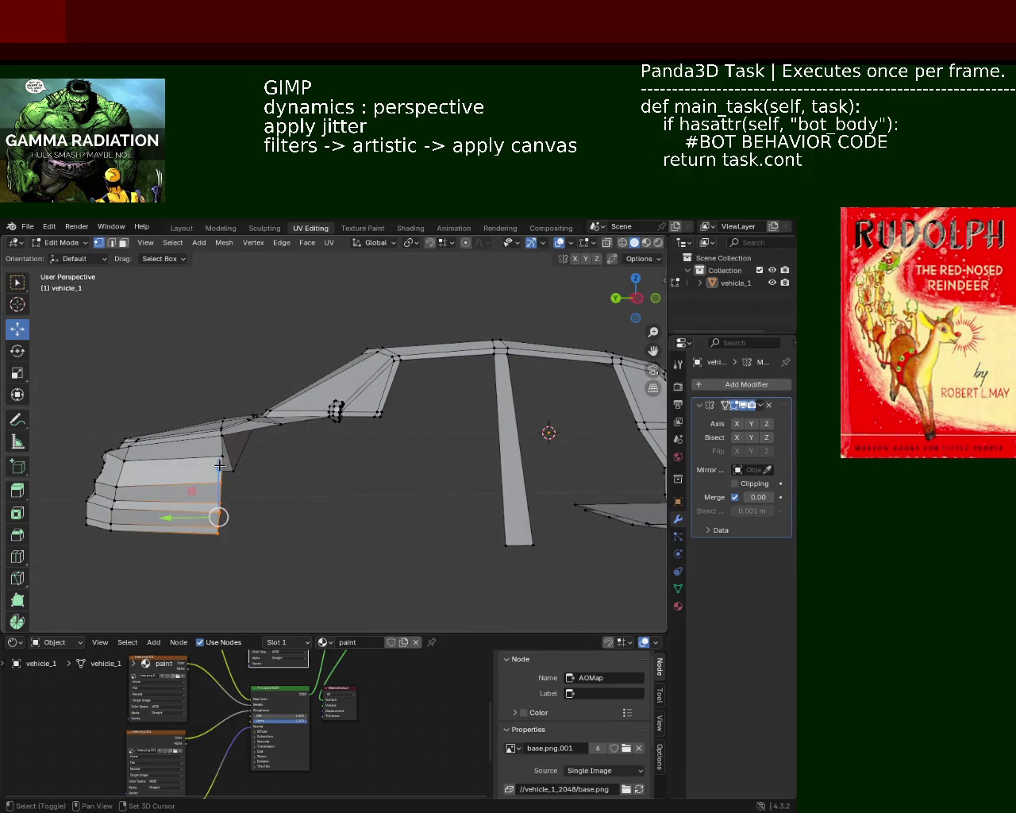
- Slide the rear body vertices backward along Y to stretch the lower side panel
{"action": "key", "text": "g"}
{"action": "key", "text": "z"}
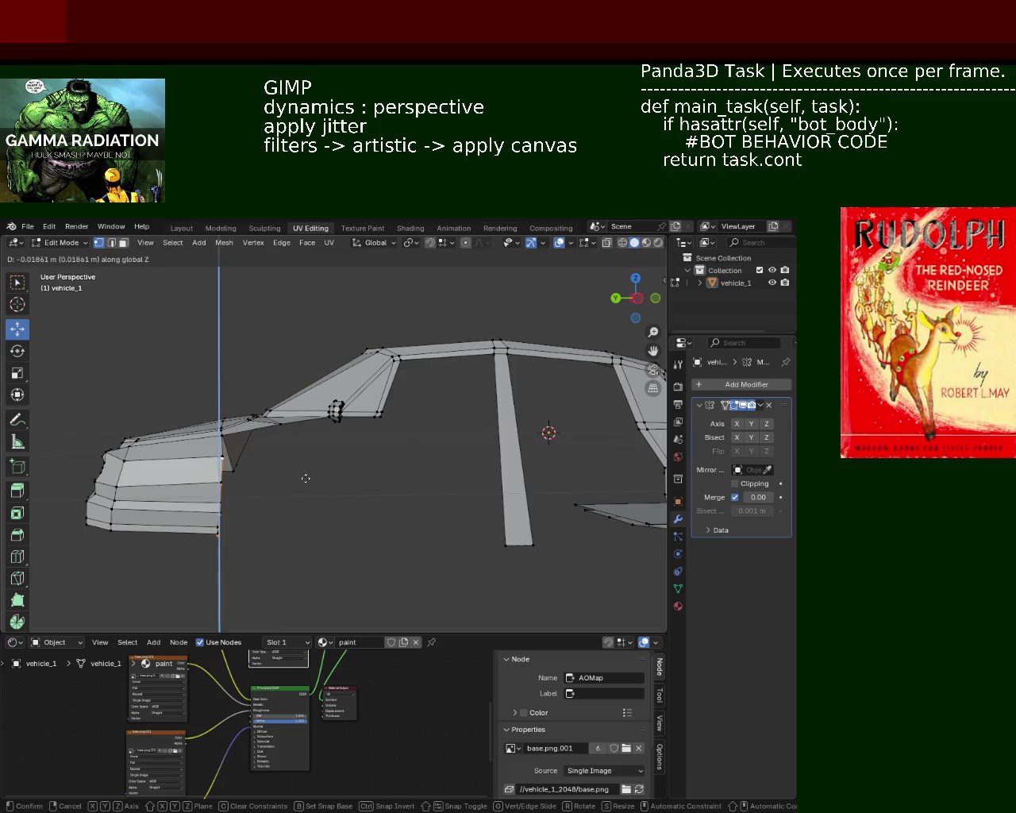
{"action": "key", "text": "y"}
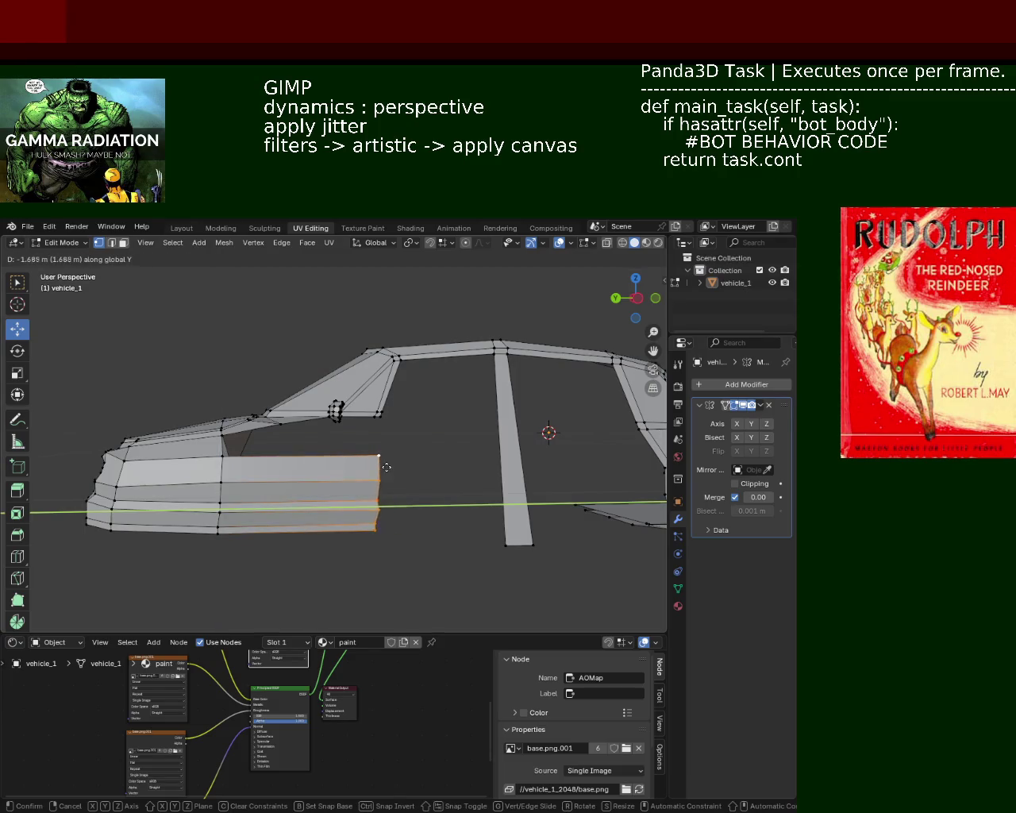
{"action": "left_click", "coordinate": [390, 467]}
- Fill the gap in the body side with a new face, then undo to restore the previous selection
{"action": "mouse_move", "coordinate": [390, 468]}
{"action": "middle_mouse_down"}
{"action": "mouse_move", "coordinate": [385, 483]}
{"action": "mouse_move", "coordinate": [370, 455]}
{"action": "middle_mouse_up"}
{"action": "left_click", "coordinate": [365, 447]}
{"action": "scroll", "coordinate": [369, 476], "scroll_direction": "up", "scroll_amount": 2}
{"action": "middle_click_drag", "start_coordinate": [360, 448], "coordinate": [320, 407]}
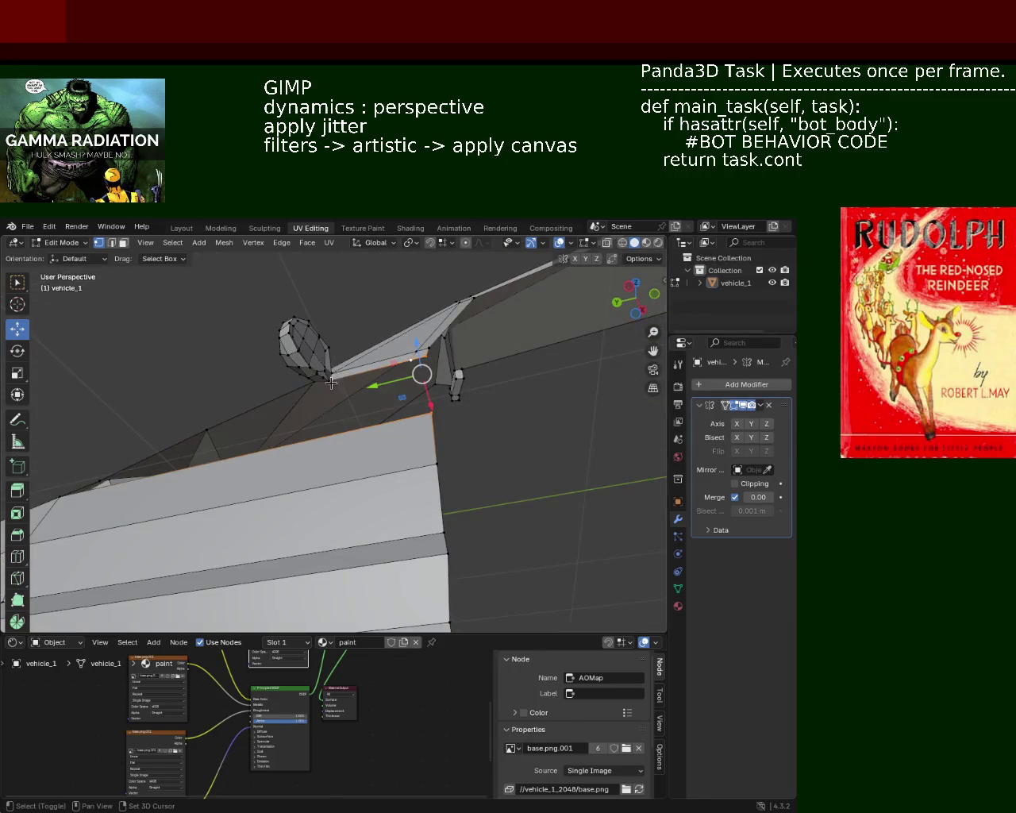
{"action": "mouse_move", "coordinate": [310, 384]}
{"action": "middle_mouse_down"}
{"action": "mouse_move", "coordinate": [298, 449]}
{"action": "mouse_move", "coordinate": [210, 455]}
{"action": "middle_mouse_up"}
{"action": "key", "text": "f"}
{"action": "key", "text": "alt+a"}
{"action": "mouse_move", "coordinate": [533, 465]}
{"action": "middle_mouse_down"}
{"action": "mouse_move", "coordinate": [483, 427]}
{"action": "mouse_move", "coordinate": [326, 420]}
{"action": "mouse_move", "coordinate": [380, 395]}
{"action": "mouse_move", "coordinate": [437, 436]}
{"action": "mouse_move", "coordinate": [417, 472]}
{"action": "mouse_move", "coordinate": [429, 431]}
{"action": "mouse_move", "coordinate": [483, 422]}
{"action": "mouse_move", "coordinate": [424, 444]}
{"action": "middle_mouse_up"}
{"action": "key", "text": "ctrl+z"}
- Move two vertices at the front pillar base vertically along Z, lowering them
{"action": "left_click", "coordinate": [355, 386], "text": "ctrl"}
{"action": "middle_click_drag", "start_coordinate": [355, 386], "coordinate": [356, 372]}
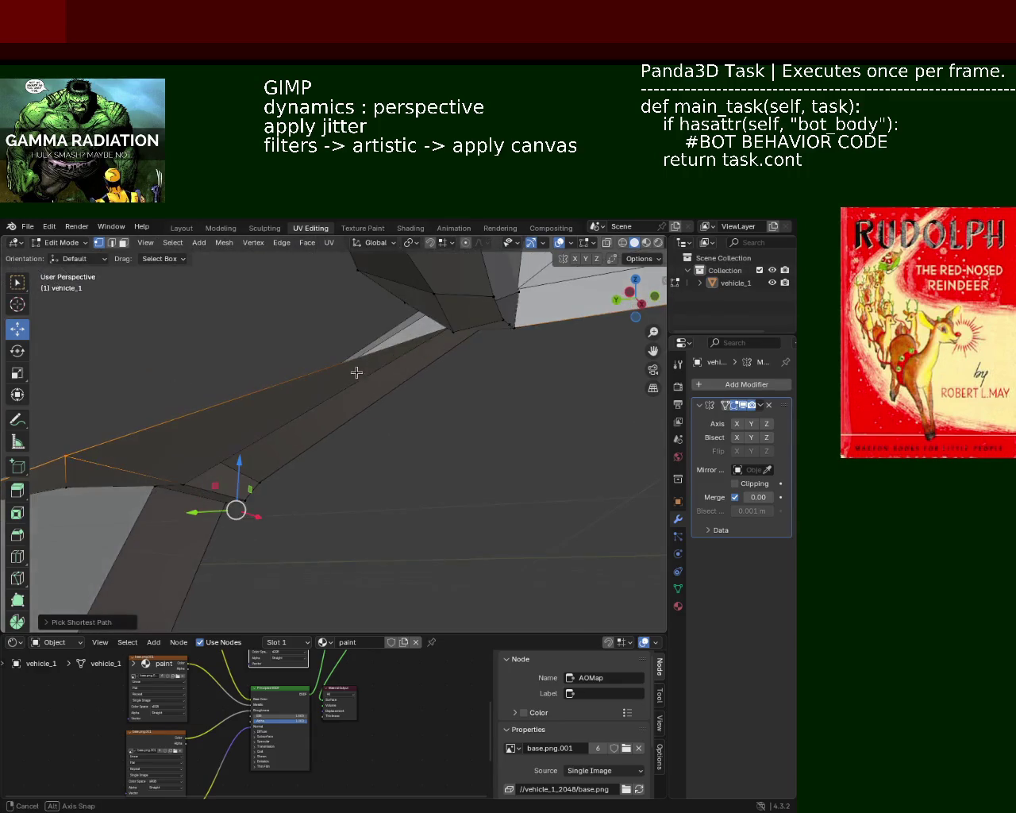
{"action": "mouse_move", "coordinate": [442, 381]}
{"action": "middle_mouse_down"}
{"action": "mouse_move", "coordinate": [559, 384]}
{"action": "mouse_move", "coordinate": [543, 380]}
{"action": "mouse_move", "coordinate": [505, 425]}
{"action": "mouse_move", "coordinate": [495, 363]}
{"action": "mouse_move", "coordinate": [445, 445]}
{"action": "mouse_move", "coordinate": [443, 469]}
{"action": "mouse_move", "coordinate": [596, 497]}
{"action": "mouse_move", "coordinate": [512, 501]}
{"action": "middle_mouse_up"}
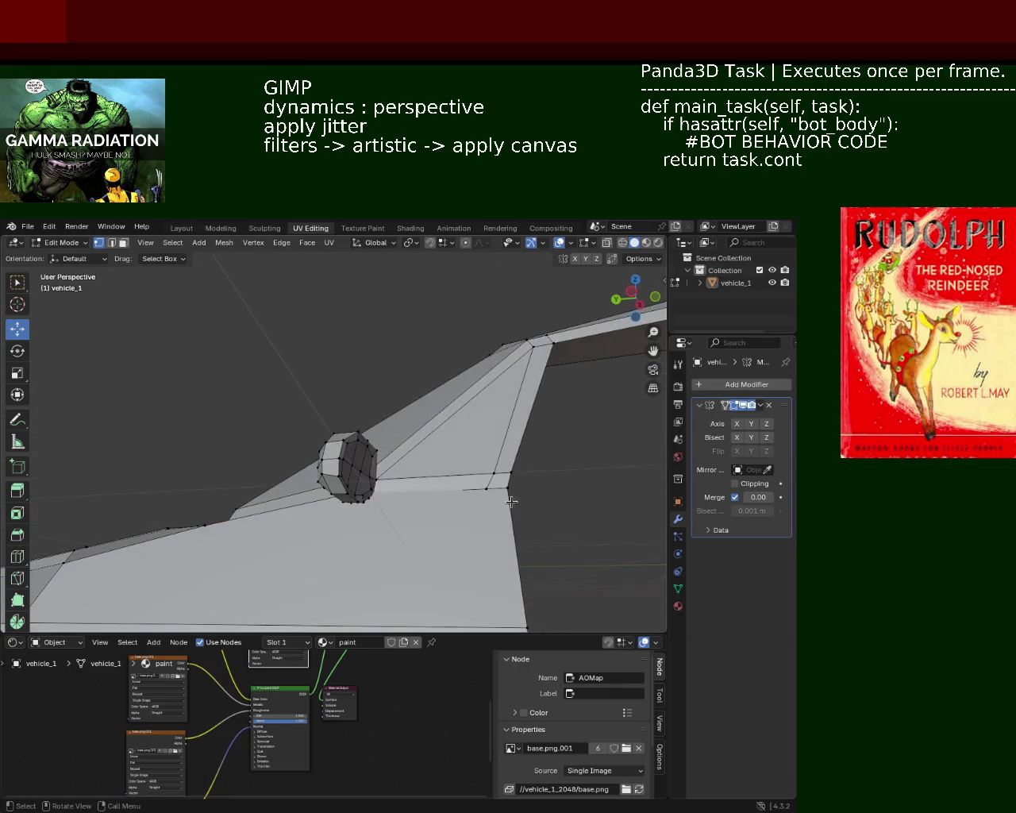
{"action": "key", "text": "g"}
{"action": "key", "text": "z"}
{"action": "left_click", "coordinate": [477, 471]}
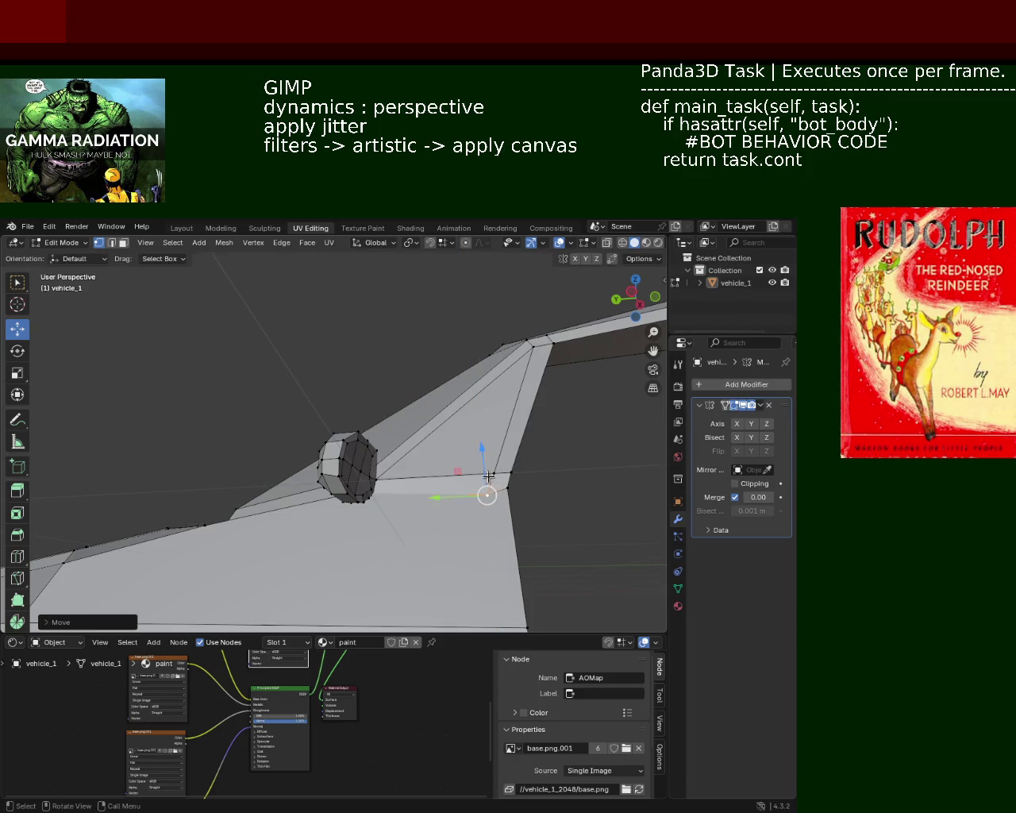
{"action": "left_click", "coordinate": [509, 490], "text": "shift"}
{"action": "mouse_move", "coordinate": [509, 490]}
{"action": "middle_mouse_down"}
{"action": "mouse_move", "coordinate": [432, 416]}
{"action": "mouse_move", "coordinate": [423, 486]}
{"action": "mouse_move", "coordinate": [456, 573]}
{"action": "mouse_move", "coordinate": [408, 482]}
{"action": "mouse_move", "coordinate": [487, 470]}
{"action": "mouse_move", "coordinate": [413, 517]}
{"action": "mouse_move", "coordinate": [290, 449]}
{"action": "middle_mouse_up"}
{"action": "left_click", "coordinate": [290, 449]}
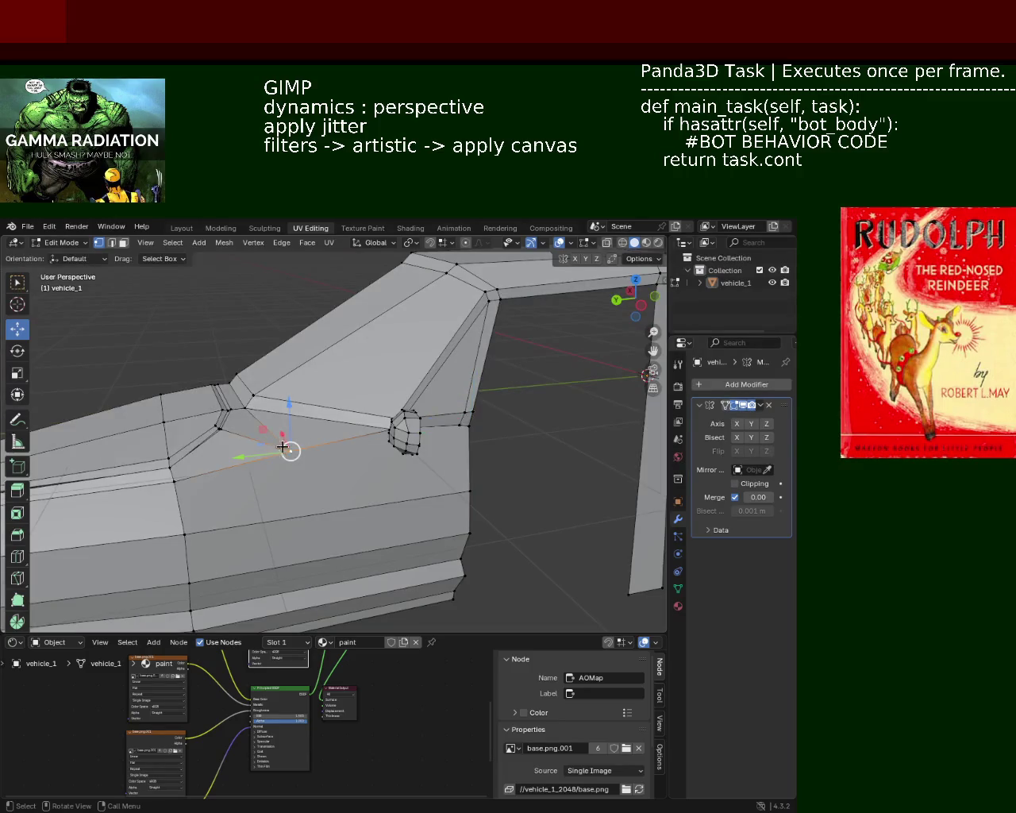
{"action": "key", "text": "g"}
{"action": "key", "text": "z"}
{"action": "left_click", "coordinate": [301, 435]}
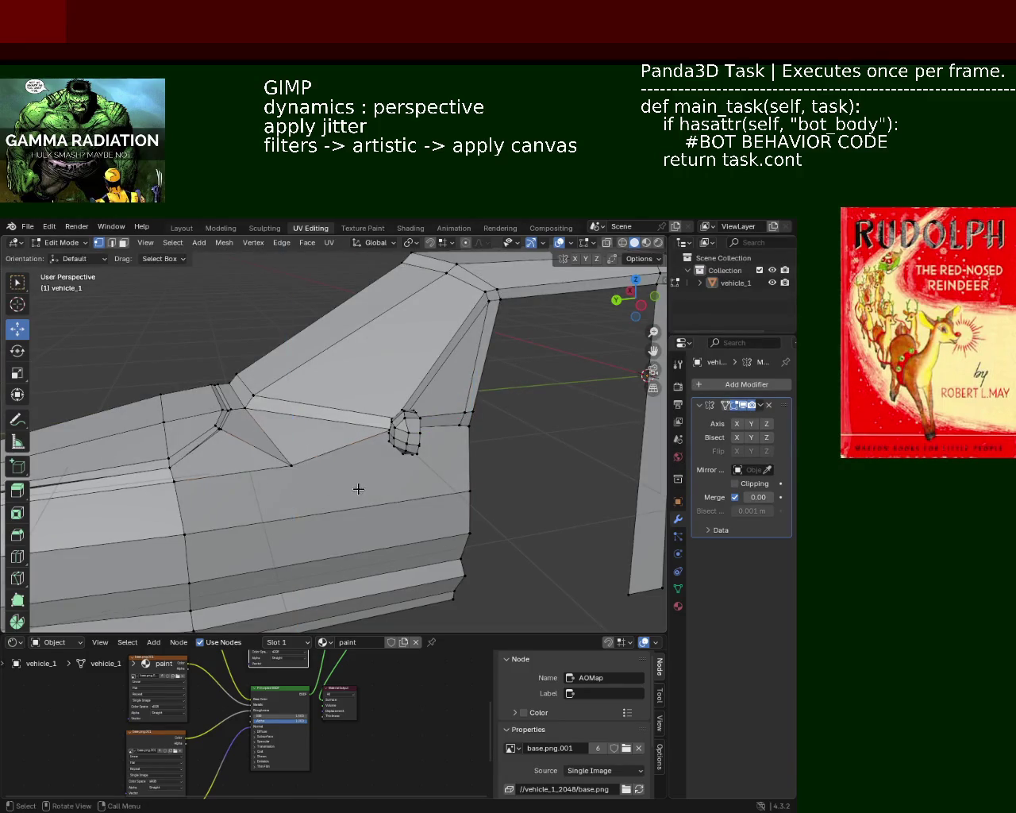
- Shift another body vertex sideways along the X axis
{"action": "mouse_move", "coordinate": [332, 424]}
{"action": "middle_mouse_down"}
{"action": "mouse_move", "coordinate": [429, 495]}
{"action": "mouse_move", "coordinate": [380, 511]}
{"action": "mouse_move", "coordinate": [317, 480]}
{"action": "mouse_move", "coordinate": [257, 561]}
{"action": "middle_mouse_up"}
{"action": "left_click", "coordinate": [342, 466]}
{"action": "key", "text": "g"}
{"action": "key", "text": "x"}
{"action": "left_click", "coordinate": [294, 473]}
- Subdivide the bottom edge loop of the side panel via Edge > Subdivide
{"action": "left_click", "coordinate": [233, 580], "text": "alt"}
{"action": "key", "text": "ctrl+e"}
{"action": "left_click", "coordinate": [318, 549]}
{"action": "mouse_move", "coordinate": [318, 550]}
{"action": "middle_mouse_down"}
{"action": "mouse_move", "coordinate": [301, 505]}
{"action": "mouse_move", "coordinate": [315, 518]}
{"action": "middle_mouse_up"}
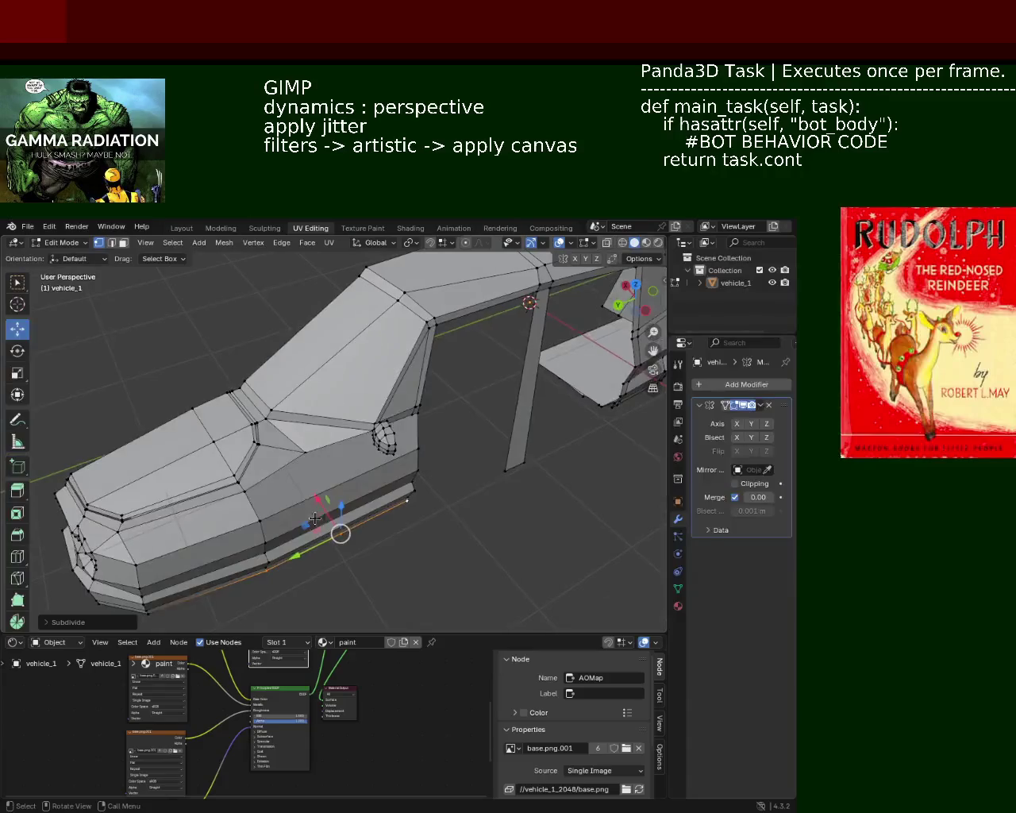
{"action": "middle_click_drag", "start_coordinate": [305, 454], "coordinate": [309, 484]}
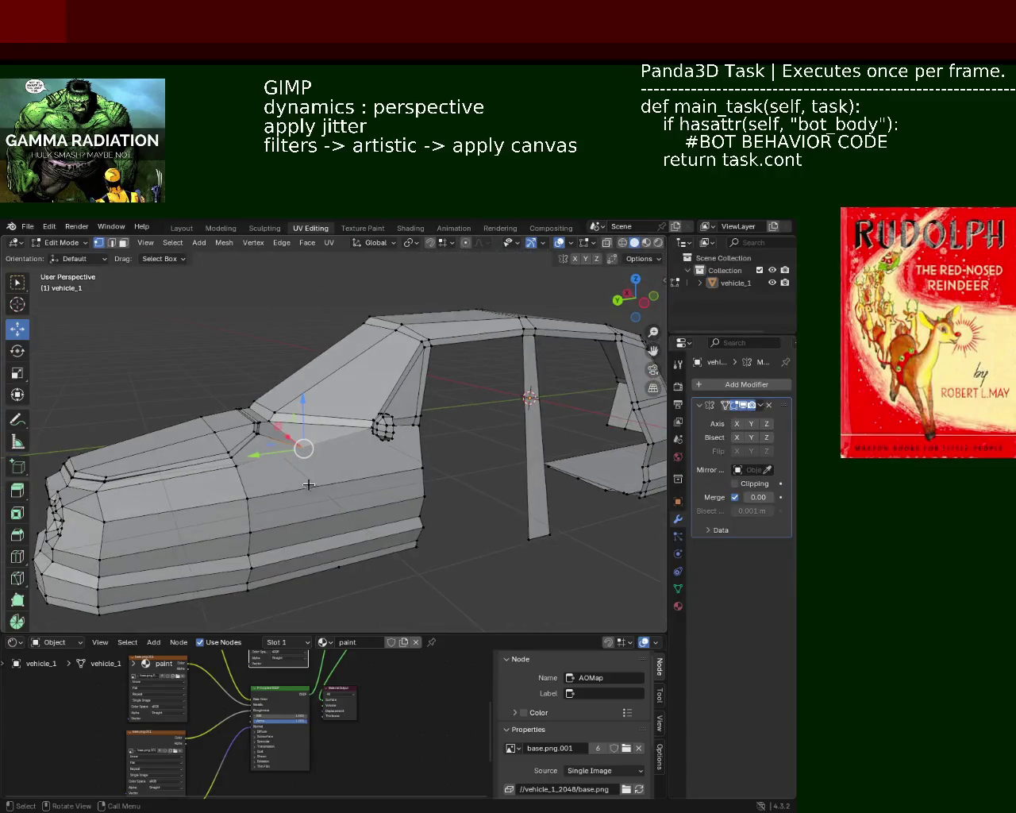
- Slide a vertex on the bottom edge along the X axis
{"action": "left_click", "coordinate": [339, 572]}
{"action": "middle_click_drag", "start_coordinate": [340, 572], "coordinate": [353, 461]}
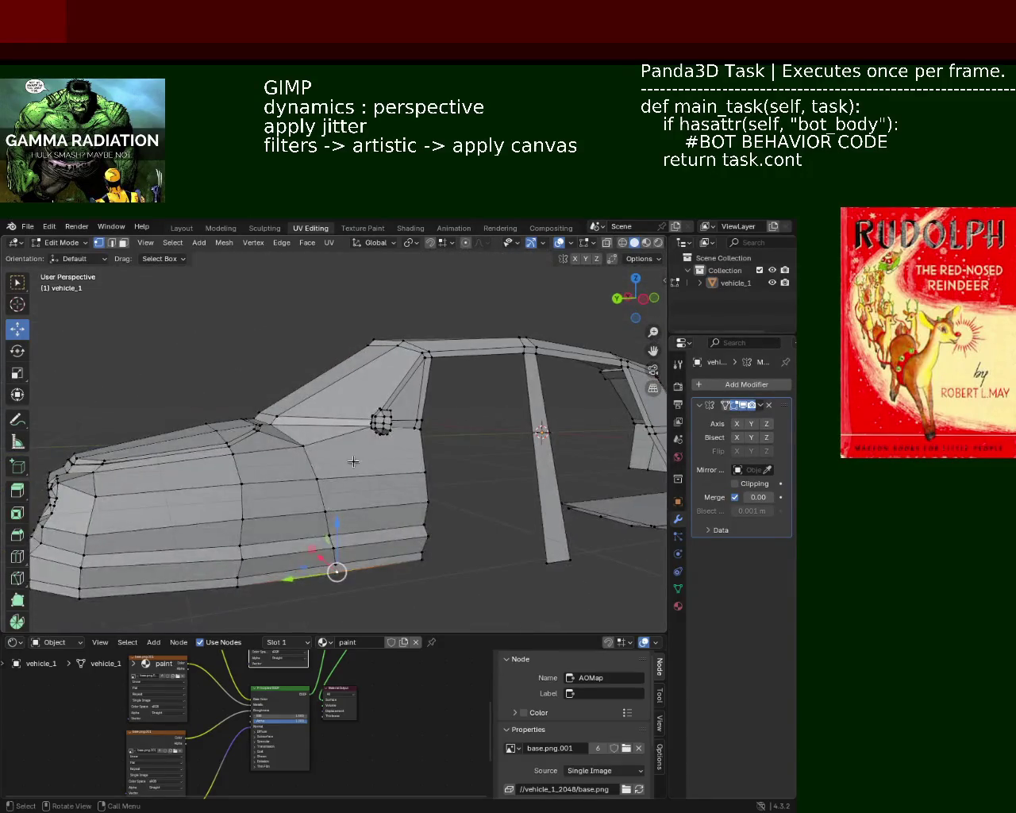
{"action": "middle_click_drag", "start_coordinate": [313, 603], "coordinate": [352, 613]}
{"action": "left_click_drag", "start_coordinate": [325, 524], "coordinate": [310, 516]}
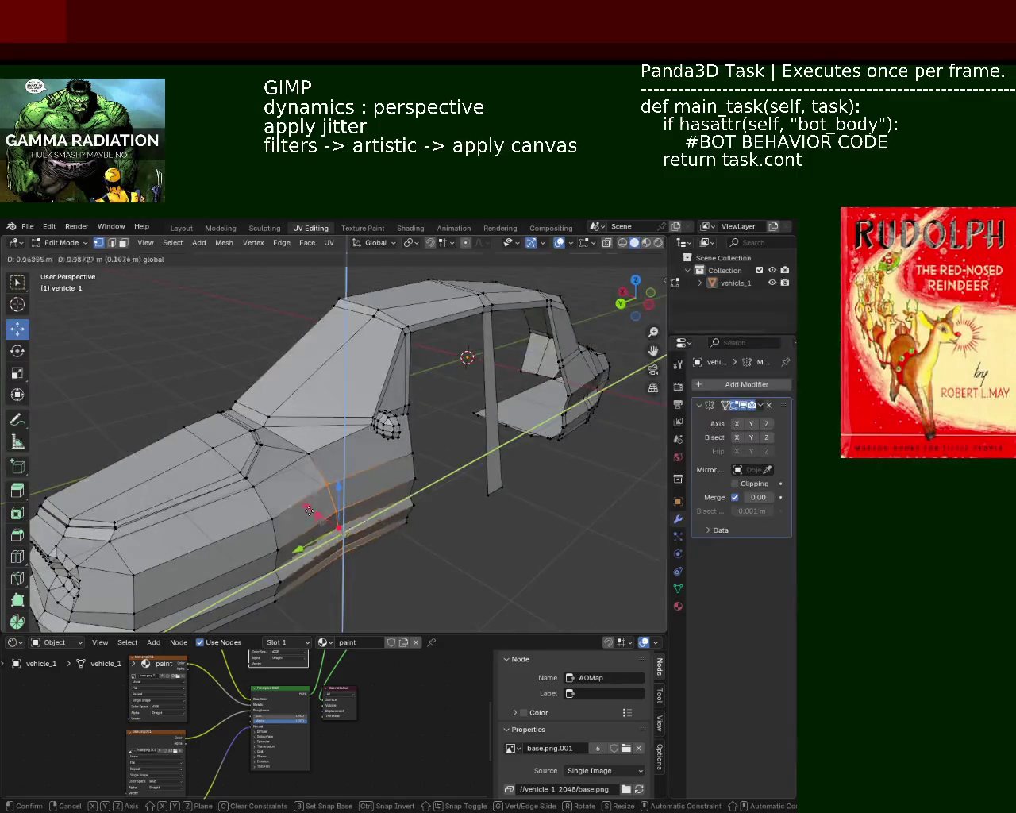
{"action": "key", "text": "x"}
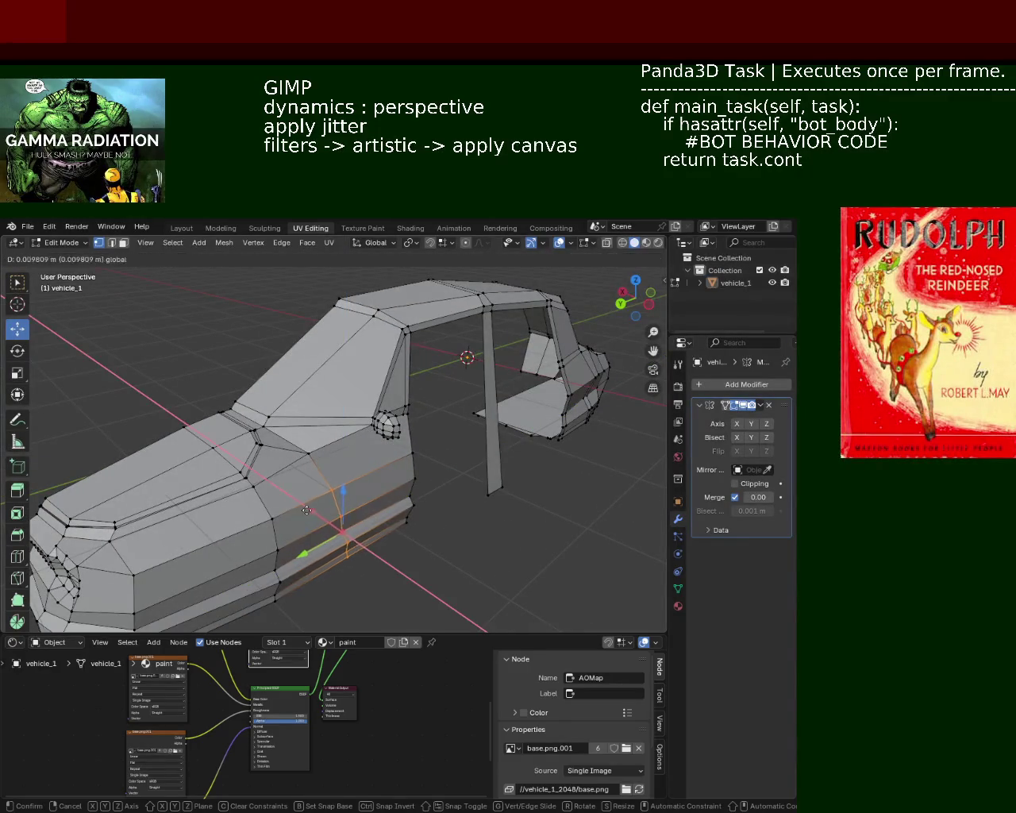
{"action": "left_click_drag", "start_coordinate": [304, 509], "coordinate": [314, 516]}
{"action": "mouse_move", "coordinate": [314, 516]}
{"action": "middle_mouse_down"}
{"action": "mouse_move", "coordinate": [329, 606]}
{"action": "mouse_move", "coordinate": [320, 514]}
{"action": "mouse_move", "coordinate": [263, 545]}
{"action": "middle_mouse_up"}
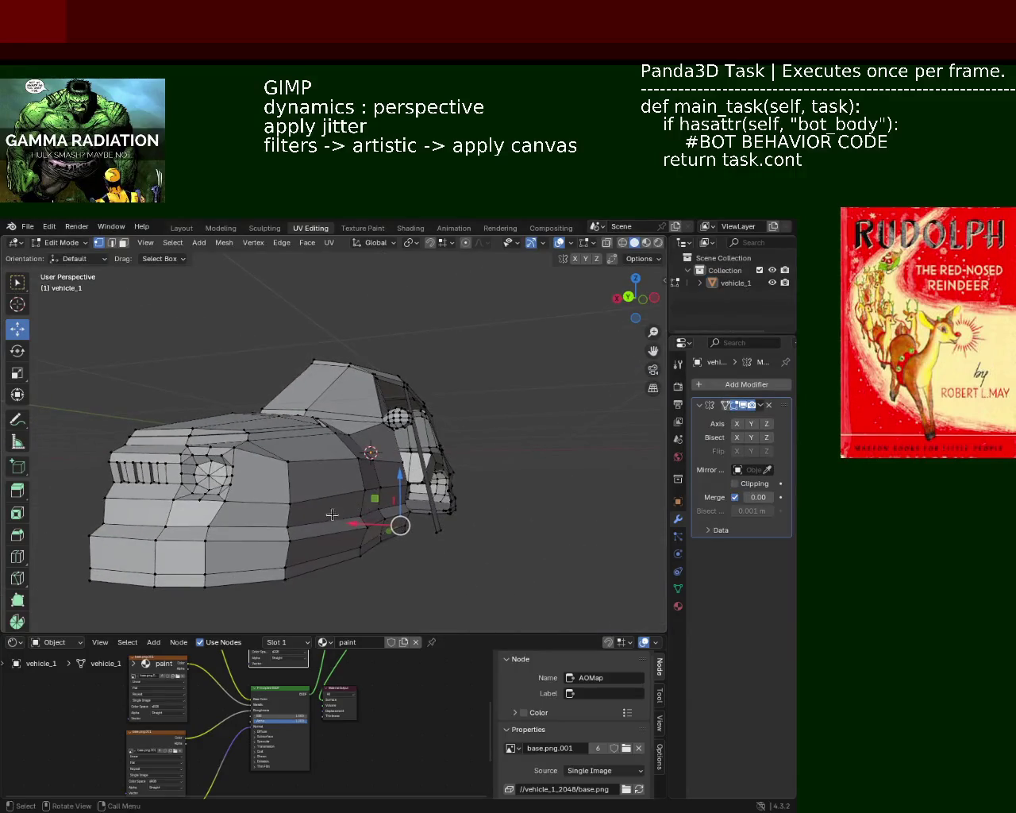
{"action": "middle_click_drag", "start_coordinate": [263, 545], "coordinate": [184, 458]}
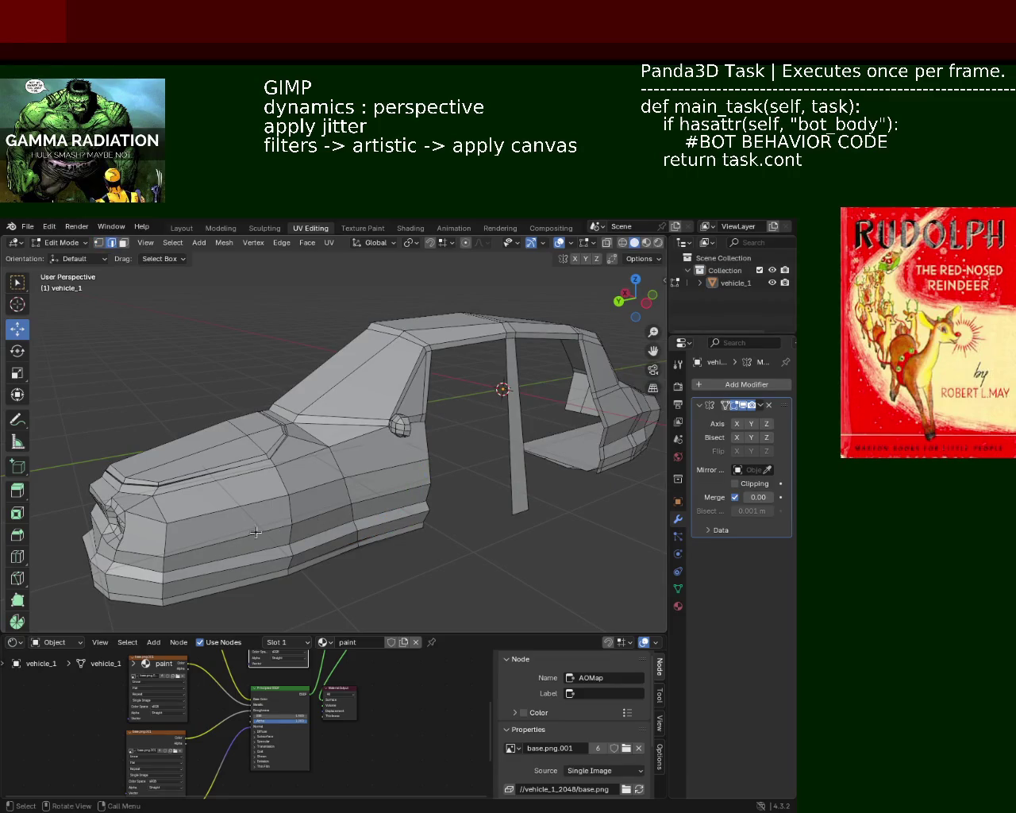
- Dissolve the selected edges on the car body with Dissolve Edges
{"action": "key", "text": "x"}
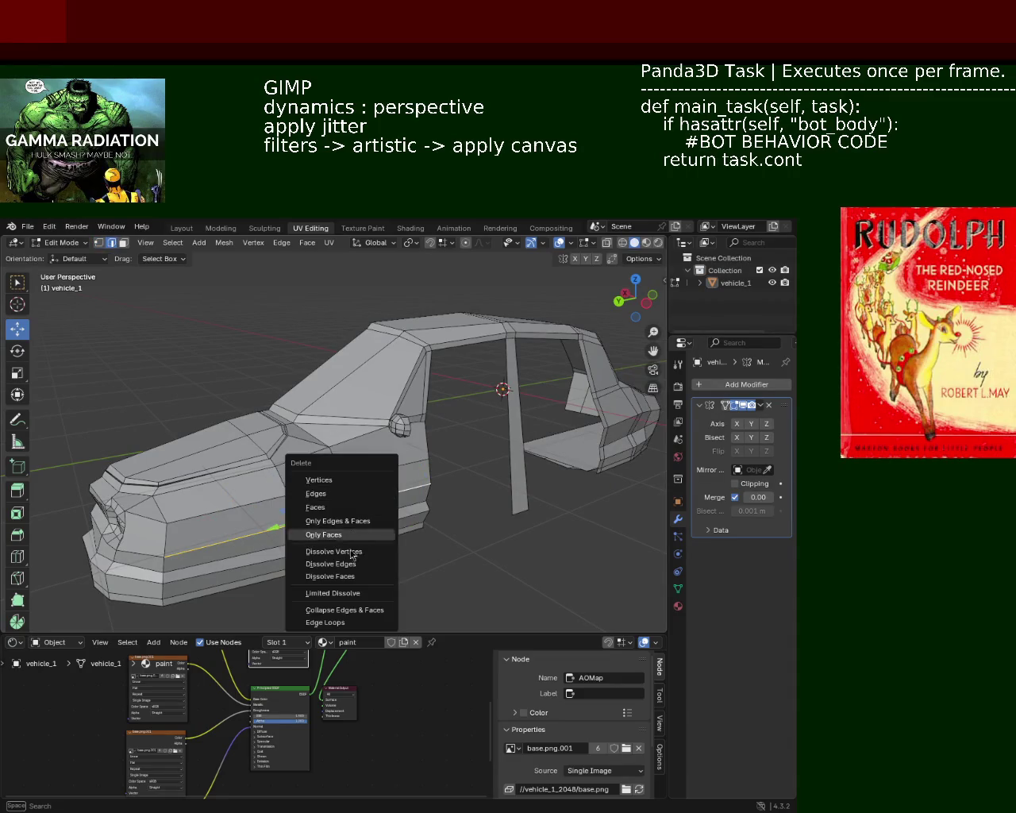
{"action": "left_click", "coordinate": [353, 564]}
{"action": "mouse_move", "coordinate": [353, 566]}
{"action": "middle_mouse_down"}
{"action": "mouse_move", "coordinate": [361, 502]}
{"action": "mouse_move", "coordinate": [317, 487]}
{"action": "middle_mouse_up"}
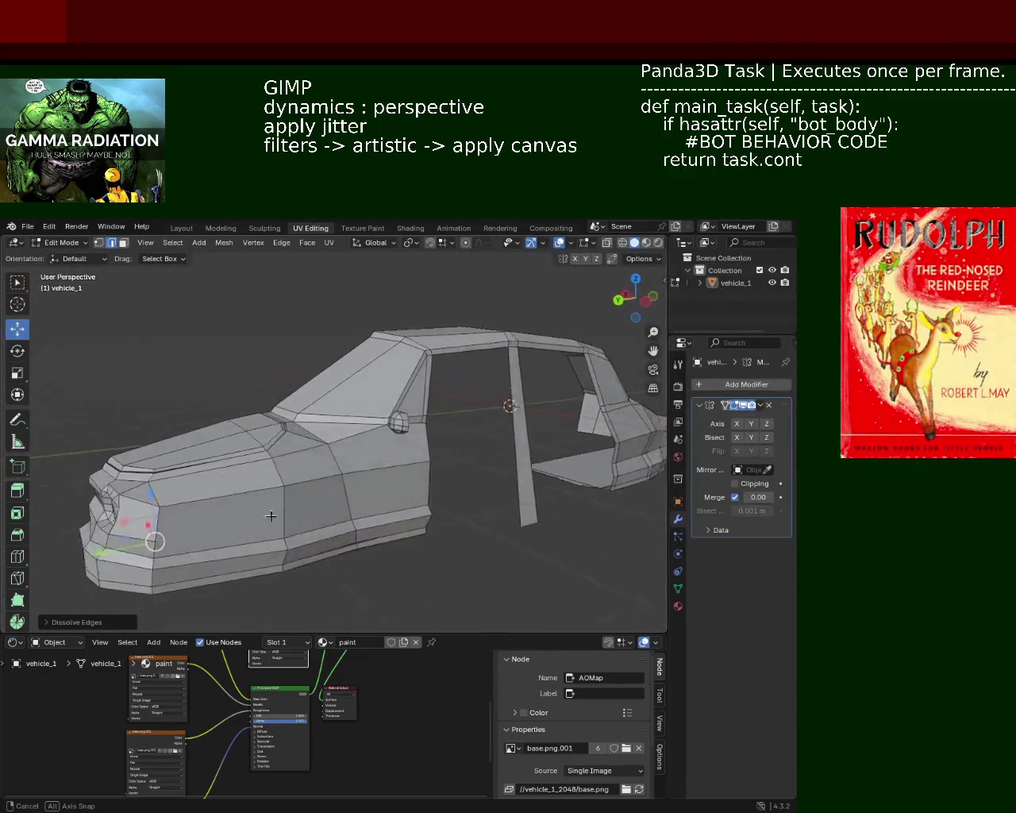
{"action": "mouse_move", "coordinate": [316, 487]}
{"action": "middle_mouse_down"}
{"action": "mouse_move", "coordinate": [321, 515]}
{"action": "mouse_move", "coordinate": [401, 496]}
{"action": "mouse_move", "coordinate": [323, 517]}
{"action": "mouse_move", "coordinate": [317, 475]}
{"action": "mouse_move", "coordinate": [426, 472]}
{"action": "mouse_move", "coordinate": [436, 420]}
{"action": "mouse_move", "coordinate": [414, 446]}
{"action": "middle_mouse_up"}
{"action": "scroll", "coordinate": [321, 516], "scroll_direction": "up", "scroll_amount": 3}
- Save vehicle_1.blend and look over the car from several angles
{"action": "key", "text": "ctrl+s"}
{"action": "mouse_move", "coordinate": [511, 495]}
{"action": "middle_mouse_down"}
{"action": "mouse_move", "coordinate": [477, 521]}
{"action": "mouse_move", "coordinate": [440, 518]}
{"action": "middle_mouse_up"}
{"action": "middle_click_drag", "start_coordinate": [353, 518], "coordinate": [451, 503]}
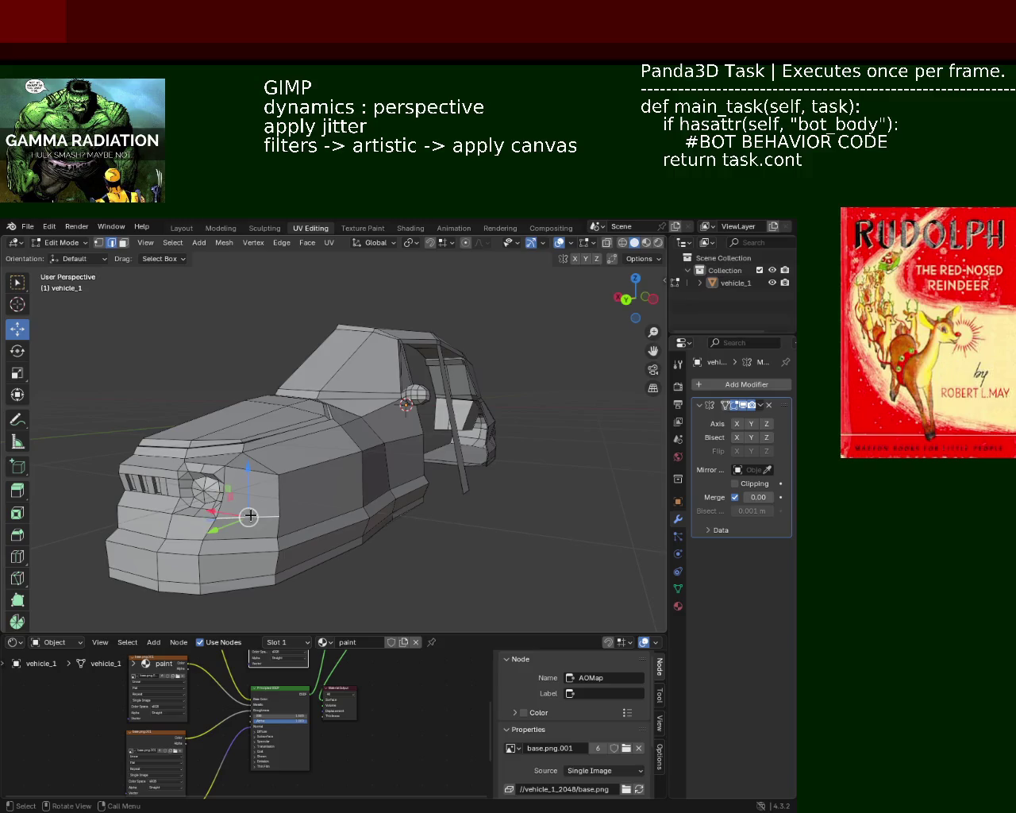
{"action": "mouse_move", "coordinate": [250, 515]}
{"action": "middle_mouse_down"}
{"action": "mouse_move", "coordinate": [466, 532]}
{"action": "mouse_move", "coordinate": [393, 514]}
{"action": "mouse_move", "coordinate": [436, 461]}
{"action": "mouse_move", "coordinate": [250, 463]}
{"action": "mouse_move", "coordinate": [234, 492]}
{"action": "mouse_move", "coordinate": [254, 512]}
{"action": "mouse_move", "coordinate": [384, 478]}
{"action": "middle_mouse_up"}
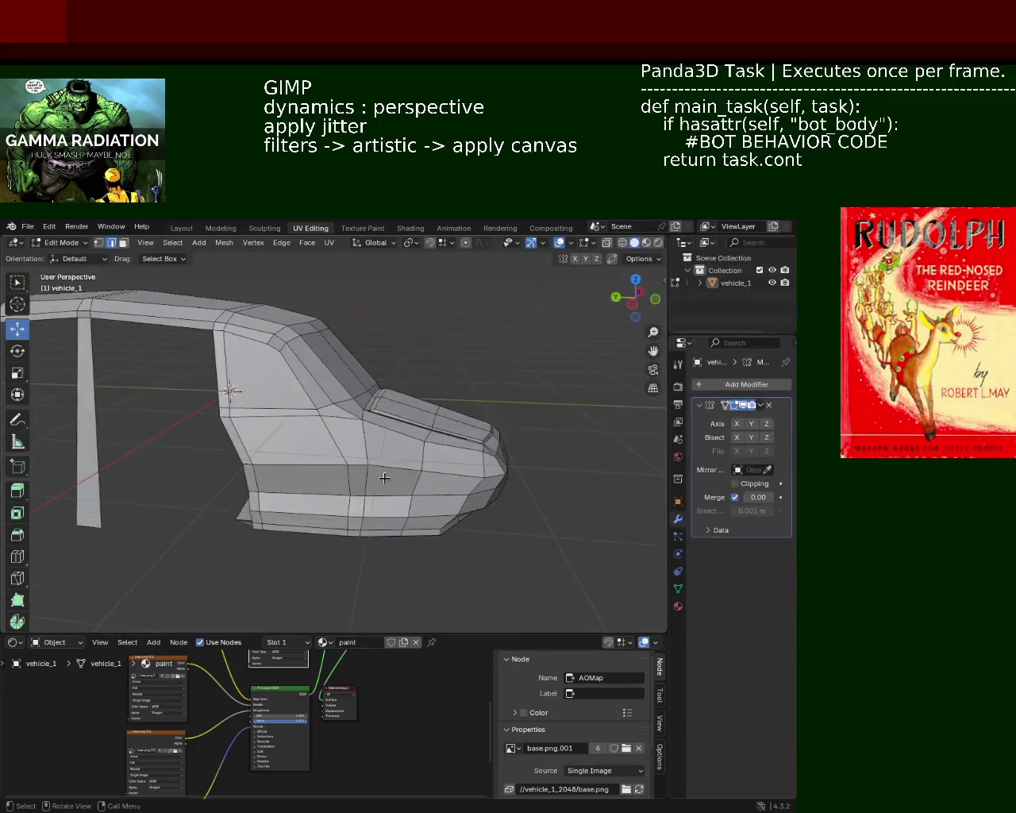
{"action": "middle_click_drag", "start_coordinate": [425, 410], "coordinate": [254, 447]}
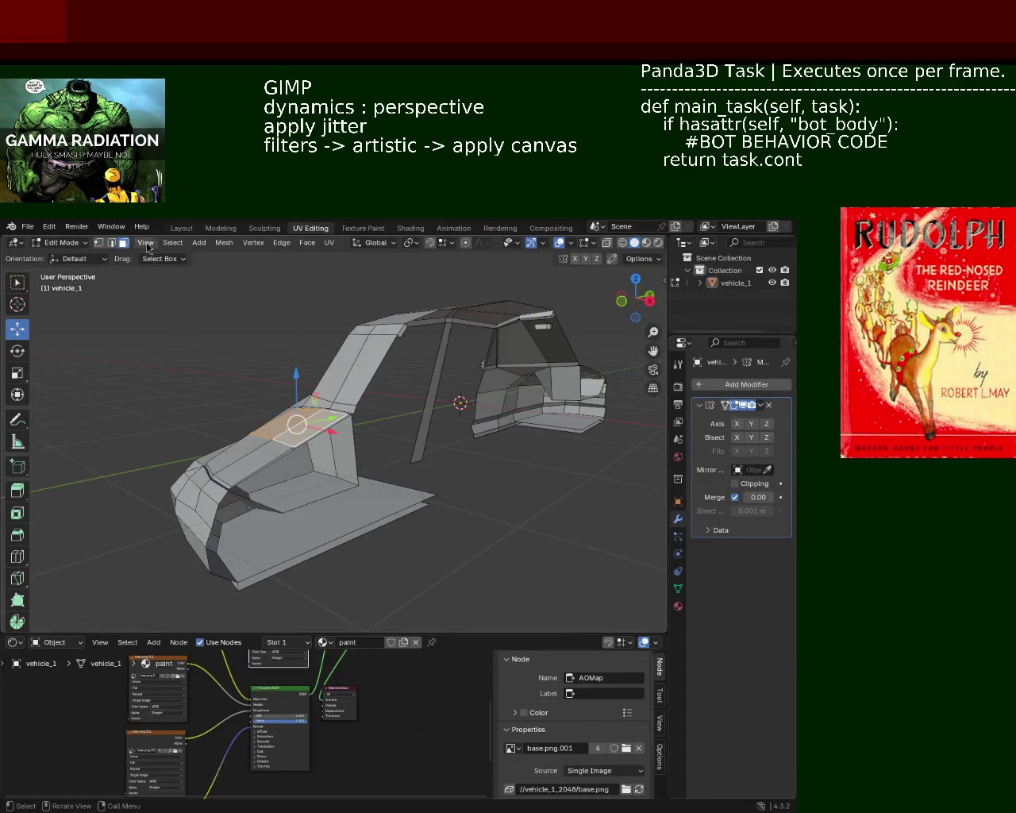
- Raise a few top body edges, including the rear deck, slightly along Z, then save vehicle_1.blend
{"action": "left_click", "coordinate": [111, 242]}
{"action": "left_click", "coordinate": [283, 438]}
{"action": "left_click_drag", "start_coordinate": [270, 429], "coordinate": [273, 412]}
{"action": "mouse_move", "coordinate": [273, 411]}
{"action": "middle_mouse_down"}
{"action": "mouse_move", "coordinate": [422, 452]}
{"action": "mouse_move", "coordinate": [278, 392]}
{"action": "mouse_move", "coordinate": [386, 408]}
{"action": "mouse_move", "coordinate": [486, 353]}
{"action": "middle_mouse_up"}
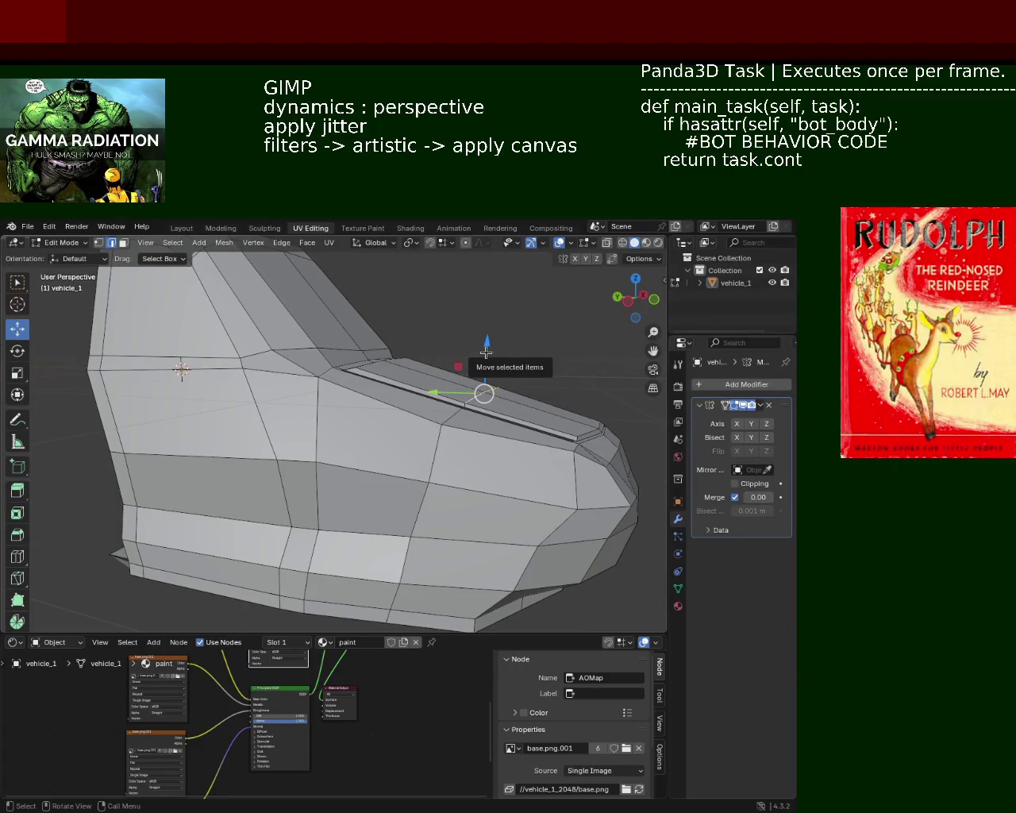
{"action": "left_click_drag", "start_coordinate": [486, 351], "coordinate": [486, 347]}
{"action": "mouse_move", "coordinate": [249, 438]}
{"action": "middle_mouse_down"}
{"action": "mouse_move", "coordinate": [318, 399]}
{"action": "mouse_move", "coordinate": [397, 461]}
{"action": "mouse_move", "coordinate": [282, 426]}
{"action": "mouse_move", "coordinate": [368, 386]}
{"action": "mouse_move", "coordinate": [204, 424]}
{"action": "mouse_move", "coordinate": [397, 483]}
{"action": "mouse_move", "coordinate": [288, 450]}
{"action": "mouse_move", "coordinate": [348, 466]}
{"action": "mouse_move", "coordinate": [228, 450]}
{"action": "mouse_move", "coordinate": [475, 470]}
{"action": "mouse_move", "coordinate": [370, 433]}
{"action": "mouse_move", "coordinate": [423, 466]}
{"action": "mouse_move", "coordinate": [356, 443]}
{"action": "mouse_move", "coordinate": [474, 477]}
{"action": "mouse_move", "coordinate": [317, 441]}
{"action": "mouse_move", "coordinate": [347, 423]}
{"action": "mouse_move", "coordinate": [411, 424]}
{"action": "mouse_move", "coordinate": [337, 421]}
{"action": "mouse_move", "coordinate": [374, 466]}
{"action": "mouse_move", "coordinate": [429, 428]}
{"action": "mouse_move", "coordinate": [392, 443]}
{"action": "mouse_move", "coordinate": [339, 509]}
{"action": "middle_mouse_up"}
{"action": "key", "text": "ctrl+s"}
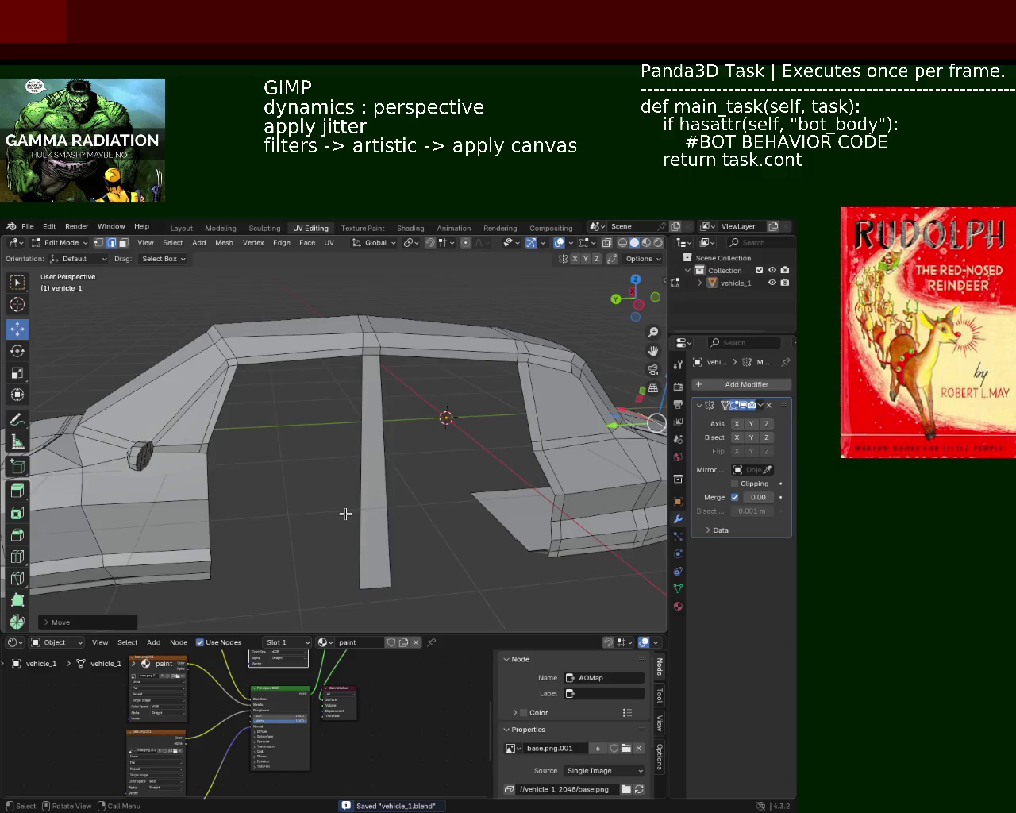
- Select a couple of vertices at the front of the car's side in vertex mode
{"action": "mouse_move", "coordinate": [261, 492]}
{"action": "middle_mouse_down"}
{"action": "mouse_move", "coordinate": [274, 477]}
{"action": "mouse_move", "coordinate": [259, 487]}
{"action": "mouse_move", "coordinate": [193, 472]}
{"action": "mouse_move", "coordinate": [348, 472]}
{"action": "mouse_move", "coordinate": [367, 489]}
{"action": "mouse_move", "coordinate": [344, 501]}
{"action": "mouse_move", "coordinate": [494, 483]}
{"action": "mouse_move", "coordinate": [308, 485]}
{"action": "middle_mouse_up"}
{"action": "left_click", "coordinate": [99, 243]}
{"action": "middle_click_drag", "start_coordinate": [334, 441], "coordinate": [374, 434]}
{"action": "left_click", "coordinate": [419, 436]}
{"action": "right_click", "coordinate": [415, 434]}
{"action": "left_click", "coordinate": [410, 433]}
{"action": "left_click", "coordinate": [412, 432], "text": "shift"}
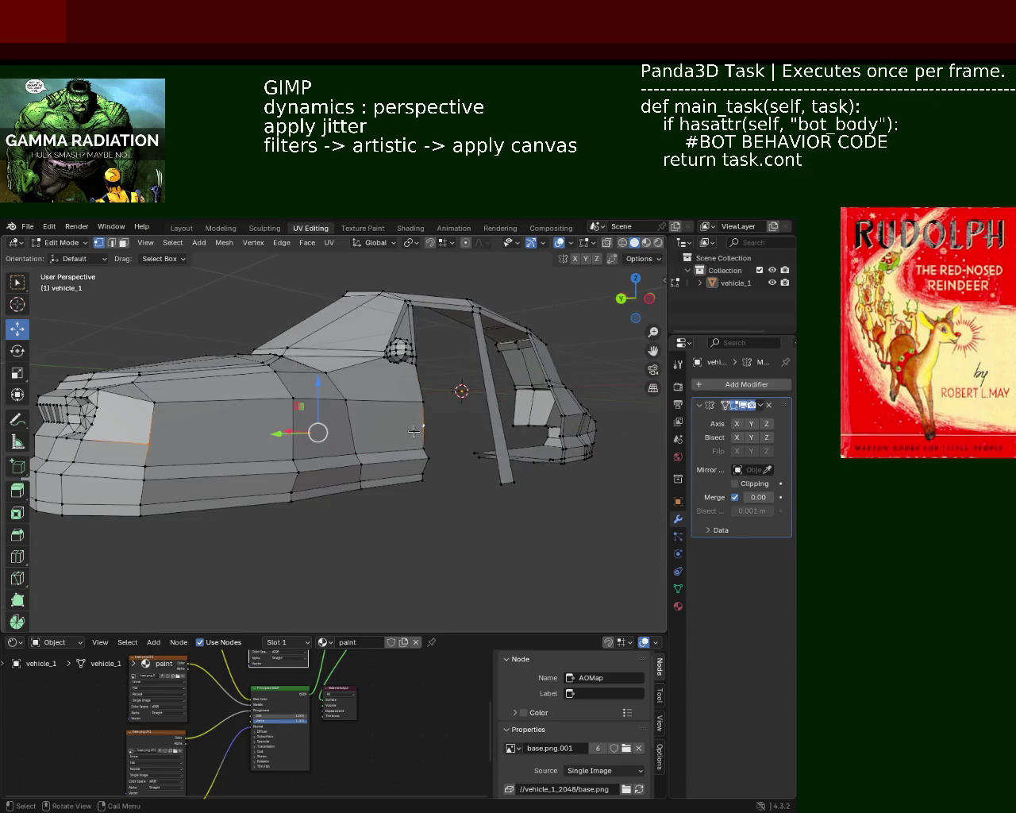
{"action": "mouse_move", "coordinate": [413, 432]}
{"action": "middle_mouse_down"}
{"action": "mouse_move", "coordinate": [431, 466]}
{"action": "mouse_move", "coordinate": [421, 498]}
{"action": "middle_mouse_up"}
- Shift a side body edge slightly along X and save vehicle_1.blend again
{"action": "key", "text": "2"}
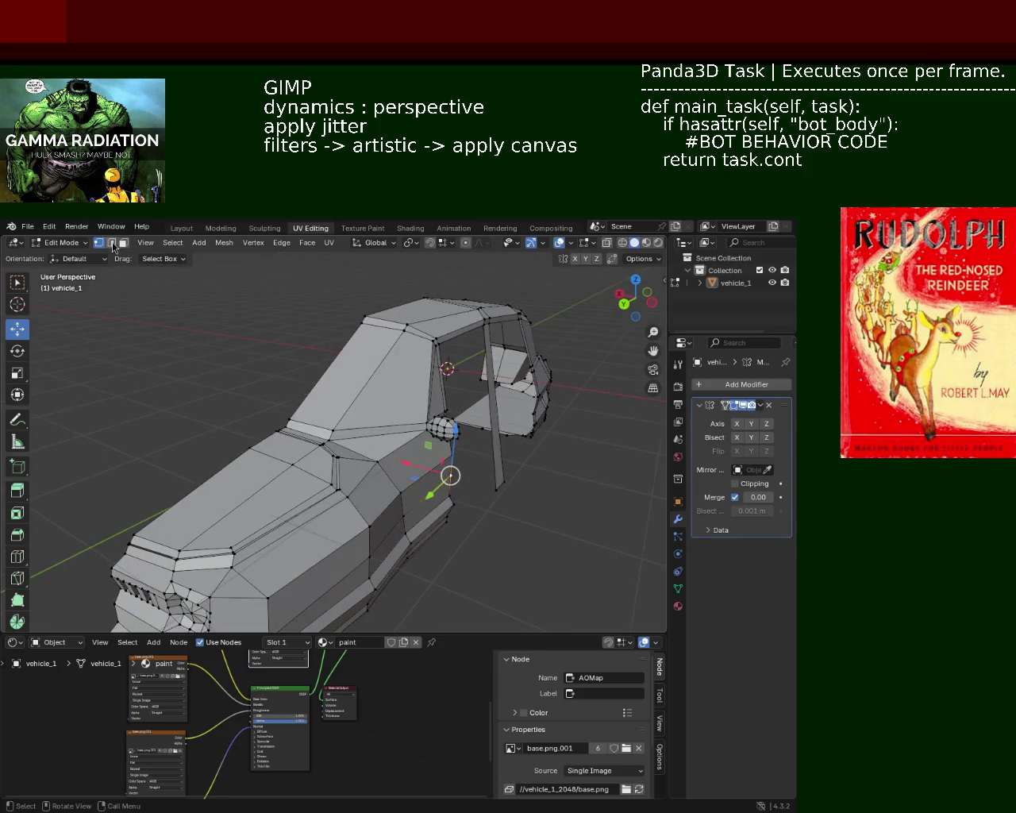
{"action": "left_click", "coordinate": [411, 509]}
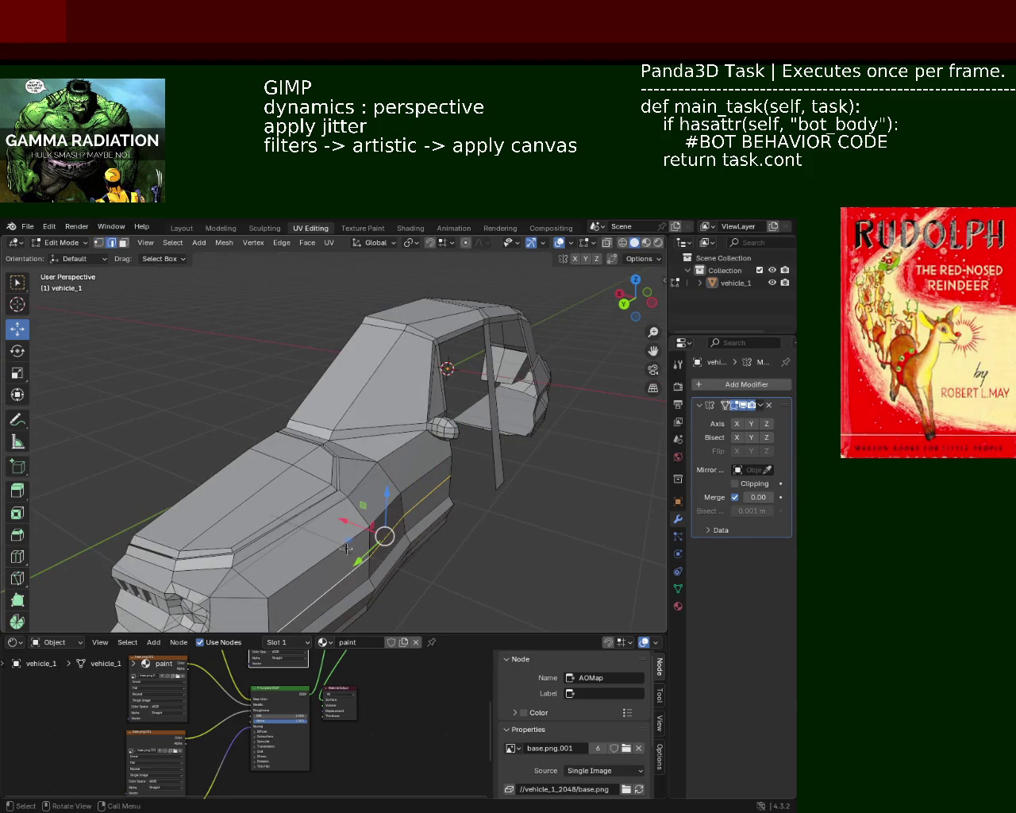
{"action": "left_click_drag", "start_coordinate": [356, 532], "coordinate": [353, 524]}
{"action": "left_click", "coordinate": [352, 525]}
{"action": "mouse_move", "coordinate": [535, 520]}
{"action": "middle_mouse_down"}
{"action": "mouse_move", "coordinate": [490, 479]}
{"action": "mouse_move", "coordinate": [408, 444]}
{"action": "mouse_move", "coordinate": [431, 479]}
{"action": "mouse_move", "coordinate": [368, 479]}
{"action": "mouse_move", "coordinate": [413, 526]}
{"action": "mouse_move", "coordinate": [451, 491]}
{"action": "mouse_move", "coordinate": [421, 495]}
{"action": "mouse_move", "coordinate": [478, 487]}
{"action": "mouse_move", "coordinate": [249, 512]}
{"action": "mouse_move", "coordinate": [291, 470]}
{"action": "mouse_move", "coordinate": [413, 492]}
{"action": "mouse_move", "coordinate": [381, 488]}
{"action": "mouse_move", "coordinate": [408, 466]}
{"action": "mouse_move", "coordinate": [333, 484]}
{"action": "mouse_move", "coordinate": [379, 474]}
{"action": "mouse_move", "coordinate": [207, 444]}
{"action": "mouse_move", "coordinate": [246, 429]}
{"action": "mouse_move", "coordinate": [317, 425]}
{"action": "mouse_move", "coordinate": [281, 480]}
{"action": "mouse_move", "coordinate": [401, 358]}
{"action": "mouse_move", "coordinate": [440, 411]}
{"action": "mouse_move", "coordinate": [320, 404]}
{"action": "mouse_move", "coordinate": [341, 427]}
{"action": "mouse_move", "coordinate": [363, 404]}
{"action": "mouse_move", "coordinate": [370, 445]}
{"action": "mouse_move", "coordinate": [380, 440]}
{"action": "mouse_move", "coordinate": [360, 447]}
{"action": "mouse_move", "coordinate": [415, 472]}
{"action": "mouse_move", "coordinate": [440, 342]}
{"action": "mouse_move", "coordinate": [363, 371]}
{"action": "mouse_move", "coordinate": [452, 461]}
{"action": "mouse_move", "coordinate": [406, 429]}
{"action": "mouse_move", "coordinate": [352, 455]}
{"action": "mouse_move", "coordinate": [401, 427]}
{"action": "middle_mouse_up"}
{"action": "key", "text": "ctrl+s"}
{"action": "scroll", "coordinate": [329, 435], "scroll_direction": "up", "scroll_amount": 1}
{"action": "scroll", "coordinate": [333, 431], "scroll_direction": "up", "scroll_amount": 3}
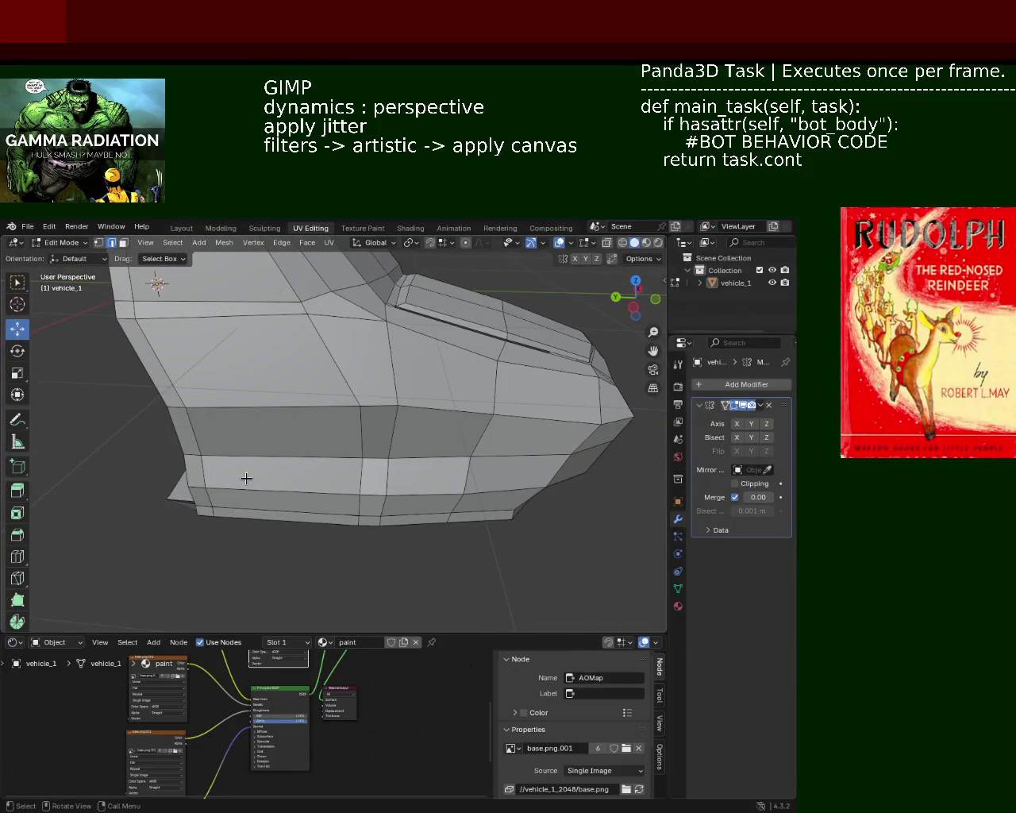
{"action": "mouse_move", "coordinate": [397, 461]}
{"action": "middle_mouse_down"}
{"action": "mouse_move", "coordinate": [395, 365]}
{"action": "mouse_move", "coordinate": [478, 442]}
{"action": "middle_mouse_up"}
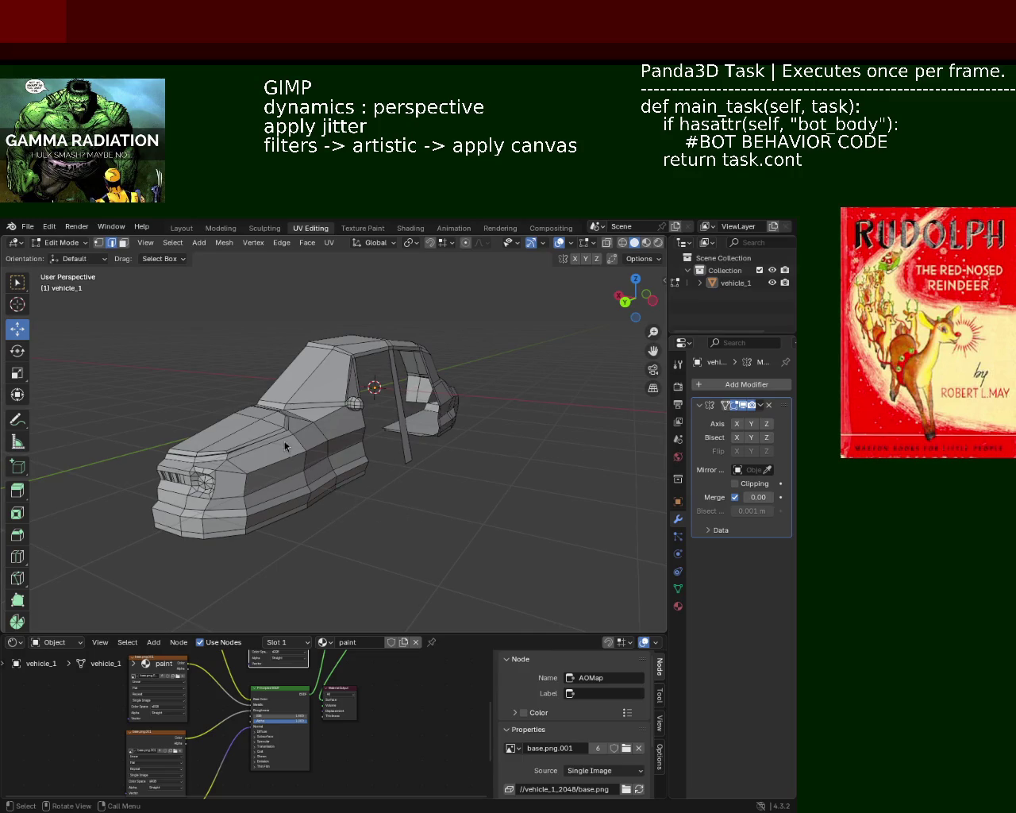
{"action": "mouse_move", "coordinate": [204, 433]}
{"action": "middle_mouse_down"}
{"action": "mouse_move", "coordinate": [277, 391]}
{"action": "mouse_move", "coordinate": [444, 422]}
{"action": "middle_mouse_up"}
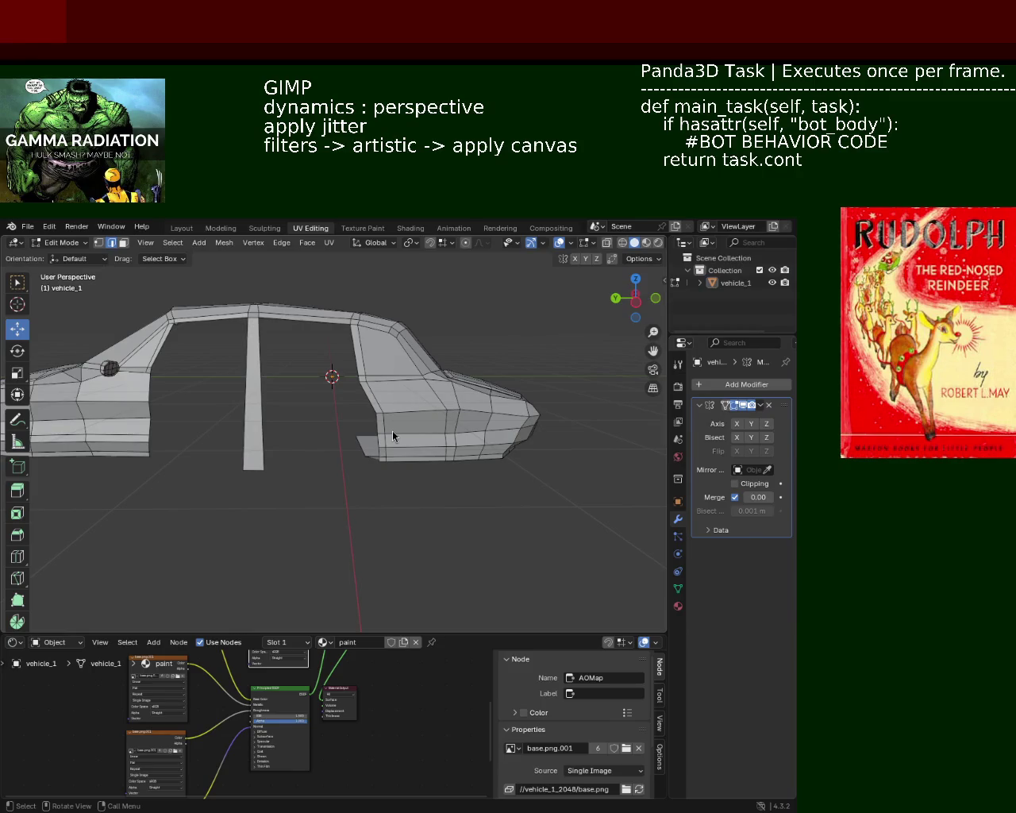
{"action": "mouse_move", "coordinate": [392, 431]}
{"action": "middle_mouse_down"}
{"action": "mouse_move", "coordinate": [366, 409]}
{"action": "mouse_move", "coordinate": [343, 417]}
{"action": "middle_mouse_up"}
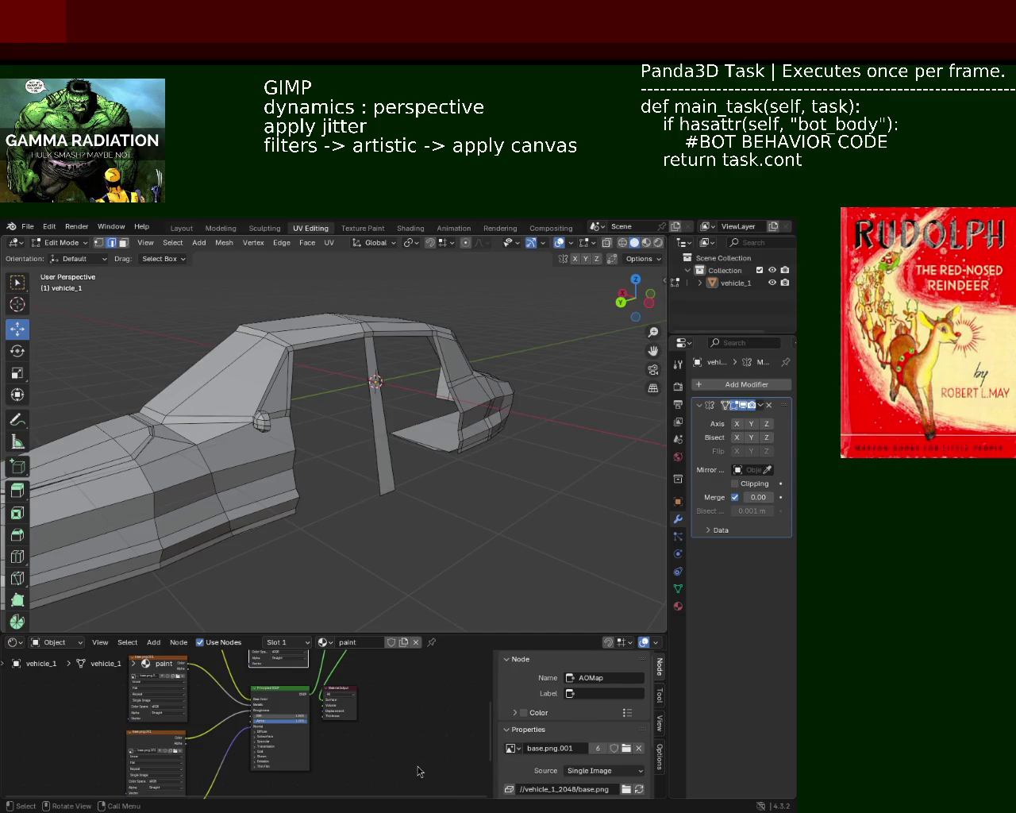
{"action": "middle_click_drag", "start_coordinate": [233, 343], "coordinate": [368, 449]}
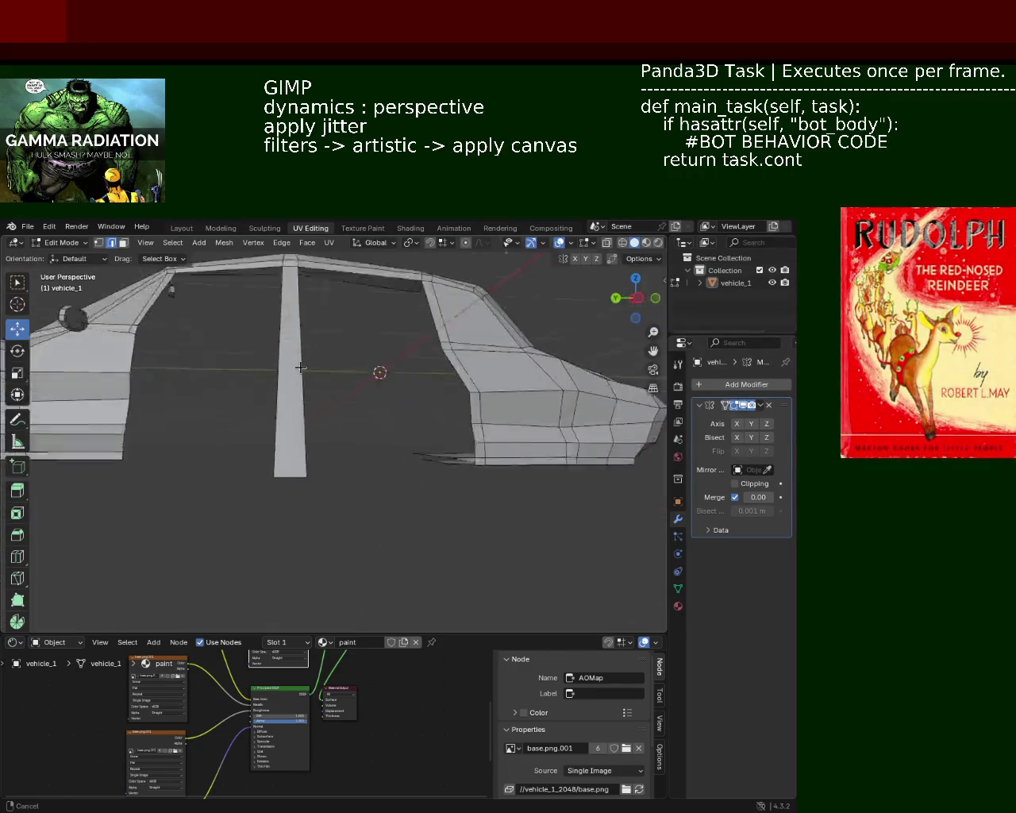
- Box-select the middle pillar's bottom vertices and scale them to about 0.4311
{"action": "middle_click_drag", "start_coordinate": [368, 449], "coordinate": [361, 442]}
{"action": "left_click", "coordinate": [98, 242]}
{"action": "left_click_drag", "start_coordinate": [218, 457], "coordinate": [329, 520]}
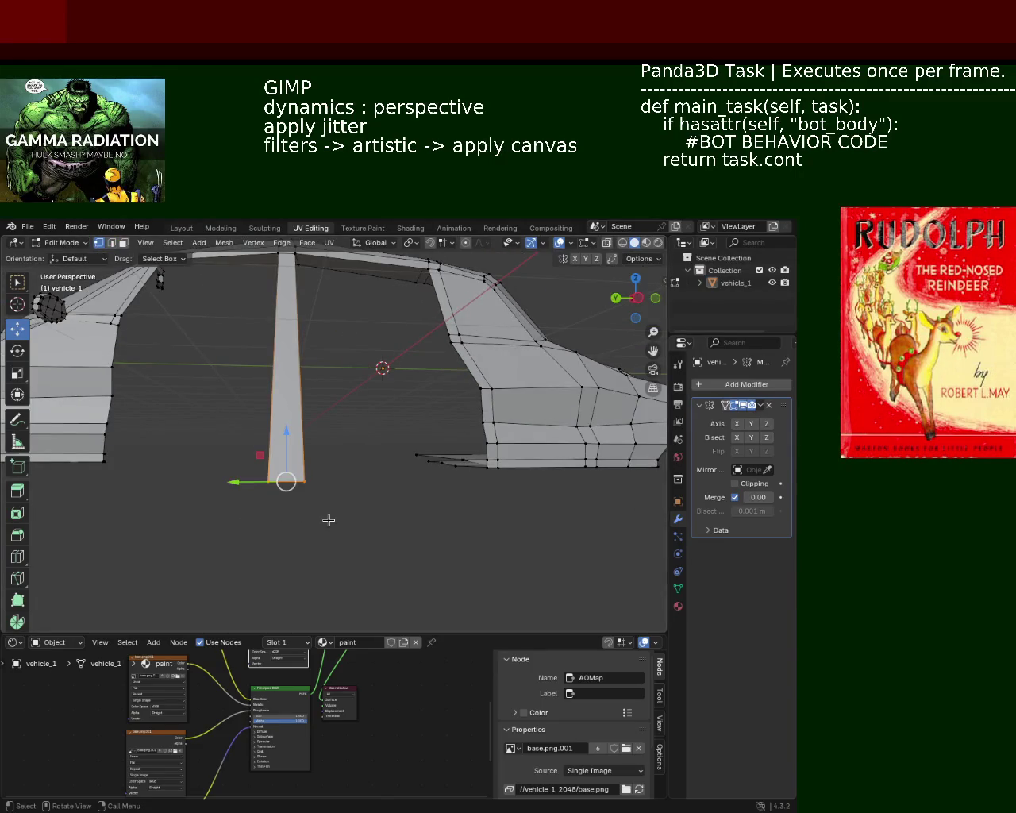
{"action": "key", "text": "s"}
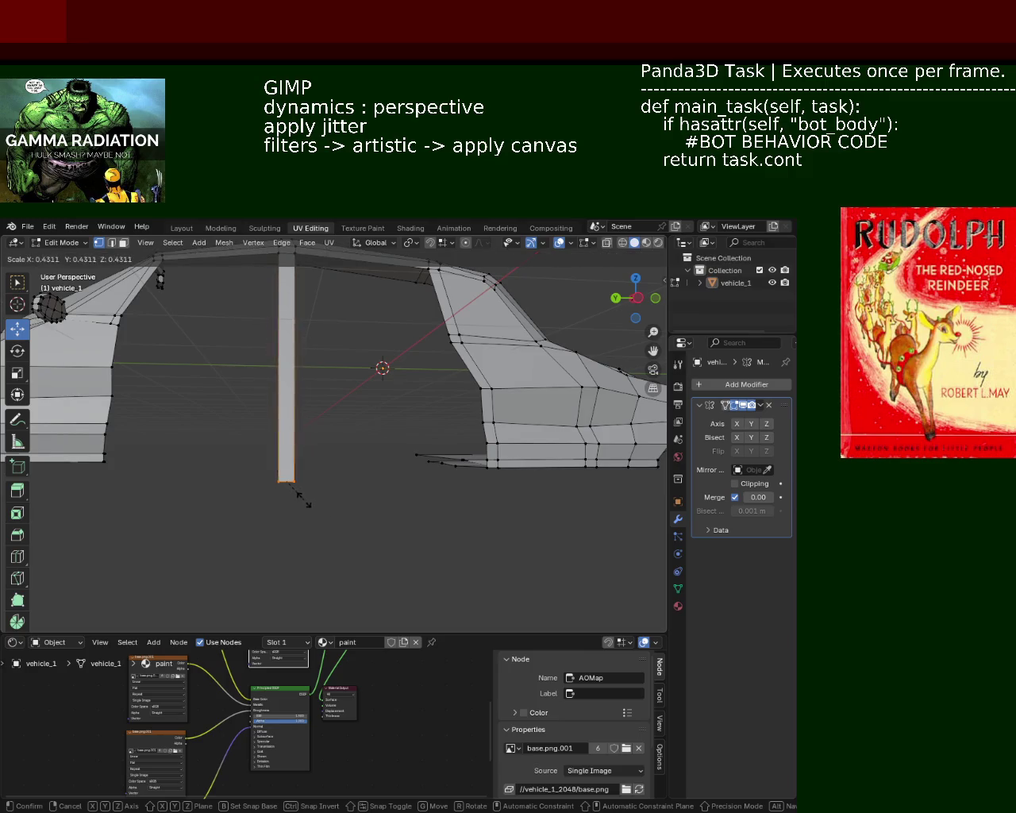
{"action": "left_click", "coordinate": [324, 483]}
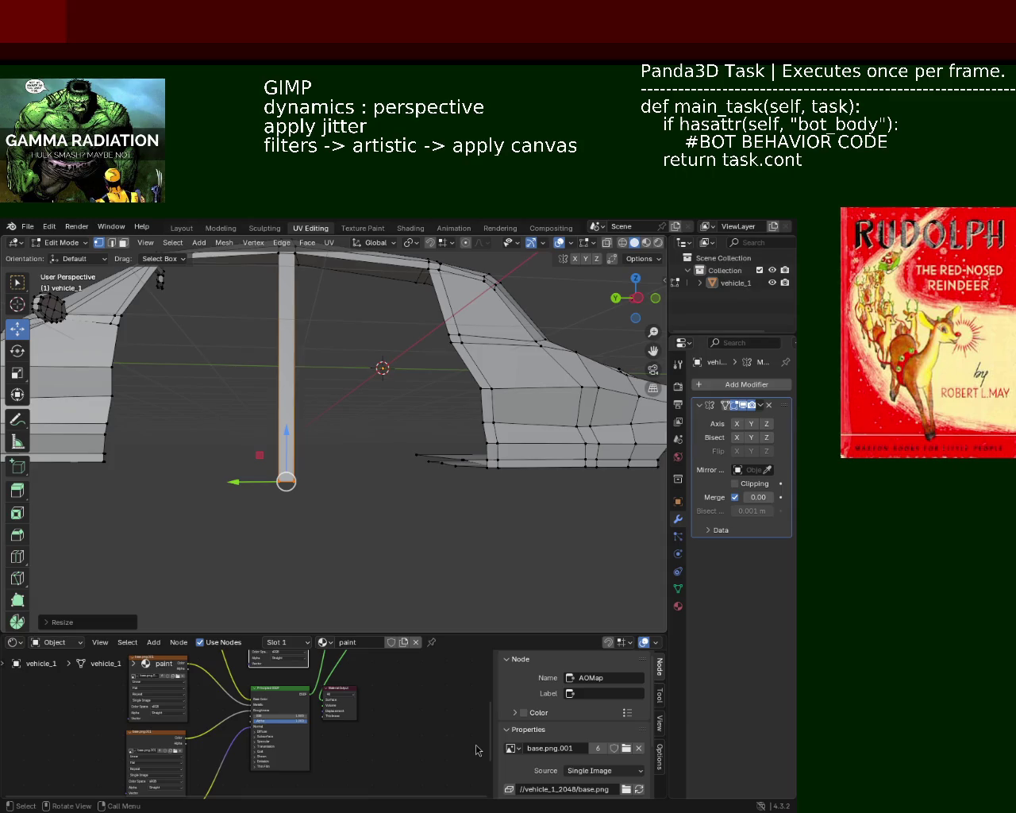
- Move the lower-corner vertex slightly upward
{"action": "scroll", "coordinate": [334, 413], "scroll_direction": "down", "scroll_amount": 5}
{"action": "mouse_move", "coordinate": [333, 413]}
{"action": "middle_mouse_down"}
{"action": "mouse_move", "coordinate": [271, 416]}
{"action": "mouse_move", "coordinate": [302, 420]}
{"action": "mouse_move", "coordinate": [331, 404]}
{"action": "mouse_move", "coordinate": [334, 352]}
{"action": "middle_mouse_up"}
{"action": "scroll", "coordinate": [344, 329], "scroll_direction": "up", "scroll_amount": 2}
{"action": "scroll", "coordinate": [322, 345], "scroll_direction": "up", "scroll_amount": 3}
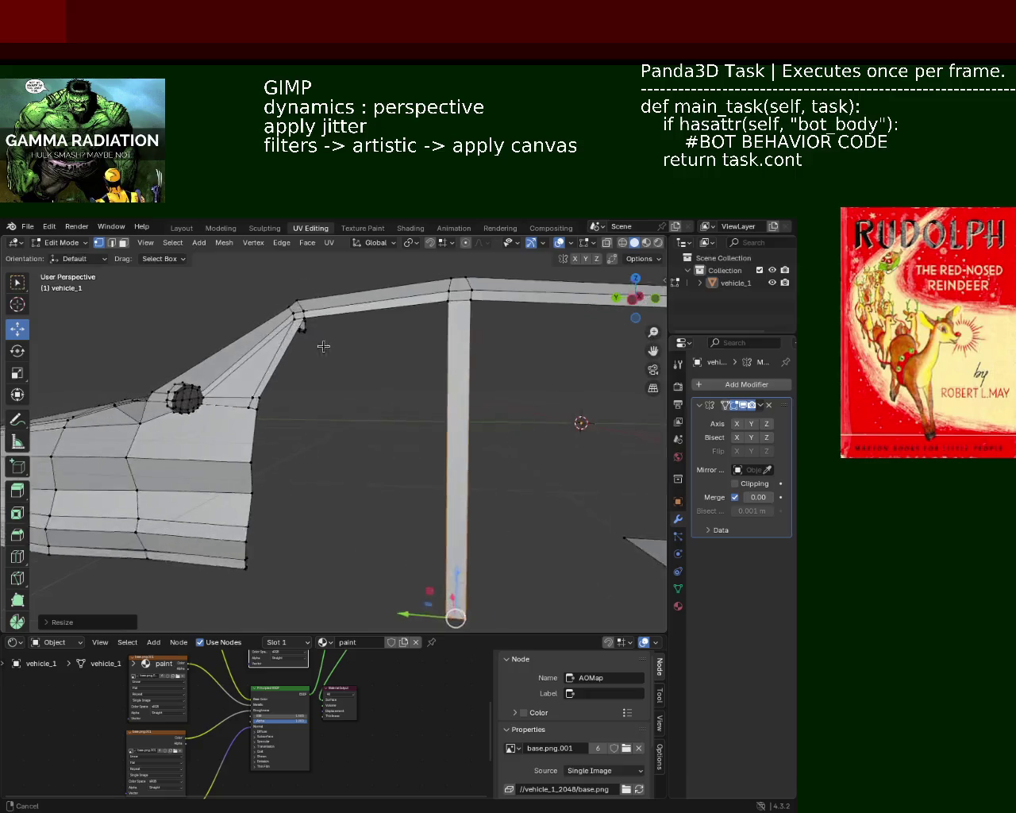
{"action": "scroll", "coordinate": [323, 336], "scroll_direction": "up", "scroll_amount": 3}
{"action": "left_click", "coordinate": [195, 387]}
{"action": "left_click_drag", "start_coordinate": [197, 387], "coordinate": [176, 350]}
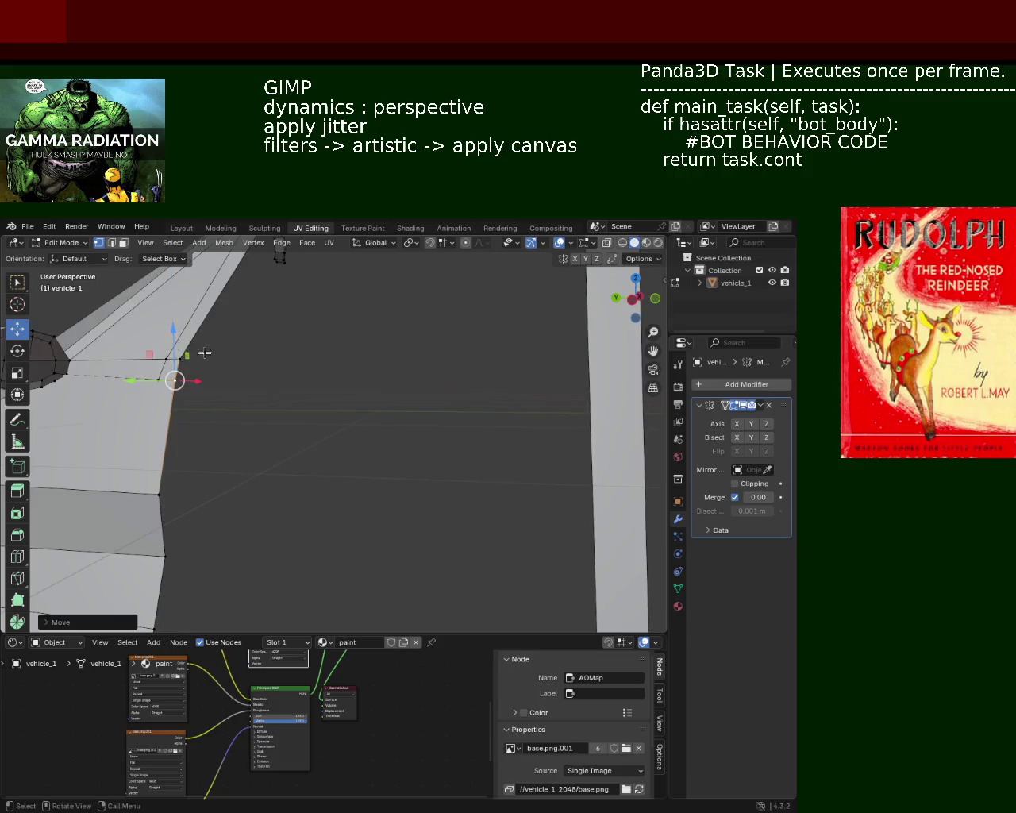
{"action": "scroll", "coordinate": [336, 363], "scroll_direction": "down", "scroll_amount": 3}
{"action": "scroll", "coordinate": [330, 417], "scroll_direction": "down", "scroll_amount": 2}
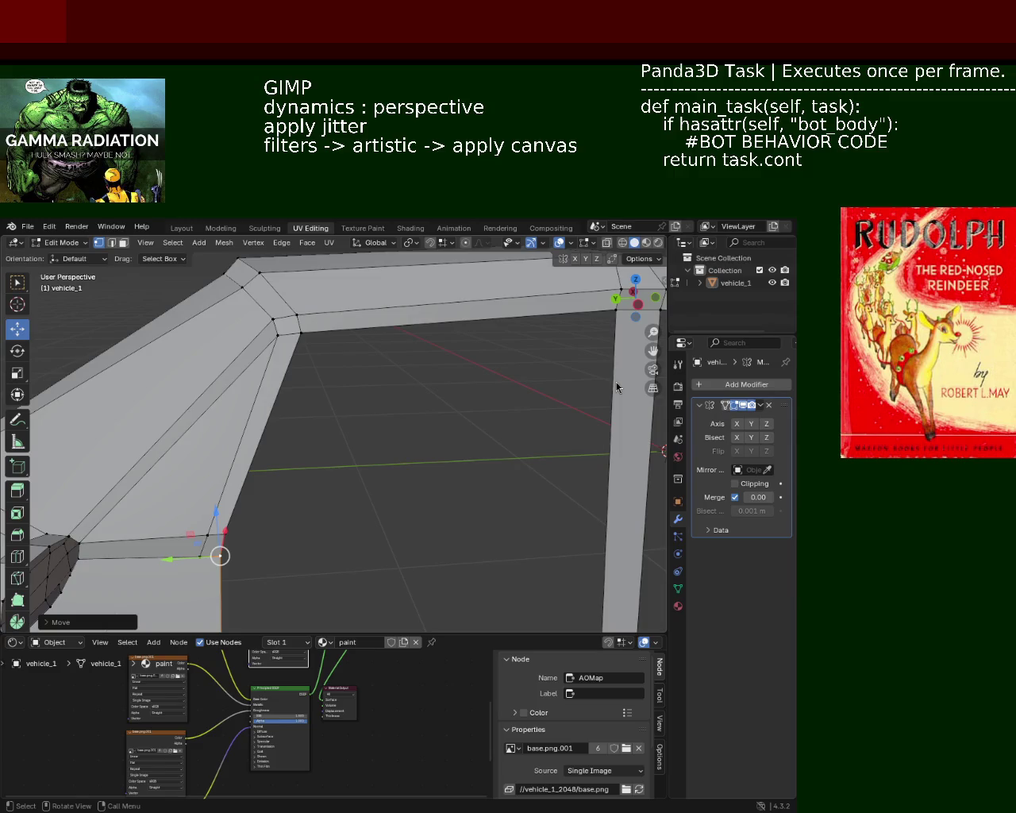
- Nudge the cab-corner vertex slightly left and down
{"action": "mouse_move", "coordinate": [281, 393]}
{"action": "middle_mouse_down"}
{"action": "mouse_move", "coordinate": [404, 390]}
{"action": "mouse_move", "coordinate": [397, 397]}
{"action": "middle_mouse_up"}
{"action": "scroll", "coordinate": [415, 367], "scroll_direction": "down", "scroll_amount": 3}
{"action": "scroll", "coordinate": [401, 393], "scroll_direction": "up", "scroll_amount": 5}
{"action": "middle_click_drag", "start_coordinate": [413, 329], "coordinate": [416, 340], "text": "ctrl"}
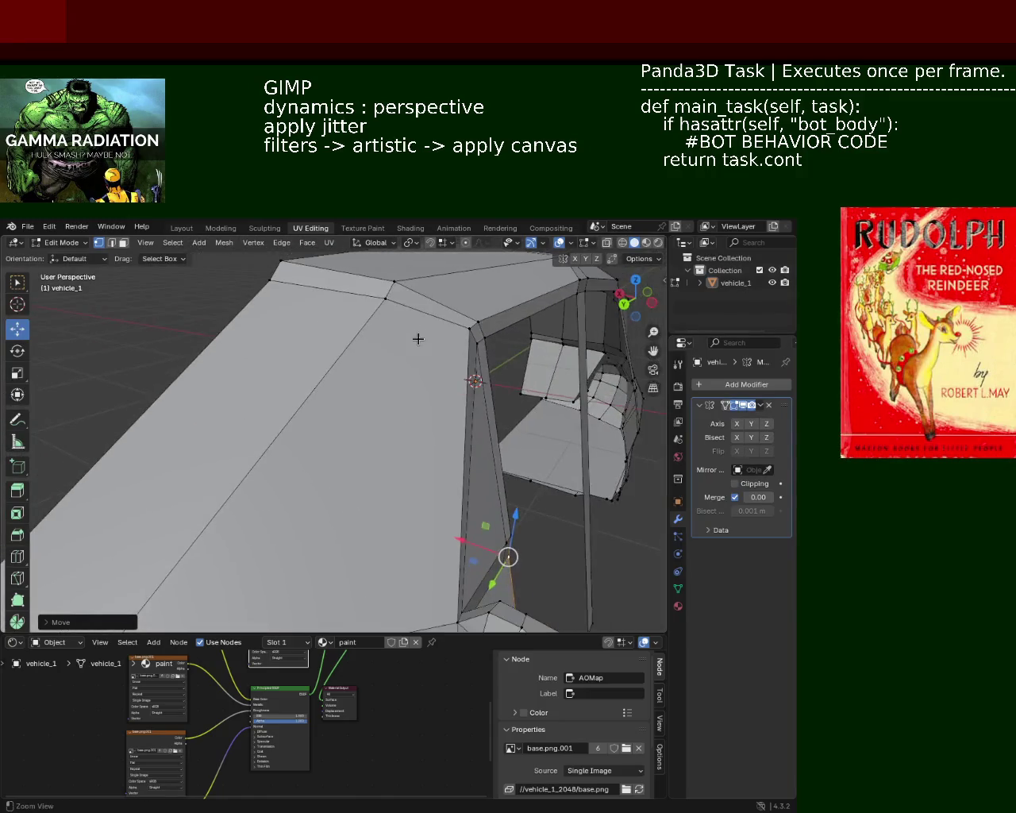
{"action": "left_click", "coordinate": [468, 328]}
{"action": "left_click_drag", "start_coordinate": [469, 328], "coordinate": [463, 331]}
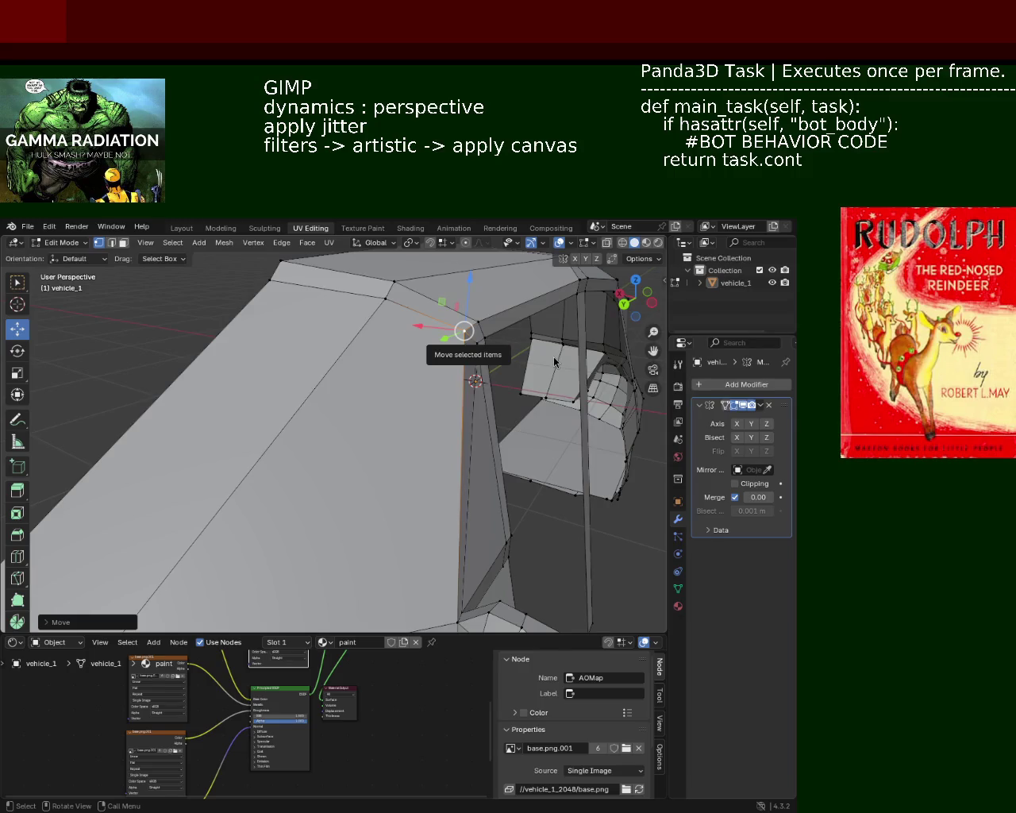
- Slide the roof-corner vertex along the frame and save vehicle_1.blend
{"action": "middle_click_drag", "start_coordinate": [366, 415], "coordinate": [263, 370]}
{"action": "left_click_drag", "start_coordinate": [263, 370], "coordinate": [256, 371]}
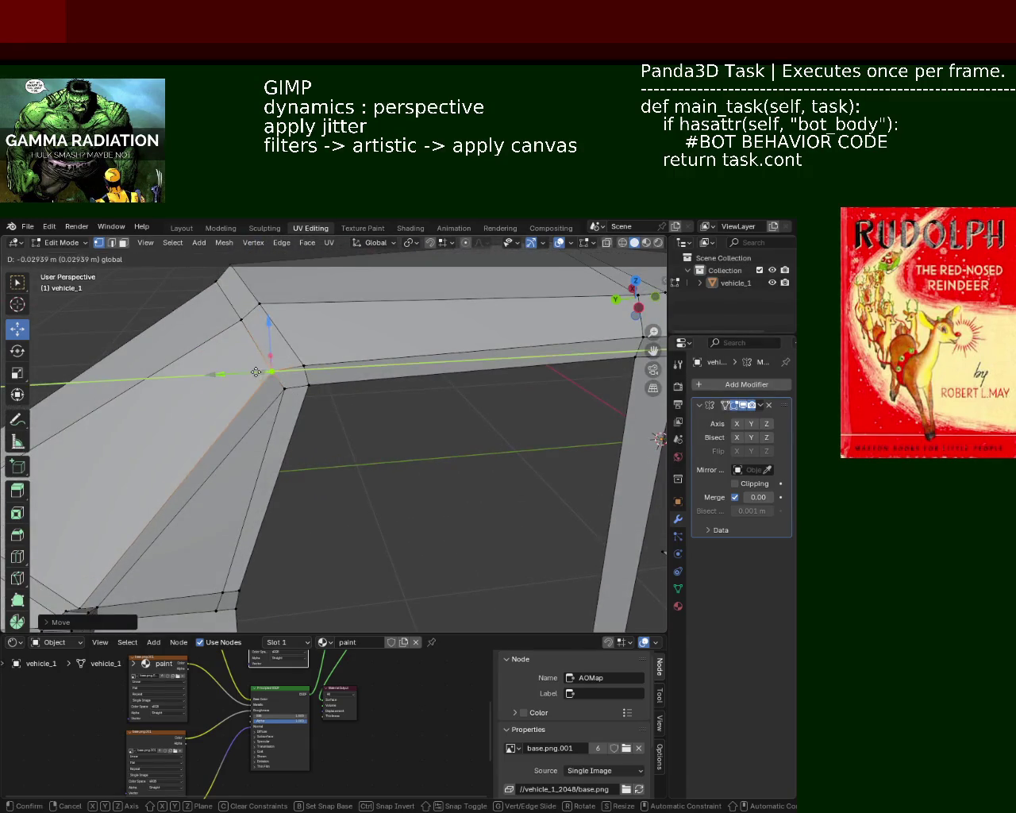
{"action": "left_click", "coordinate": [256, 372]}
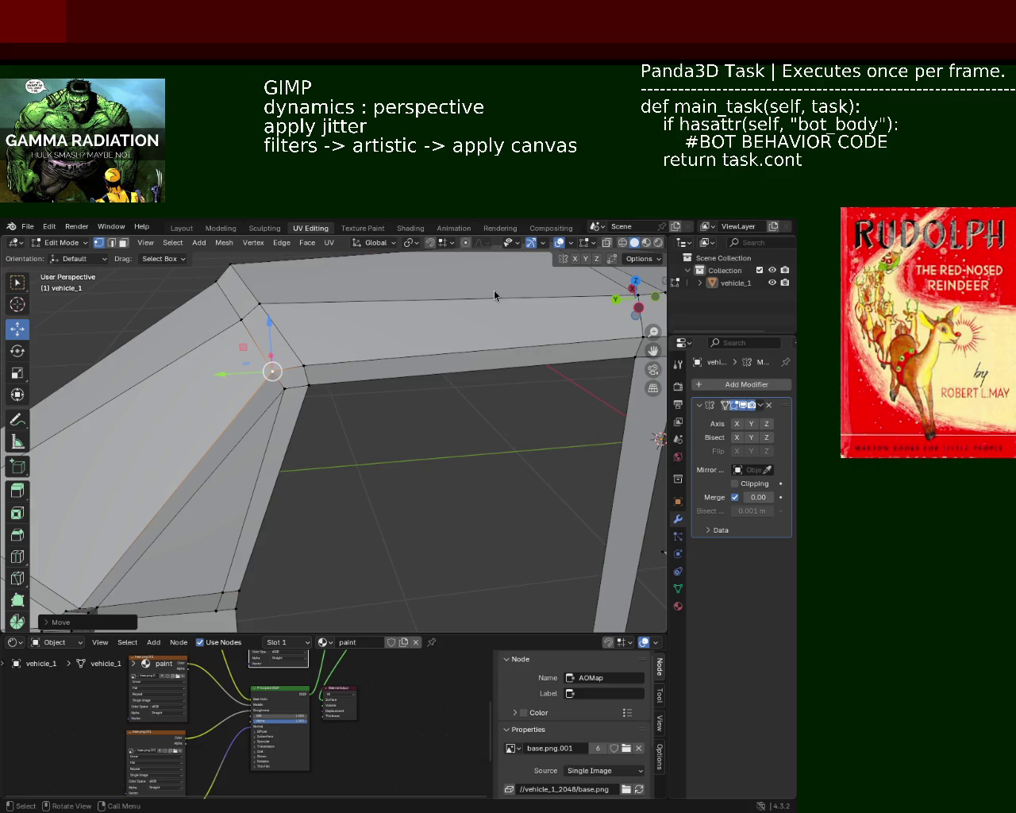
{"action": "mouse_move", "coordinate": [283, 400]}
{"action": "middle_mouse_down"}
{"action": "mouse_move", "coordinate": [306, 372]}
{"action": "mouse_move", "coordinate": [340, 374]}
{"action": "mouse_move", "coordinate": [318, 392]}
{"action": "mouse_move", "coordinate": [347, 340]}
{"action": "mouse_move", "coordinate": [383, 378]}
{"action": "mouse_move", "coordinate": [317, 424]}
{"action": "mouse_move", "coordinate": [385, 454]}
{"action": "mouse_move", "coordinate": [390, 386]}
{"action": "mouse_move", "coordinate": [561, 410]}
{"action": "middle_mouse_up"}
{"action": "key", "text": "ctrl+s"}
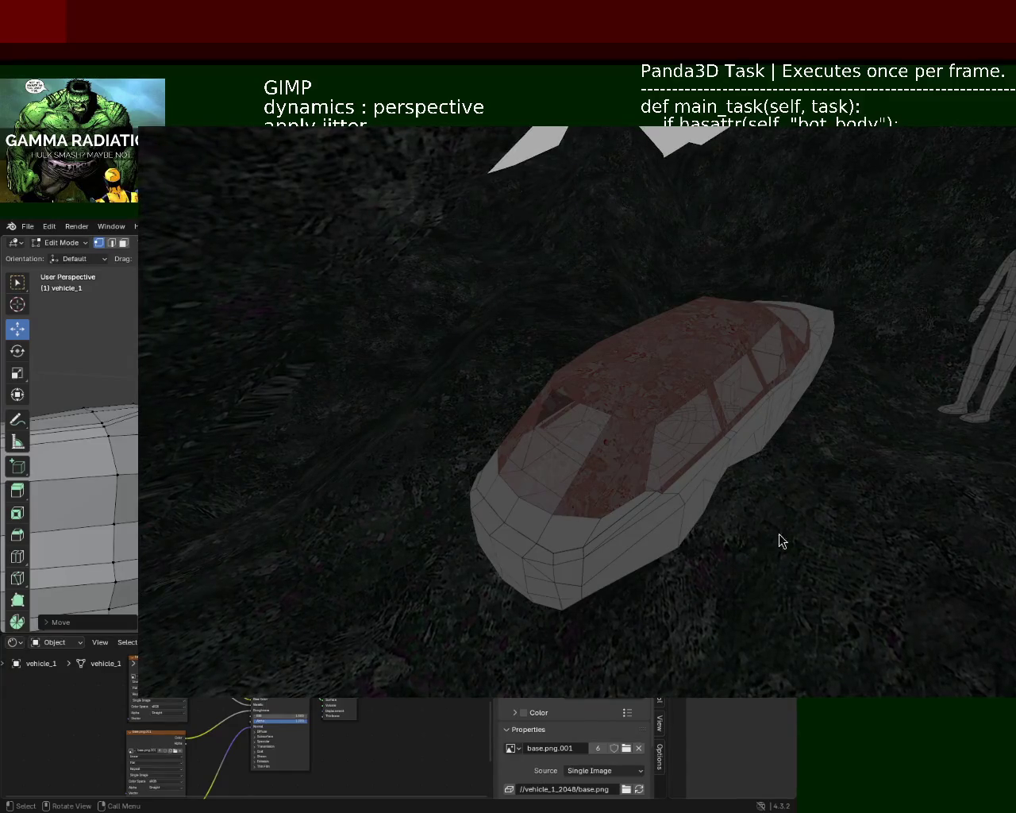
- Close the Panda3D preview window with Esc
{"action": "key", "text": "Escape"}
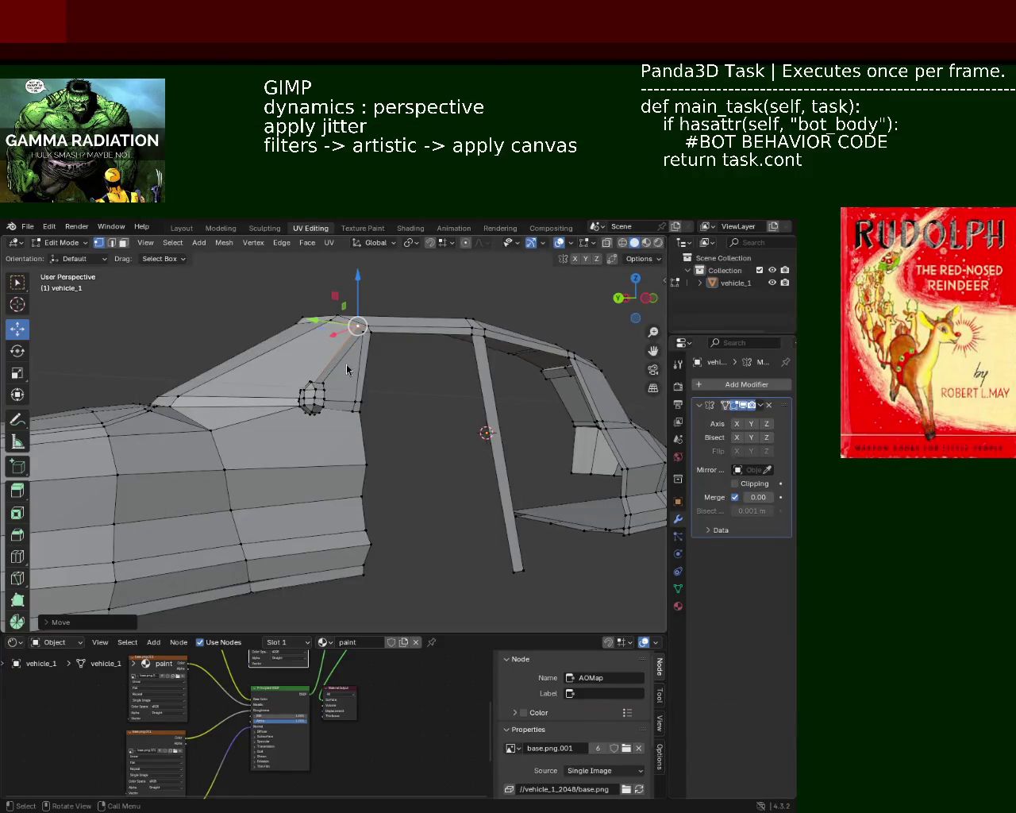
{"action": "mouse_move", "coordinate": [268, 363]}
{"action": "middle_mouse_down"}
{"action": "mouse_move", "coordinate": [395, 435]}
{"action": "mouse_move", "coordinate": [360, 413]}
{"action": "mouse_move", "coordinate": [419, 430]}
{"action": "mouse_move", "coordinate": [421, 399]}
{"action": "middle_mouse_up"}
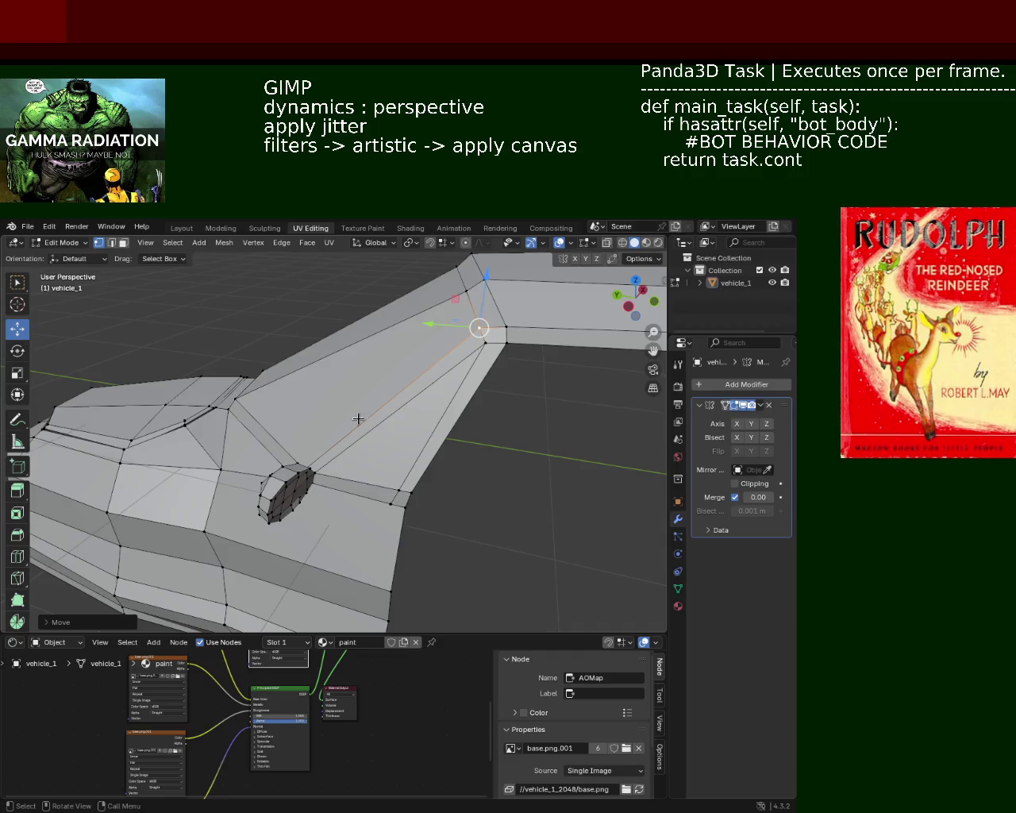
{"action": "middle_click_drag", "start_coordinate": [358, 421], "coordinate": [349, 401], "text": "shift"}
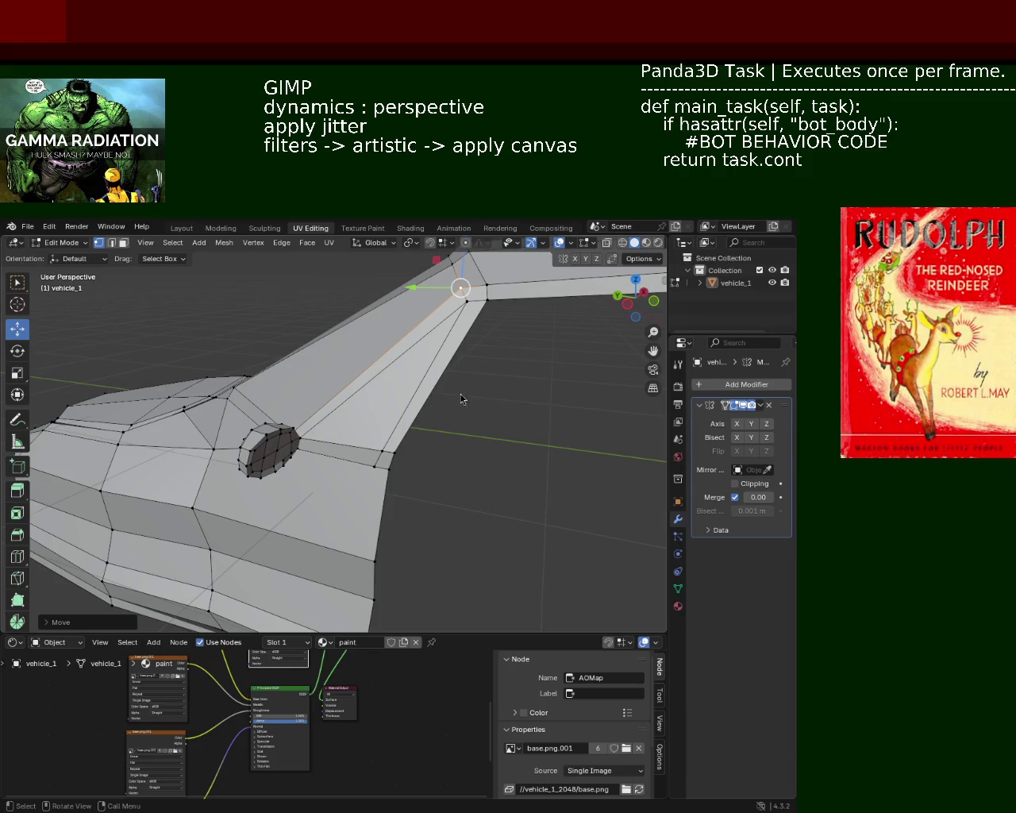
{"action": "mouse_move", "coordinate": [296, 431]}
{"action": "middle_mouse_down"}
{"action": "mouse_move", "coordinate": [309, 368]}
{"action": "mouse_move", "coordinate": [390, 422]}
{"action": "middle_mouse_up"}
{"action": "scroll", "coordinate": [350, 405], "scroll_direction": "up", "scroll_amount": 1}
{"action": "scroll", "coordinate": [374, 436], "scroll_direction": "up", "scroll_amount": 1}
{"action": "scroll", "coordinate": [350, 405], "scroll_direction": "up", "scroll_amount": 2}
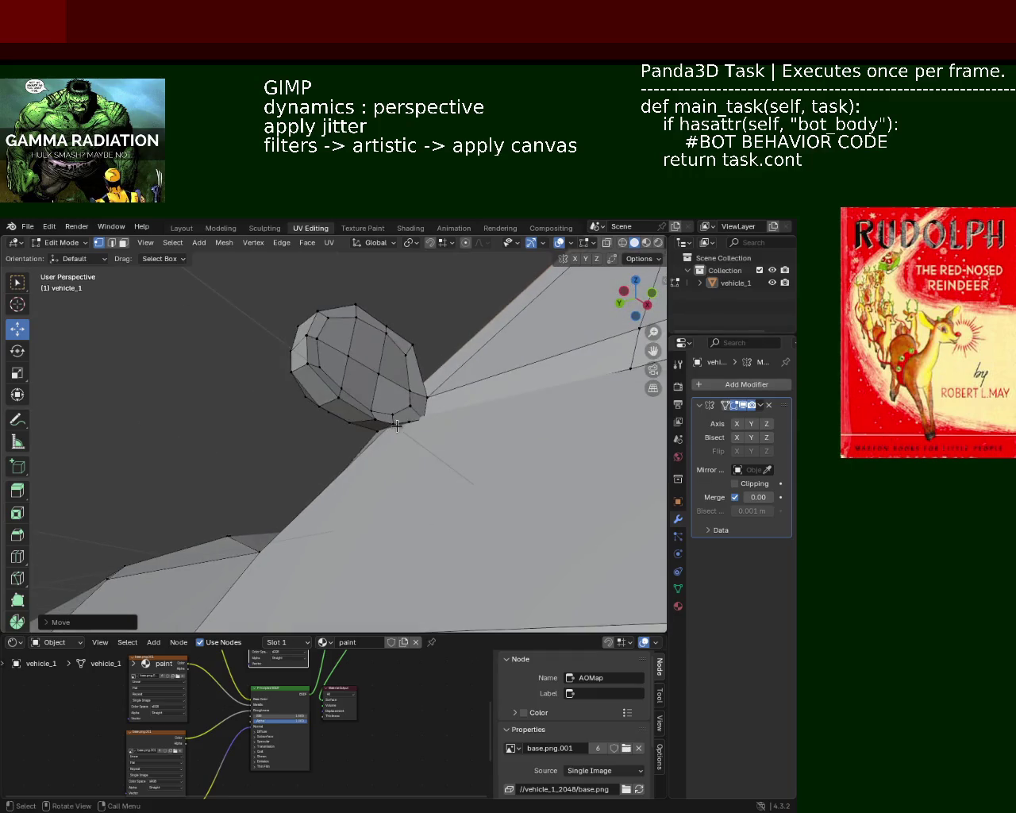
- Dissolve the surplus side-mirror vertices, then select a vertex on the mirror's edge
{"action": "key", "text": "x"}
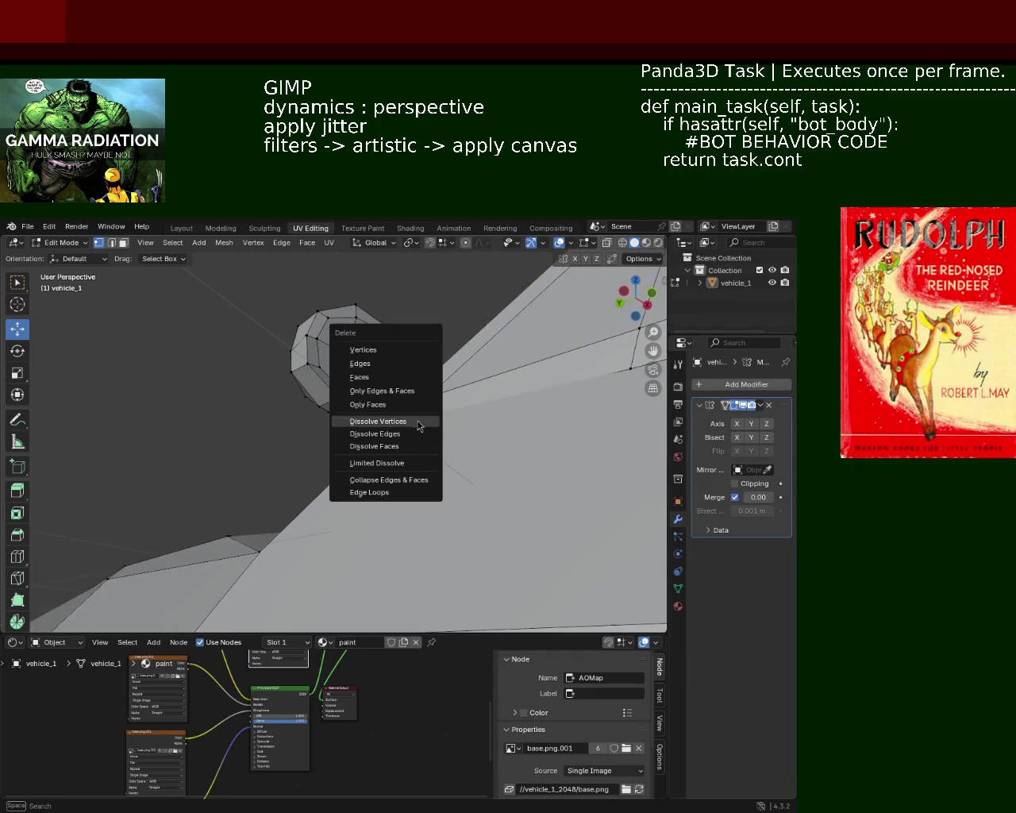
{"action": "left_click", "coordinate": [420, 421]}
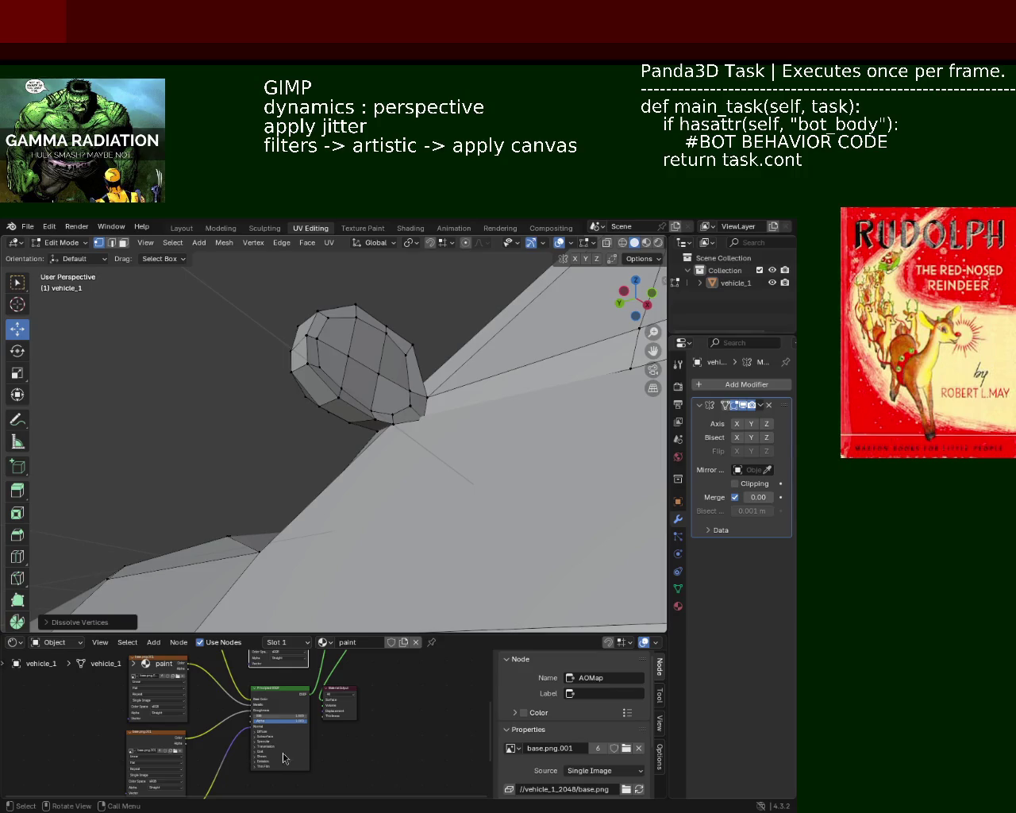
{"action": "mouse_move", "coordinate": [263, 350]}
{"action": "middle_mouse_down"}
{"action": "mouse_move", "coordinate": [531, 505]}
{"action": "mouse_move", "coordinate": [487, 351]}
{"action": "mouse_move", "coordinate": [426, 382]}
{"action": "mouse_move", "coordinate": [410, 418]}
{"action": "mouse_move", "coordinate": [341, 399]}
{"action": "mouse_move", "coordinate": [324, 443]}
{"action": "mouse_move", "coordinate": [388, 457]}
{"action": "mouse_move", "coordinate": [438, 409]}
{"action": "mouse_move", "coordinate": [524, 413]}
{"action": "mouse_move", "coordinate": [400, 427]}
{"action": "mouse_move", "coordinate": [479, 466]}
{"action": "mouse_move", "coordinate": [503, 424]}
{"action": "mouse_move", "coordinate": [374, 424]}
{"action": "mouse_move", "coordinate": [270, 481]}
{"action": "mouse_move", "coordinate": [317, 477]}
{"action": "mouse_move", "coordinate": [427, 437]}
{"action": "mouse_move", "coordinate": [387, 465]}
{"action": "mouse_move", "coordinate": [340, 370]}
{"action": "mouse_move", "coordinate": [397, 409]}
{"action": "mouse_move", "coordinate": [374, 424]}
{"action": "mouse_move", "coordinate": [421, 477]}
{"action": "mouse_move", "coordinate": [299, 461]}
{"action": "mouse_move", "coordinate": [413, 420]}
{"action": "mouse_move", "coordinate": [386, 452]}
{"action": "mouse_move", "coordinate": [310, 452]}
{"action": "mouse_move", "coordinate": [373, 457]}
{"action": "mouse_move", "coordinate": [396, 425]}
{"action": "mouse_move", "coordinate": [402, 359]}
{"action": "mouse_move", "coordinate": [392, 434]}
{"action": "mouse_move", "coordinate": [363, 404]}
{"action": "middle_mouse_up"}
{"action": "left_click", "coordinate": [358, 404]}
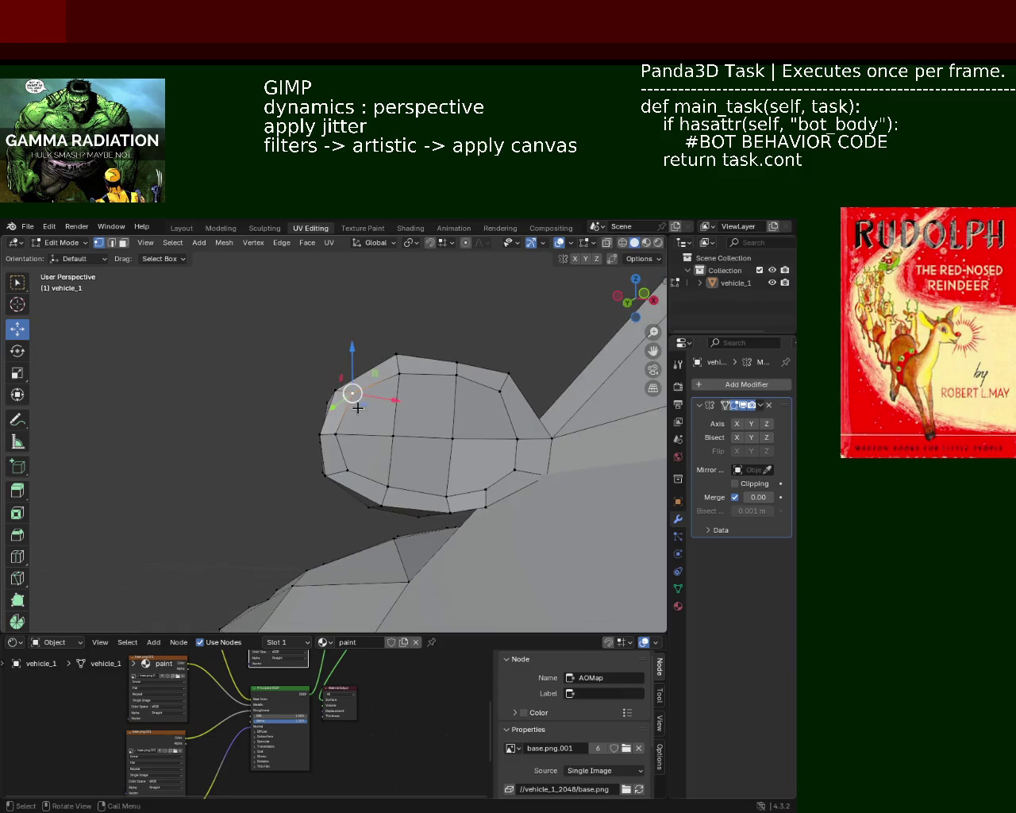
- Nudge two side-mirror vertices into slightly new positions
{"action": "left_click_drag", "start_coordinate": [378, 442], "coordinate": [374, 443]}
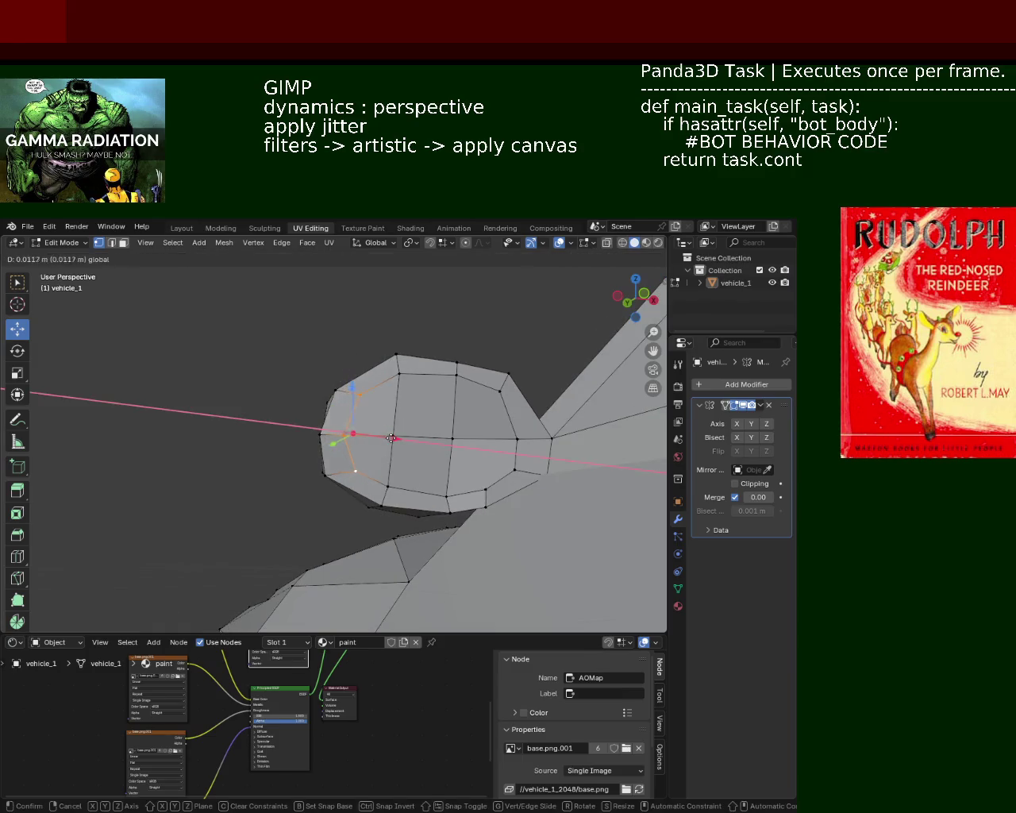
{"action": "left_click", "coordinate": [558, 462]}
{"action": "mouse_move", "coordinate": [558, 462]}
{"action": "middle_mouse_down"}
{"action": "mouse_move", "coordinate": [383, 415]}
{"action": "mouse_move", "coordinate": [427, 427]}
{"action": "mouse_move", "coordinate": [409, 420]}
{"action": "middle_mouse_up"}
{"action": "left_click", "coordinate": [409, 420]}
{"action": "left_click_drag", "start_coordinate": [413, 420], "coordinate": [431, 497]}
{"action": "mouse_move", "coordinate": [431, 497]}
{"action": "middle_mouse_down"}
{"action": "mouse_move", "coordinate": [537, 506]}
{"action": "mouse_move", "coordinate": [495, 417]}
{"action": "mouse_move", "coordinate": [524, 417]}
{"action": "mouse_move", "coordinate": [525, 431]}
{"action": "mouse_move", "coordinate": [497, 359]}
{"action": "mouse_move", "coordinate": [448, 350]}
{"action": "mouse_move", "coordinate": [415, 364]}
{"action": "mouse_move", "coordinate": [447, 442]}
{"action": "mouse_move", "coordinate": [390, 440]}
{"action": "mouse_move", "coordinate": [495, 466]}
{"action": "mouse_move", "coordinate": [651, 526]}
{"action": "mouse_move", "coordinate": [656, 540]}
{"action": "mouse_move", "coordinate": [471, 342]}
{"action": "mouse_move", "coordinate": [424, 382]}
{"action": "mouse_move", "coordinate": [478, 350]}
{"action": "middle_mouse_up"}
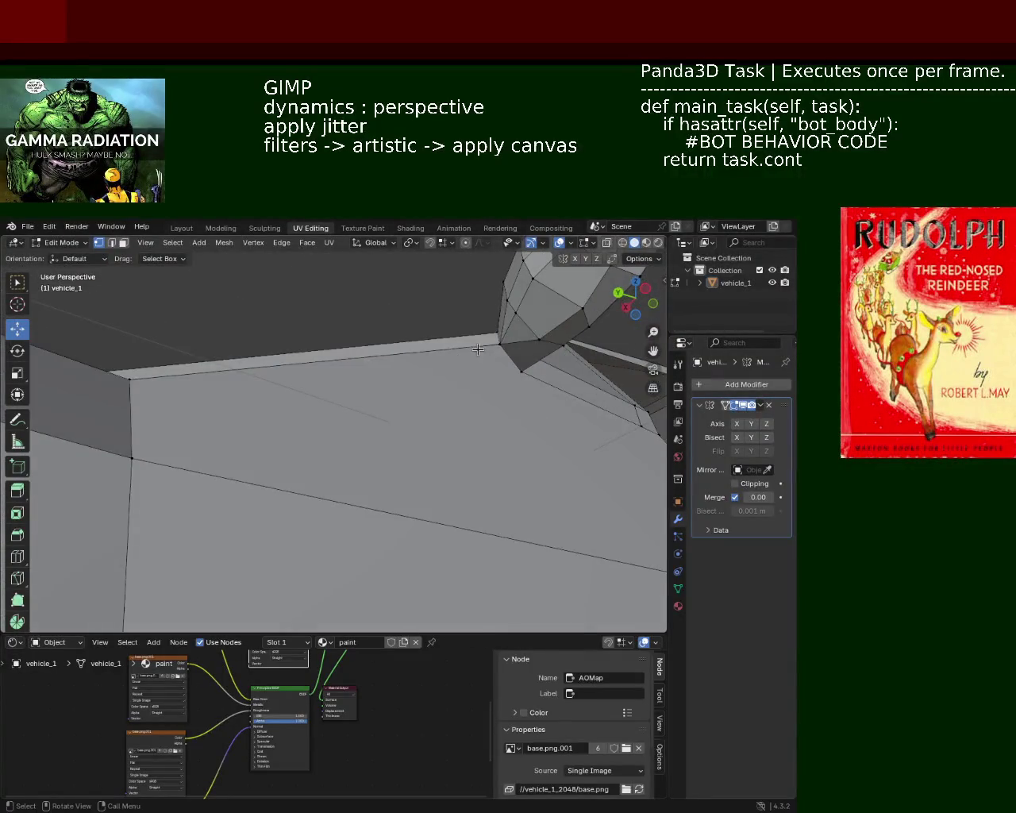
- Lower the corner vertex beside the pillar base along Z and slide it sideways along X
{"action": "mouse_move", "coordinate": [499, 342]}
{"action": "left_mouse_down"}
{"action": "mouse_move", "coordinate": [486, 365]}
{"action": "mouse_move", "coordinate": [496, 322]}
{"action": "left_mouse_up"}
{"action": "mouse_move", "coordinate": [496, 322]}
{"action": "middle_mouse_down"}
{"action": "mouse_move", "coordinate": [508, 370]}
{"action": "mouse_move", "coordinate": [485, 379]}
{"action": "mouse_move", "coordinate": [492, 396]}
{"action": "middle_mouse_up"}
{"action": "left_click_drag", "start_coordinate": [458, 372], "coordinate": [447, 374]}
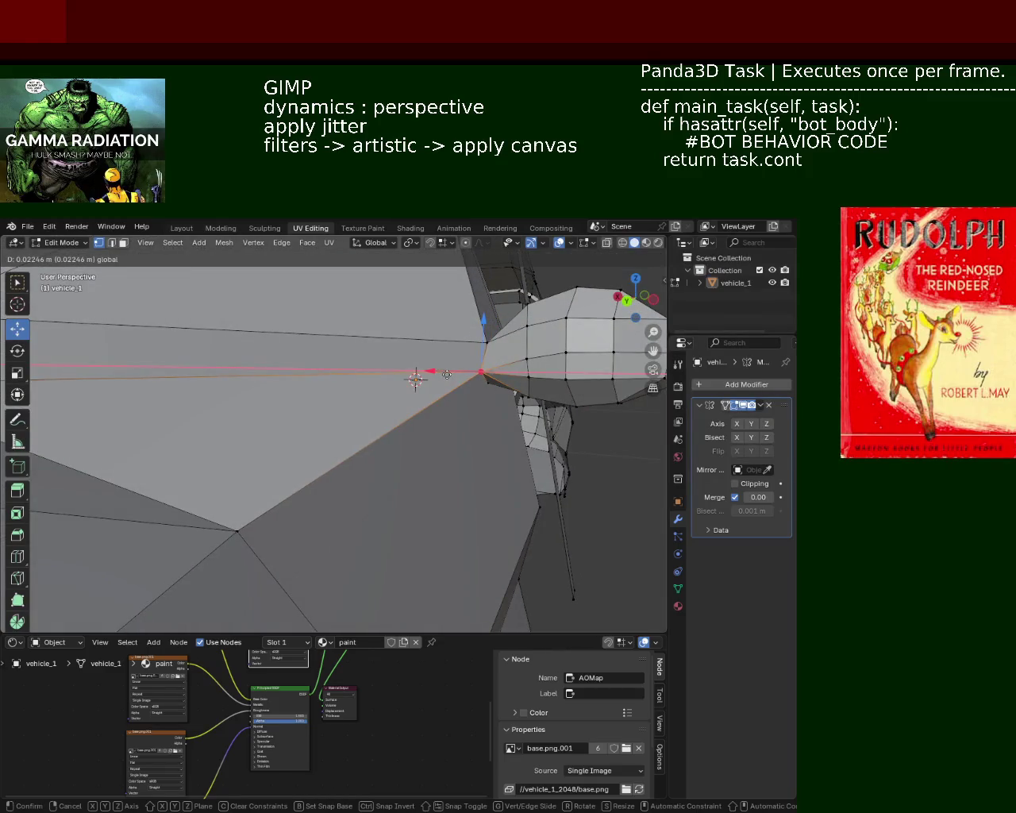
{"action": "left_click", "coordinate": [448, 374]}
{"action": "mouse_move", "coordinate": [415, 370]}
{"action": "middle_mouse_down"}
{"action": "mouse_move", "coordinate": [435, 431]}
{"action": "mouse_move", "coordinate": [484, 389]}
{"action": "mouse_move", "coordinate": [392, 413]}
{"action": "mouse_move", "coordinate": [354, 389]}
{"action": "mouse_move", "coordinate": [354, 490]}
{"action": "mouse_move", "coordinate": [424, 520]}
{"action": "mouse_move", "coordinate": [513, 483]}
{"action": "mouse_move", "coordinate": [429, 587]}
{"action": "mouse_move", "coordinate": [491, 398]}
{"action": "mouse_move", "coordinate": [493, 433]}
{"action": "mouse_move", "coordinate": [483, 390]}
{"action": "mouse_move", "coordinate": [450, 347]}
{"action": "middle_mouse_up"}
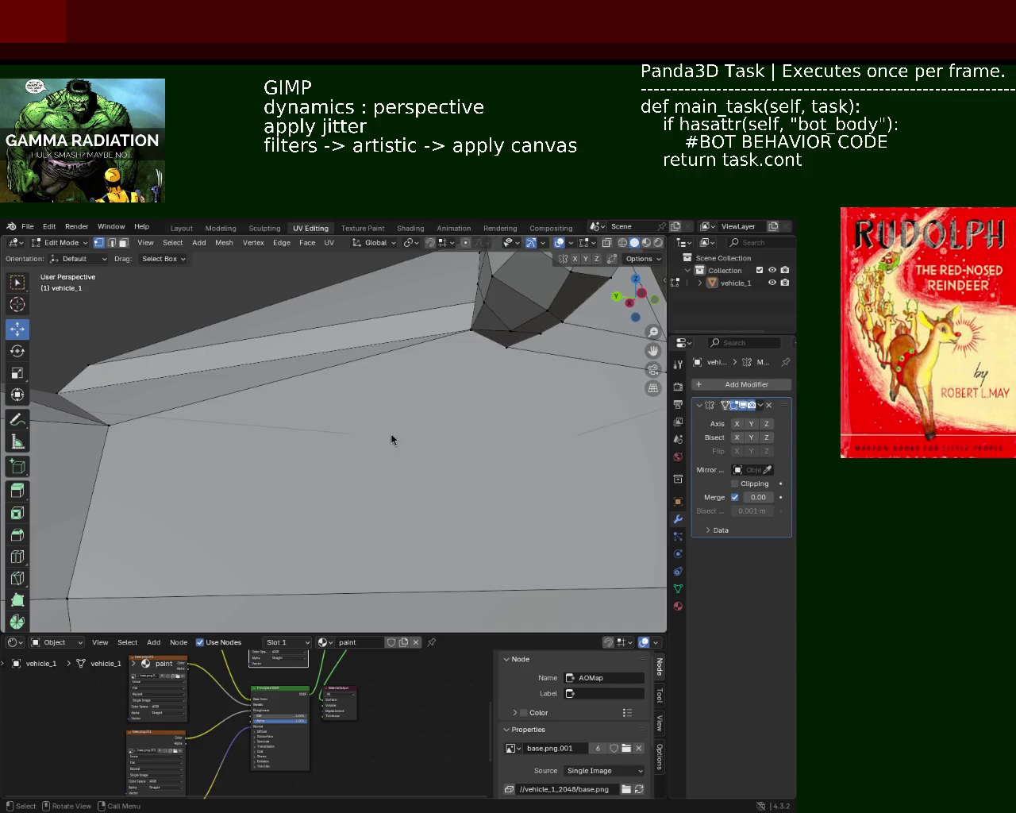
- Nudge the selected vertex along the X axis
{"action": "mouse_move", "coordinate": [259, 394]}
{"action": "middle_mouse_down"}
{"action": "mouse_move", "coordinate": [215, 358]}
{"action": "mouse_move", "coordinate": [153, 421]}
{"action": "middle_mouse_up"}
{"action": "mouse_move", "coordinate": [369, 342]}
{"action": "left_mouse_down"}
{"action": "mouse_move", "coordinate": [366, 363]}
{"action": "mouse_move", "coordinate": [398, 370]}
{"action": "left_mouse_up"}
{"action": "left_click", "coordinate": [398, 369]}
- Subdivide the side panel's long lower edge to add a midpoint vertex
{"action": "mouse_move", "coordinate": [399, 369]}
{"action": "middle_mouse_down"}
{"action": "mouse_move", "coordinate": [422, 363]}
{"action": "mouse_move", "coordinate": [392, 381]}
{"action": "mouse_move", "coordinate": [430, 399]}
{"action": "mouse_move", "coordinate": [390, 408]}
{"action": "mouse_move", "coordinate": [486, 405]}
{"action": "mouse_move", "coordinate": [494, 447]}
{"action": "mouse_move", "coordinate": [374, 304]}
{"action": "mouse_move", "coordinate": [328, 297]}
{"action": "mouse_move", "coordinate": [317, 320]}
{"action": "middle_mouse_up"}
{"action": "left_click", "coordinate": [194, 493]}
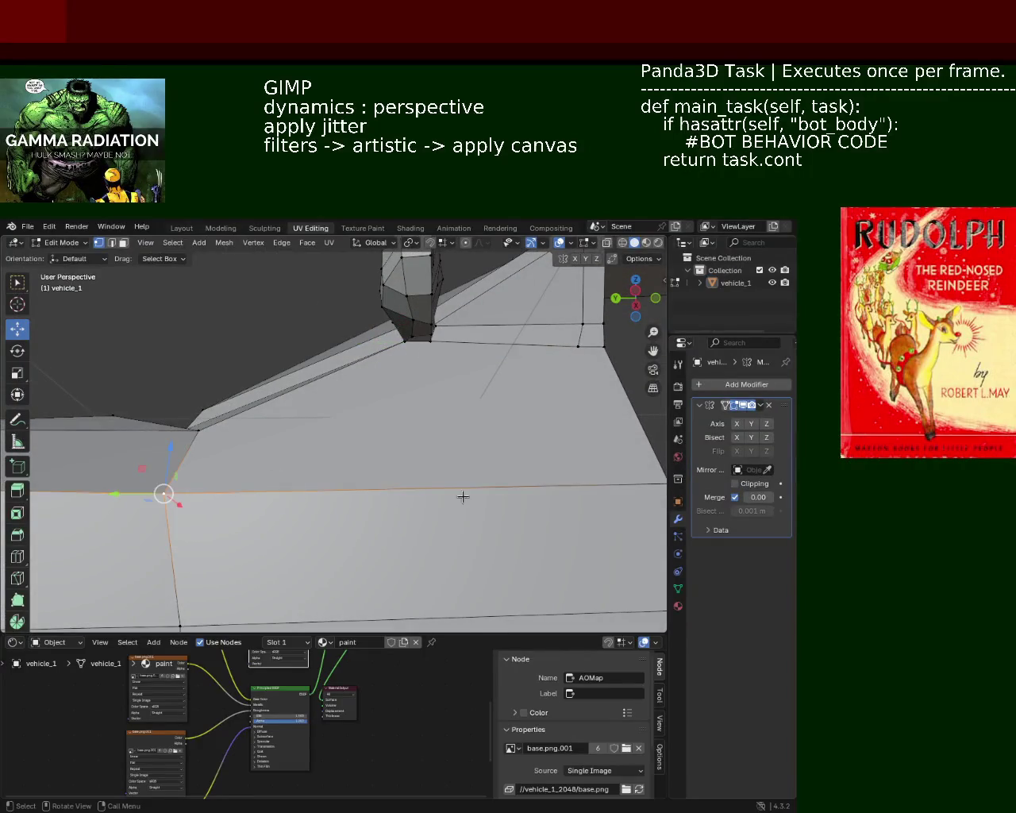
{"action": "middle_click_drag", "start_coordinate": [621, 481], "coordinate": [471, 397]}
{"action": "left_click", "coordinate": [621, 450], "text": "shift"}
{"action": "right_click", "coordinate": [489, 425]}
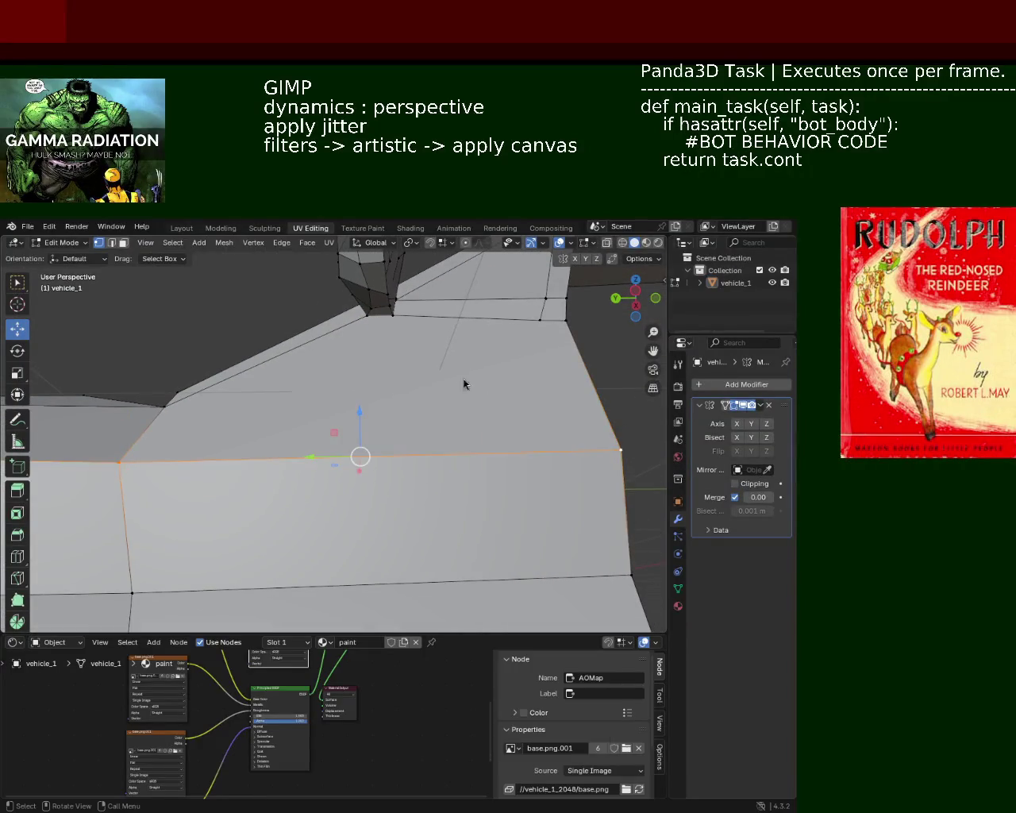
{"action": "key", "text": "ctrl+z"}
{"action": "left_click", "coordinate": [621, 450], "text": "shift"}
{"action": "right_click", "coordinate": [516, 405]}
{"action": "left_click", "coordinate": [516, 409]}
- Join the new midpoint to the top vertex with an edge and slide the midpoint
{"action": "left_click", "coordinate": [391, 314]}
{"action": "left_click", "coordinate": [360, 452], "text": "shift"}
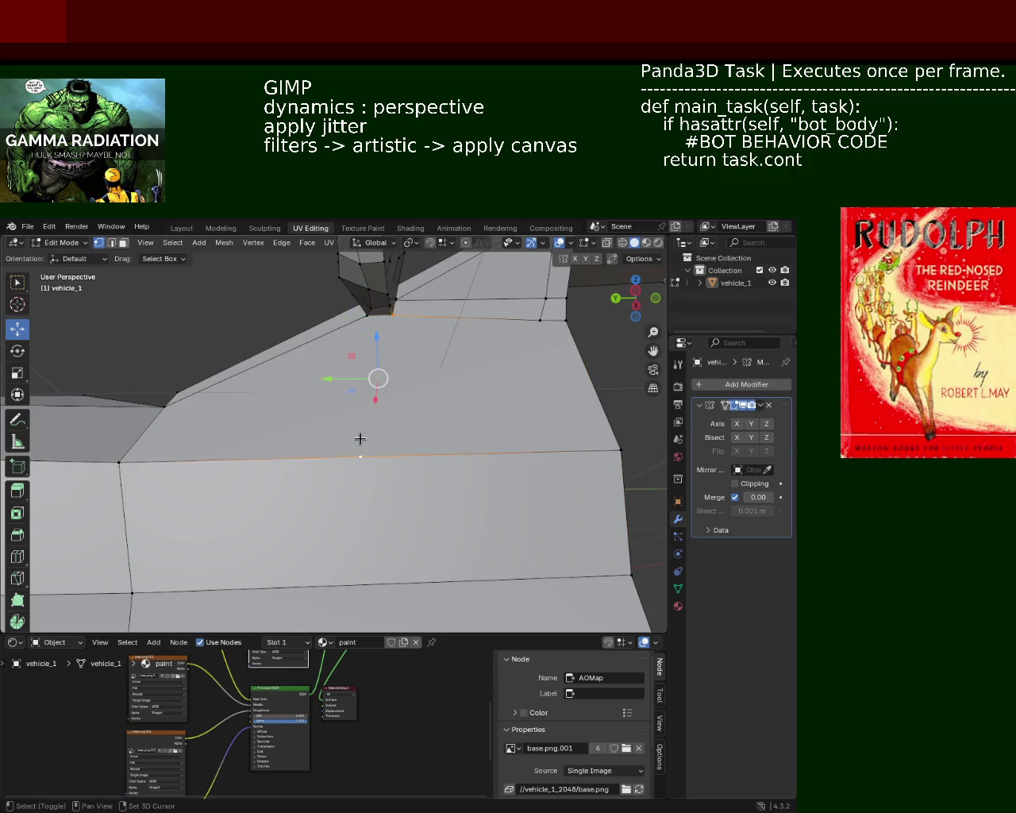
{"action": "key", "text": "j"}
{"action": "middle_click_drag", "start_coordinate": [361, 438], "coordinate": [370, 400]}
{"action": "left_click_drag", "start_coordinate": [387, 483], "coordinate": [370, 394]}
- Move the top vertex vertically along Z
{"action": "mouse_move", "coordinate": [370, 395]}
{"action": "middle_mouse_down"}
{"action": "mouse_move", "coordinate": [310, 408]}
{"action": "mouse_move", "coordinate": [347, 315]}
{"action": "mouse_move", "coordinate": [394, 400]}
{"action": "mouse_move", "coordinate": [369, 487]}
{"action": "mouse_move", "coordinate": [377, 403]}
{"action": "mouse_move", "coordinate": [354, 410]}
{"action": "middle_mouse_up"}
{"action": "left_click", "coordinate": [349, 307]}
{"action": "key", "text": "g"}
{"action": "key", "text": "z"}
{"action": "left_click", "coordinate": [352, 272]}
- Try subdividing two side-panel edges, undoing each attempt
{"action": "left_click", "coordinate": [242, 414]}
{"action": "key", "text": "ctrl+e"}
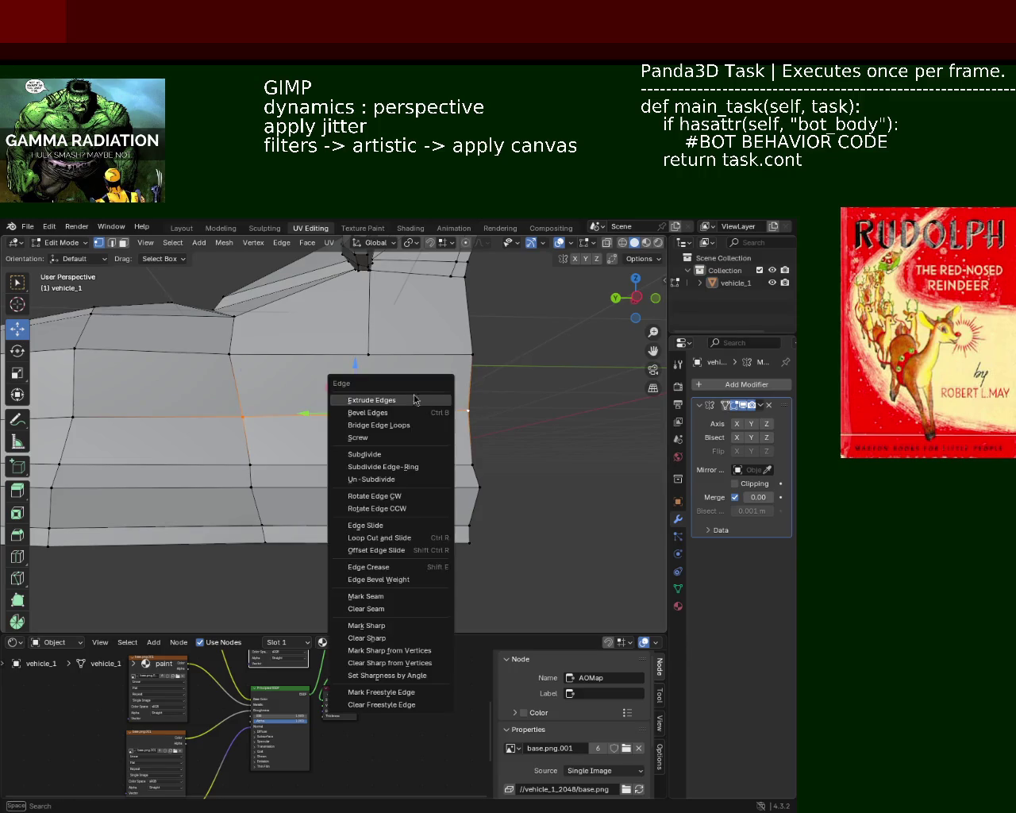
{"action": "left_click", "coordinate": [377, 451]}
{"action": "key", "text": "ctrl+z"}
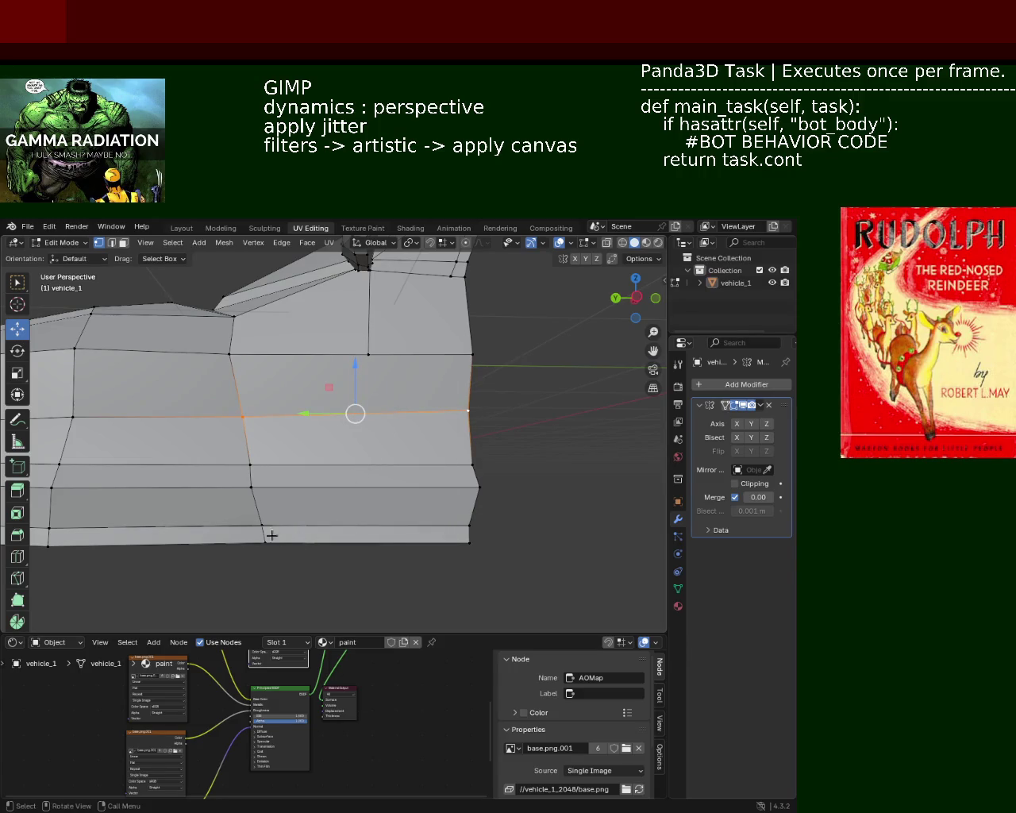
{"action": "left_click", "coordinate": [473, 542]}
{"action": "key", "text": "ctrl+e"}
{"action": "left_click", "coordinate": [466, 547]}
{"action": "key", "text": "ctrl+z"}
- Dissolve the selected side-panel edges and select another panel edge
{"action": "left_click", "coordinate": [376, 367], "text": "shift"}
{"action": "mouse_move", "coordinate": [375, 367]}
{"action": "middle_mouse_down"}
{"action": "mouse_move", "coordinate": [389, 493]}
{"action": "mouse_move", "coordinate": [442, 459]}
{"action": "mouse_move", "coordinate": [352, 501]}
{"action": "mouse_move", "coordinate": [363, 466]}
{"action": "mouse_move", "coordinate": [386, 454]}
{"action": "mouse_move", "coordinate": [431, 483]}
{"action": "mouse_move", "coordinate": [513, 468]}
{"action": "mouse_move", "coordinate": [524, 491]}
{"action": "mouse_move", "coordinate": [494, 452]}
{"action": "mouse_move", "coordinate": [362, 484]}
{"action": "middle_mouse_up"}
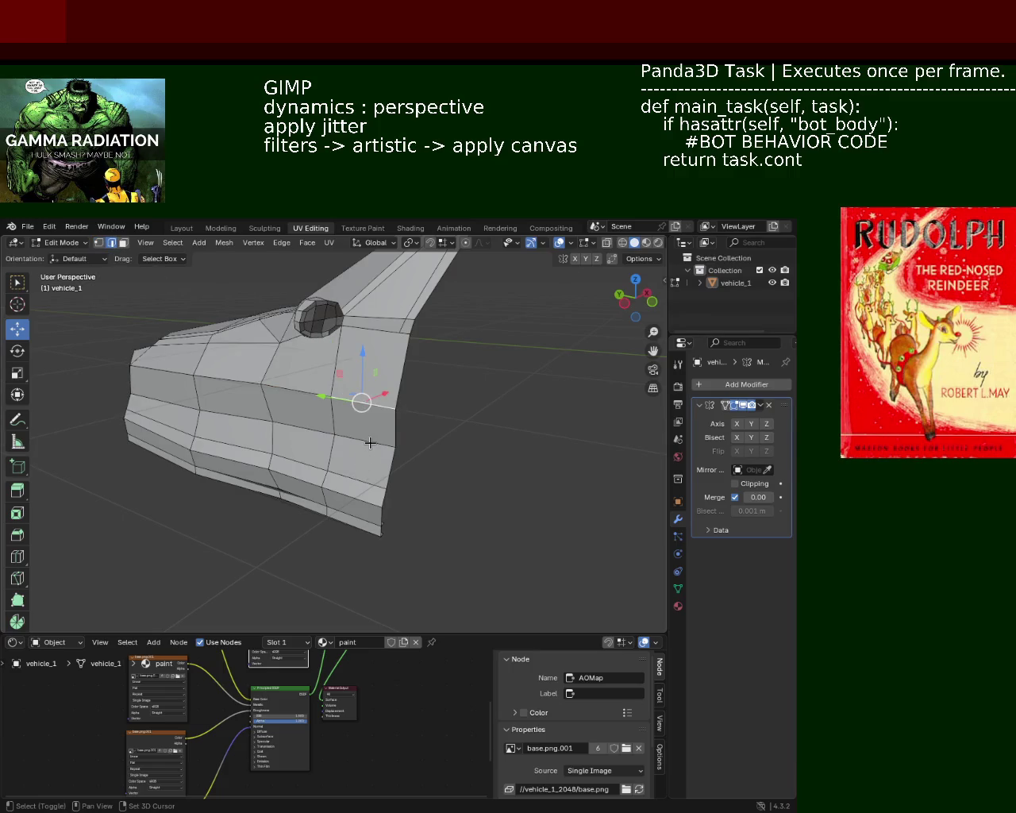
{"action": "key", "text": "x"}
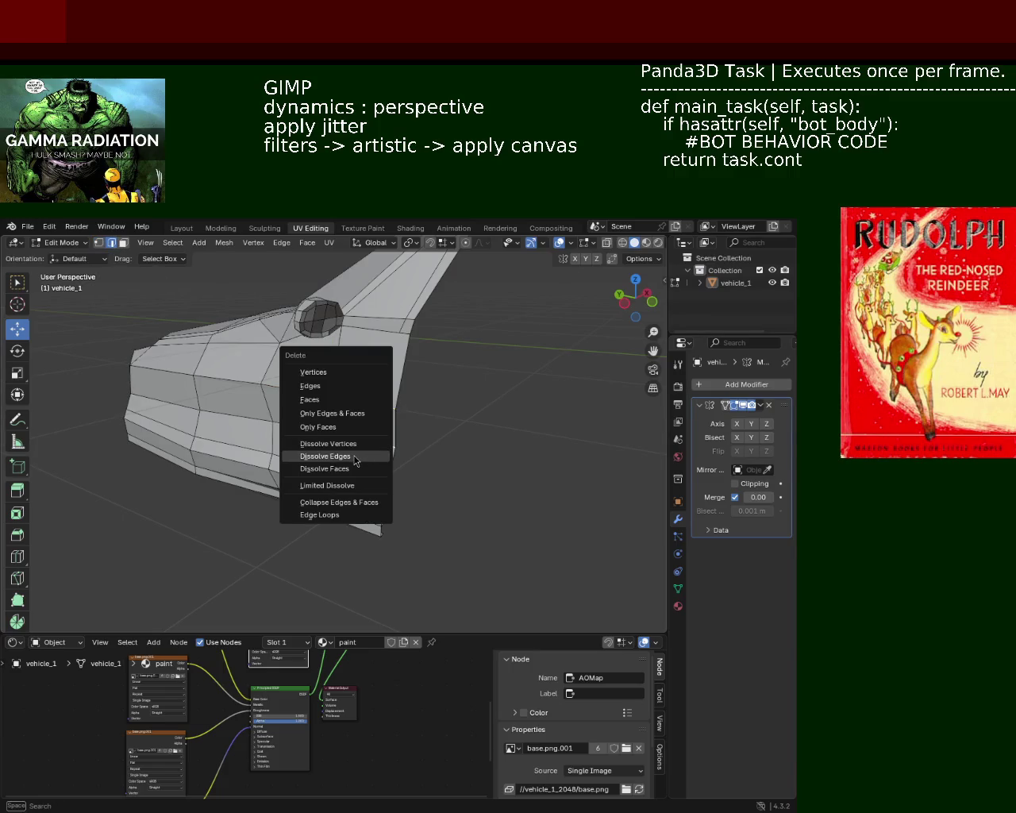
{"action": "left_click", "coordinate": [355, 461]}
{"action": "mouse_move", "coordinate": [355, 461]}
{"action": "middle_mouse_down"}
{"action": "mouse_move", "coordinate": [424, 442]}
{"action": "mouse_move", "coordinate": [243, 463]}
{"action": "mouse_move", "coordinate": [288, 464]}
{"action": "mouse_move", "coordinate": [284, 445]}
{"action": "mouse_move", "coordinate": [432, 460]}
{"action": "mouse_move", "coordinate": [370, 454]}
{"action": "mouse_move", "coordinate": [409, 463]}
{"action": "mouse_move", "coordinate": [344, 403]}
{"action": "mouse_move", "coordinate": [385, 489]}
{"action": "mouse_move", "coordinate": [401, 493]}
{"action": "mouse_move", "coordinate": [284, 463]}
{"action": "mouse_move", "coordinate": [301, 474]}
{"action": "mouse_move", "coordinate": [295, 487]}
{"action": "mouse_move", "coordinate": [352, 411]}
{"action": "mouse_move", "coordinate": [376, 439]}
{"action": "mouse_move", "coordinate": [397, 408]}
{"action": "mouse_move", "coordinate": [342, 436]}
{"action": "mouse_move", "coordinate": [358, 472]}
{"action": "mouse_move", "coordinate": [328, 460]}
{"action": "mouse_move", "coordinate": [345, 528]}
{"action": "mouse_move", "coordinate": [347, 459]}
{"action": "mouse_move", "coordinate": [320, 442]}
{"action": "middle_mouse_up"}
{"action": "left_click", "coordinate": [326, 451], "text": "shift"}
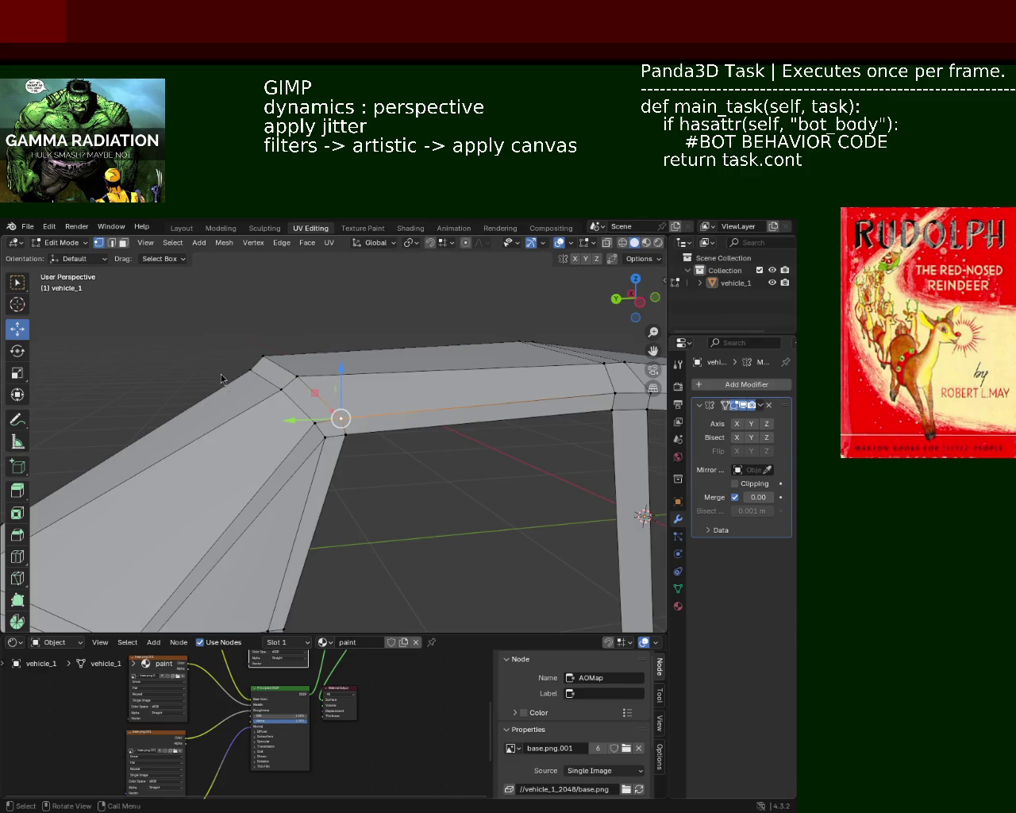
{"action": "mouse_move", "coordinate": [277, 497]}
{"action": "middle_mouse_down"}
{"action": "mouse_move", "coordinate": [373, 413]}
{"action": "mouse_move", "coordinate": [363, 405]}
{"action": "mouse_move", "coordinate": [391, 404]}
{"action": "mouse_move", "coordinate": [357, 409]}
{"action": "mouse_move", "coordinate": [386, 429]}
{"action": "mouse_move", "coordinate": [355, 423]}
{"action": "middle_mouse_up"}
- Slide a vertical edge loop on the lower body 0.18 m along Y
{"action": "scroll", "coordinate": [350, 410], "scroll_direction": "up", "scroll_amount": 3}
{"action": "scroll", "coordinate": [343, 410], "scroll_direction": "up", "scroll_amount": 3}
{"action": "scroll", "coordinate": [343, 411], "scroll_direction": "down", "scroll_amount": 5}
{"action": "scroll", "coordinate": [369, 426], "scroll_direction": "up", "scroll_amount": 2}
{"action": "mouse_move", "coordinate": [488, 470]}
{"action": "middle_mouse_down"}
{"action": "mouse_move", "coordinate": [305, 422]}
{"action": "mouse_move", "coordinate": [280, 429]}
{"action": "middle_mouse_up"}
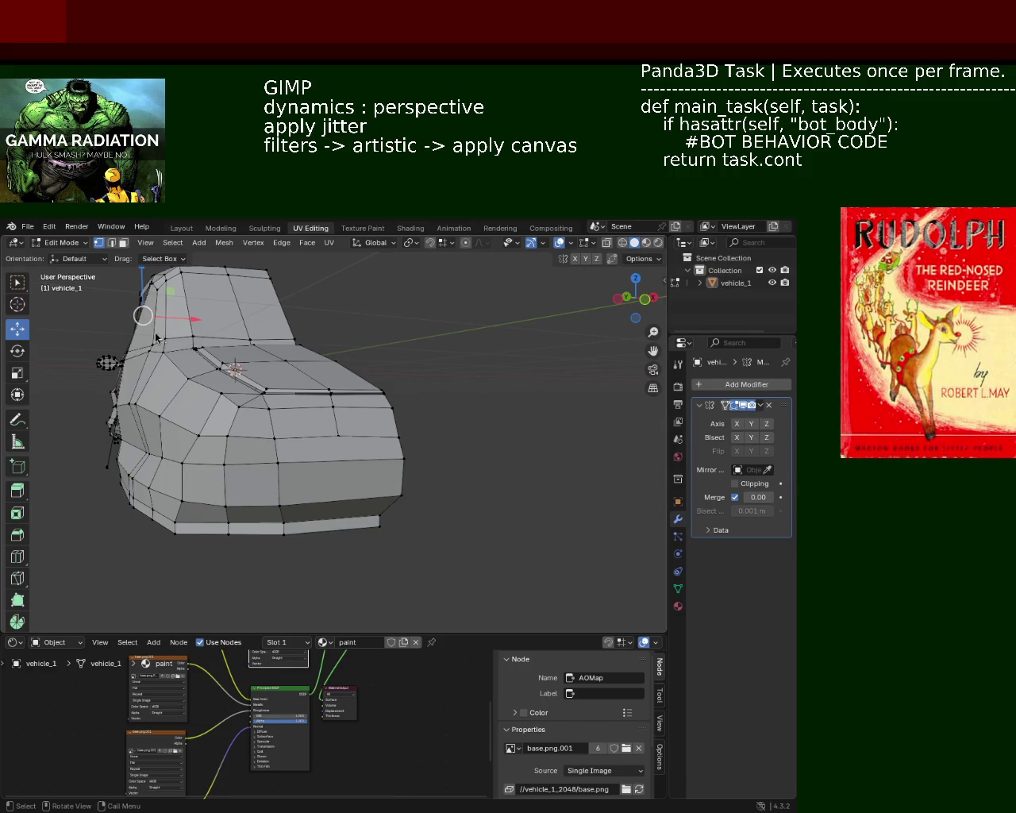
{"action": "middle_click_drag", "start_coordinate": [156, 338], "coordinate": [171, 411]}
{"action": "scroll", "coordinate": [171, 410], "scroll_direction": "up", "scroll_amount": 2}
{"action": "scroll", "coordinate": [261, 413], "scroll_direction": "up", "scroll_amount": 2}
{"action": "scroll", "coordinate": [309, 427], "scroll_direction": "up", "scroll_amount": 2}
{"action": "middle_click_drag", "start_coordinate": [306, 422], "coordinate": [341, 404], "text": "shift"}
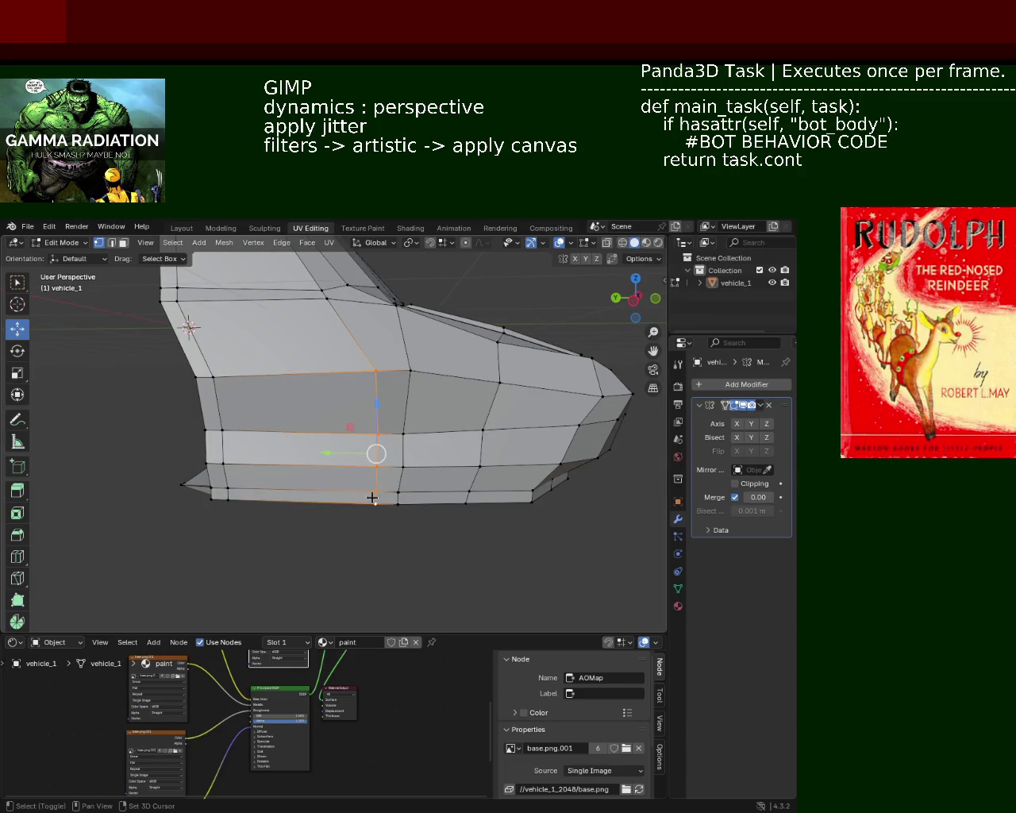
{"action": "left_click_drag", "start_coordinate": [350, 463], "coordinate": [332, 465]}
{"action": "left_click", "coordinate": [376, 371], "text": "shift"}
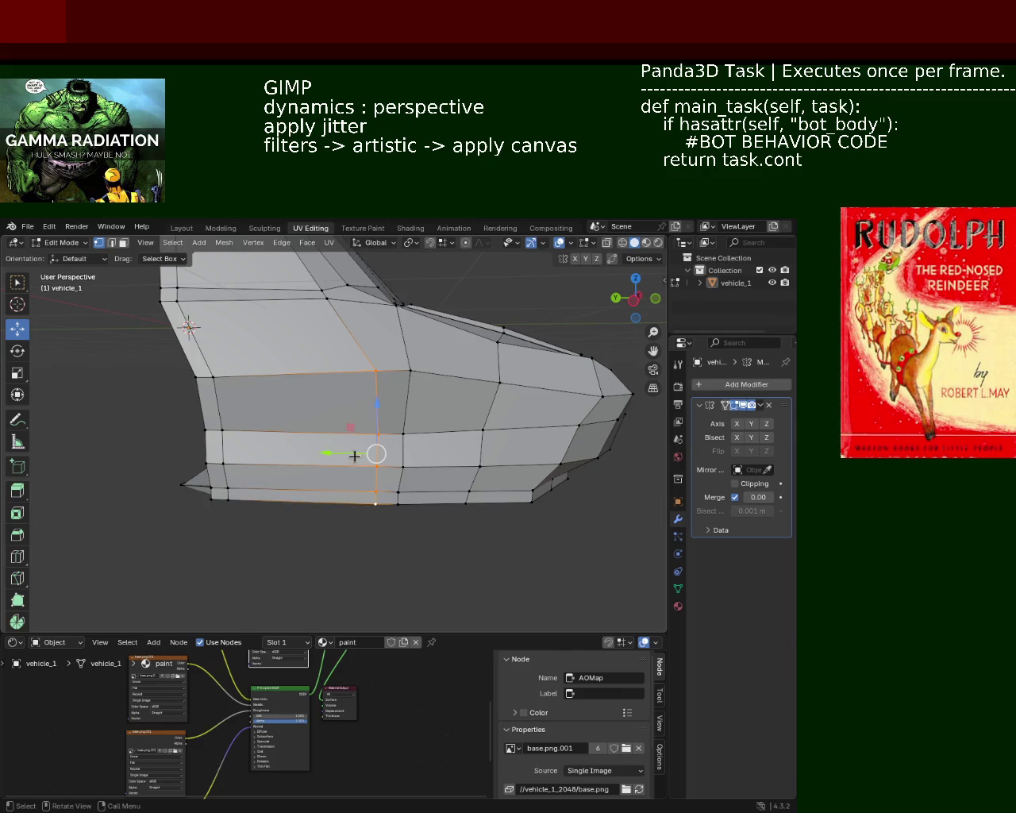
{"action": "left_click_drag", "start_coordinate": [355, 455], "coordinate": [321, 454]}
{"action": "left_click", "coordinate": [326, 454]}
- Move the next vertical edge loop slightly along Y
{"action": "left_click", "coordinate": [426, 388]}
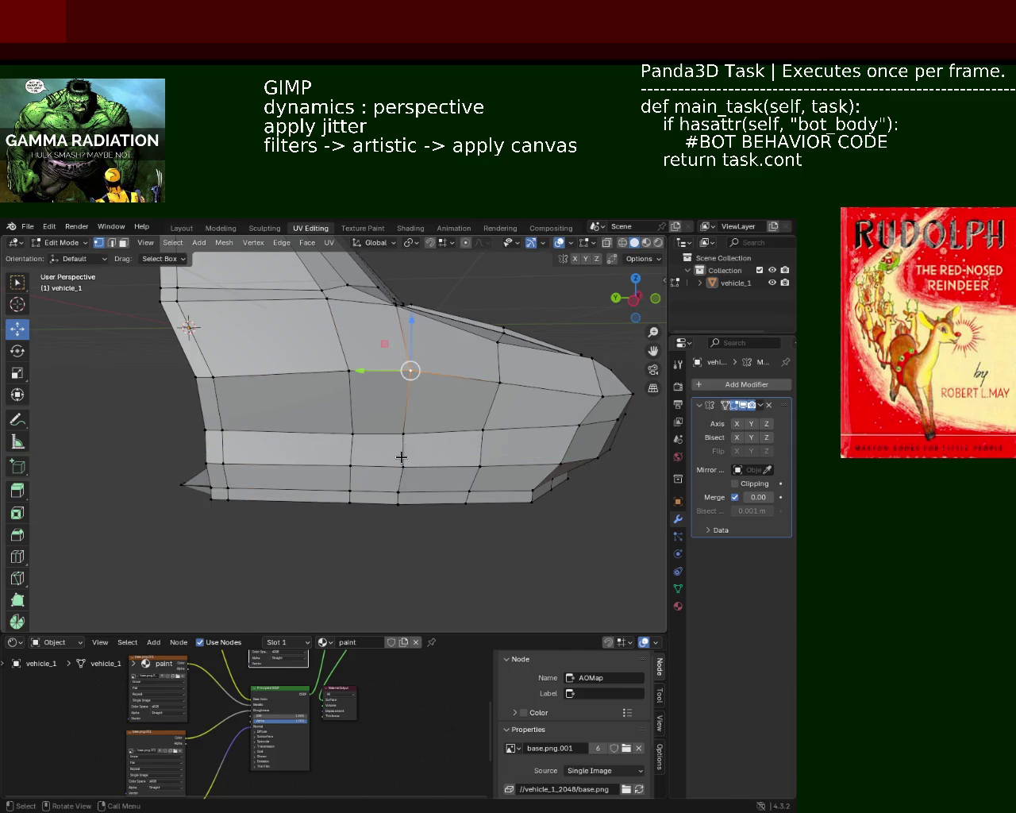
{"action": "mouse_move", "coordinate": [375, 489]}
{"action": "left_mouse_down"}
{"action": "mouse_move", "coordinate": [378, 503]}
{"action": "mouse_move", "coordinate": [402, 502]}
{"action": "left_mouse_up"}
{"action": "middle_click_drag", "start_coordinate": [402, 502], "coordinate": [405, 455], "text": "shift"}
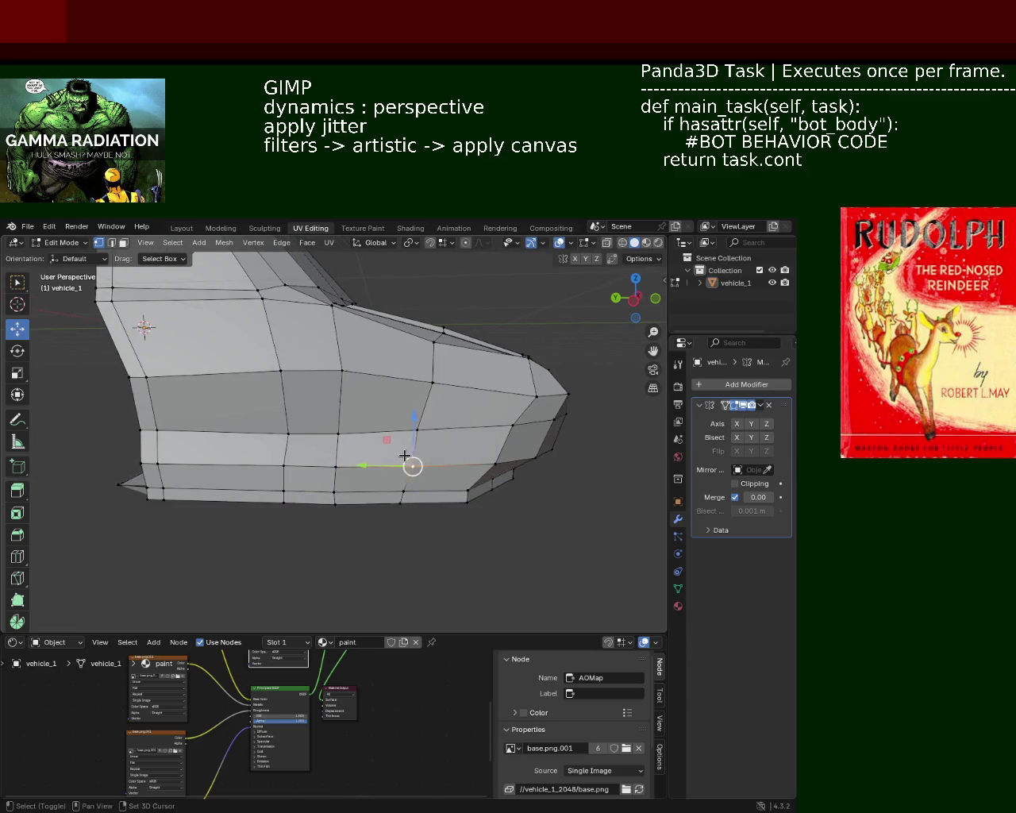
{"action": "mouse_move", "coordinate": [389, 497]}
{"action": "left_mouse_down"}
{"action": "mouse_move", "coordinate": [375, 502]}
{"action": "mouse_move", "coordinate": [404, 498]}
{"action": "left_mouse_up"}
- Box-select faces on the body and move them 0.1447 m along Y
{"action": "mouse_move", "coordinate": [404, 499]}
{"action": "middle_mouse_down"}
{"action": "mouse_move", "coordinate": [405, 511]}
{"action": "mouse_move", "coordinate": [294, 408]}
{"action": "mouse_move", "coordinate": [306, 420]}
{"action": "mouse_move", "coordinate": [457, 361]}
{"action": "middle_mouse_up"}
{"action": "mouse_move", "coordinate": [456, 361]}
{"action": "left_mouse_down"}
{"action": "mouse_move", "coordinate": [360, 433]}
{"action": "mouse_move", "coordinate": [345, 459]}
{"action": "left_mouse_up"}
{"action": "left_click_drag", "start_coordinate": [391, 395], "coordinate": [327, 389]}
{"action": "mouse_move", "coordinate": [328, 389]}
{"action": "middle_mouse_down"}
{"action": "mouse_move", "coordinate": [476, 334]}
{"action": "mouse_move", "coordinate": [472, 386]}
{"action": "mouse_move", "coordinate": [401, 420]}
{"action": "mouse_move", "coordinate": [367, 456]}
{"action": "mouse_move", "coordinate": [421, 414]}
{"action": "mouse_move", "coordinate": [469, 452]}
{"action": "mouse_move", "coordinate": [489, 427]}
{"action": "mouse_move", "coordinate": [447, 355]}
{"action": "mouse_move", "coordinate": [397, 443]}
{"action": "middle_mouse_up"}
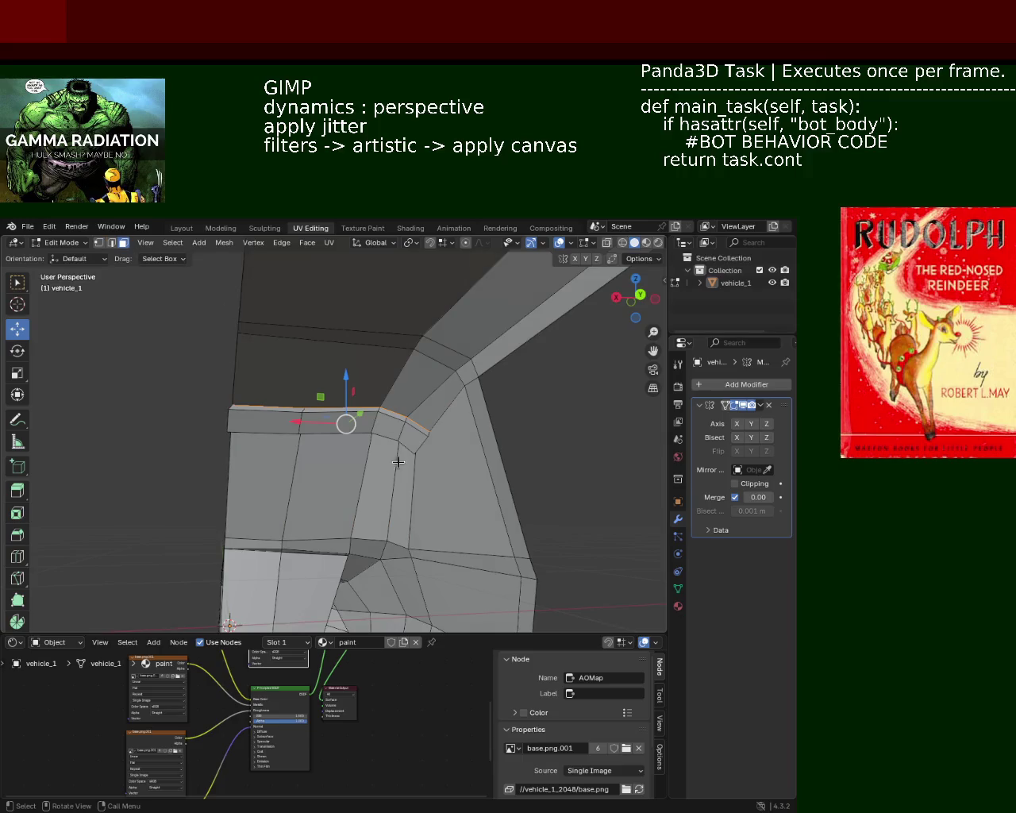
- Box-select the front pillar's roof-corner faces in X-ray and lower them along Z
{"action": "mouse_move", "coordinate": [227, 419]}
{"action": "middle_mouse_down"}
{"action": "mouse_move", "coordinate": [362, 432]}
{"action": "mouse_move", "coordinate": [272, 354]}
{"action": "middle_mouse_up"}
{"action": "left_click", "coordinate": [621, 242]}
{"action": "left_click_drag", "start_coordinate": [266, 348], "coordinate": [373, 465]}
{"action": "mouse_move", "coordinate": [389, 464]}
{"action": "middle_mouse_down"}
{"action": "mouse_move", "coordinate": [397, 439]}
{"action": "mouse_move", "coordinate": [378, 380]}
{"action": "middle_mouse_up"}
{"action": "left_click", "coordinate": [634, 242]}
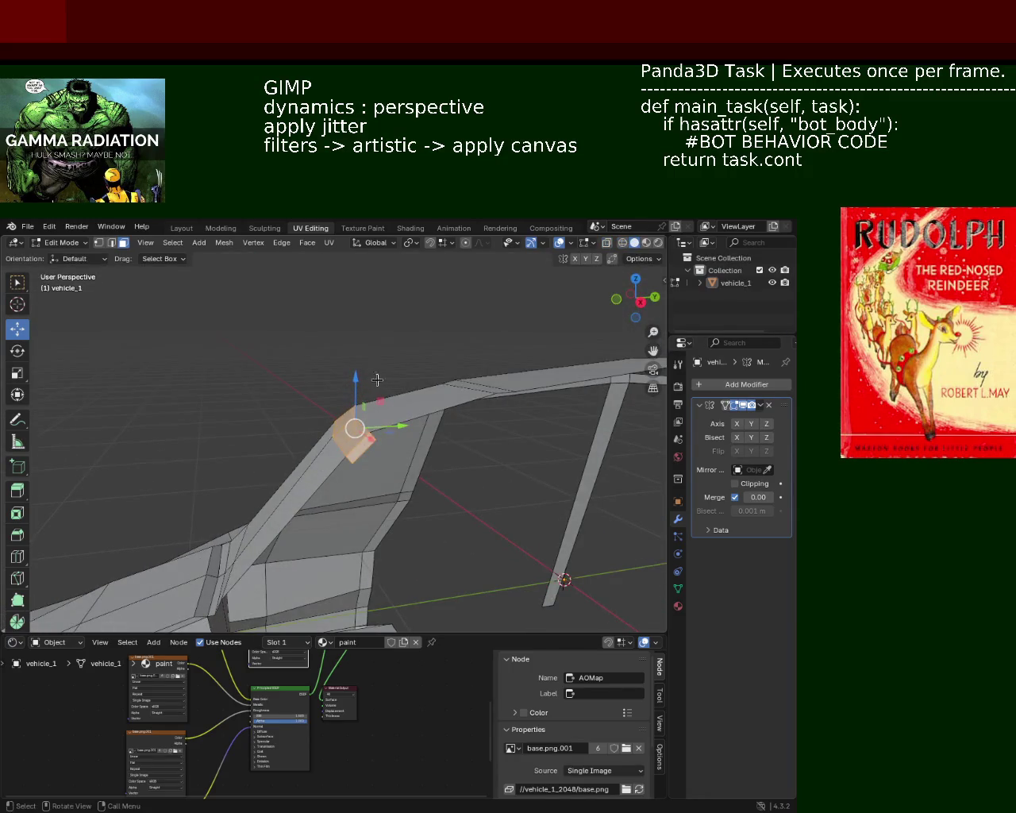
{"action": "key", "text": "g"}
{"action": "key", "text": "z"}
{"action": "left_click", "coordinate": [351, 404]}
- Lower the corner faces further along Z
{"action": "middle_click_drag", "start_coordinate": [351, 404], "coordinate": [331, 422]}
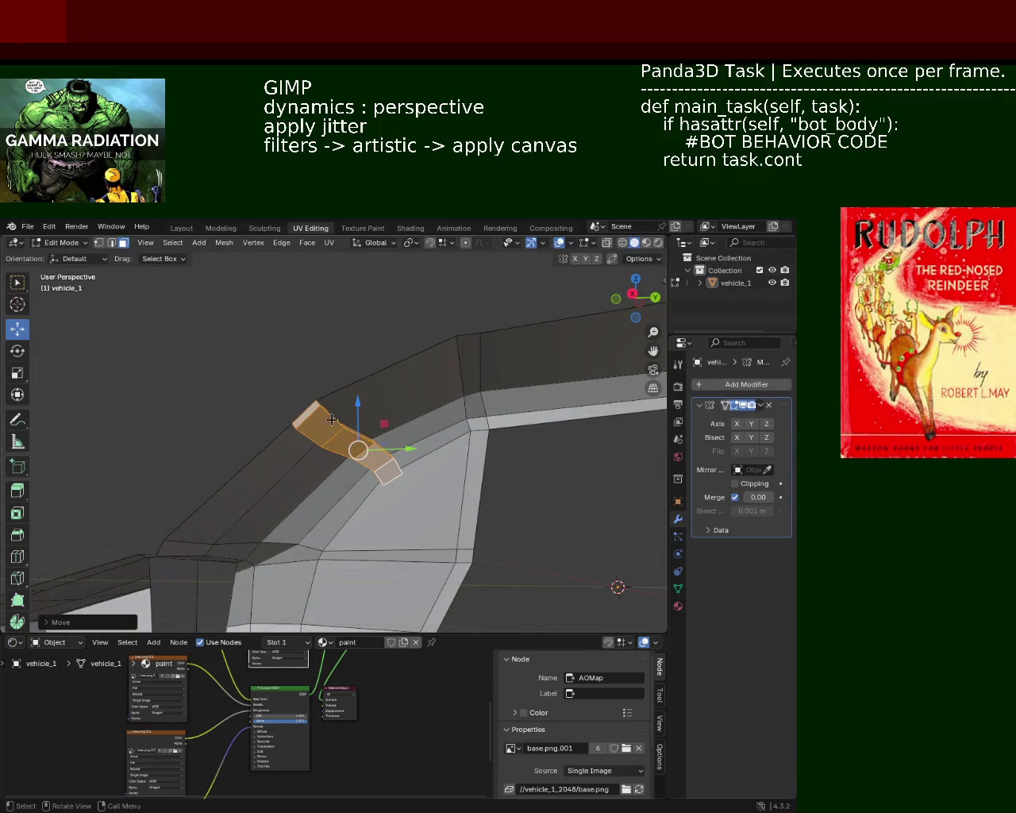
{"action": "key", "text": "g"}
{"action": "key", "text": "z"}
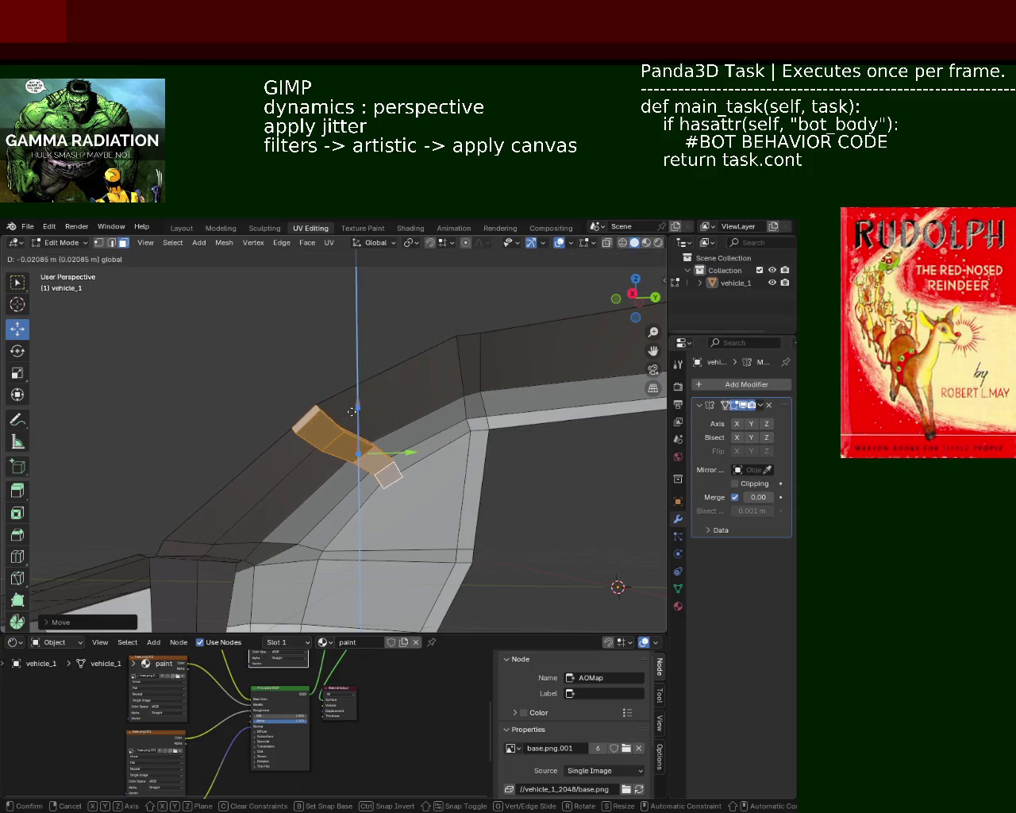
{"action": "left_click", "coordinate": [344, 406]}
{"action": "middle_click_drag", "start_coordinate": [344, 406], "coordinate": [432, 426]}
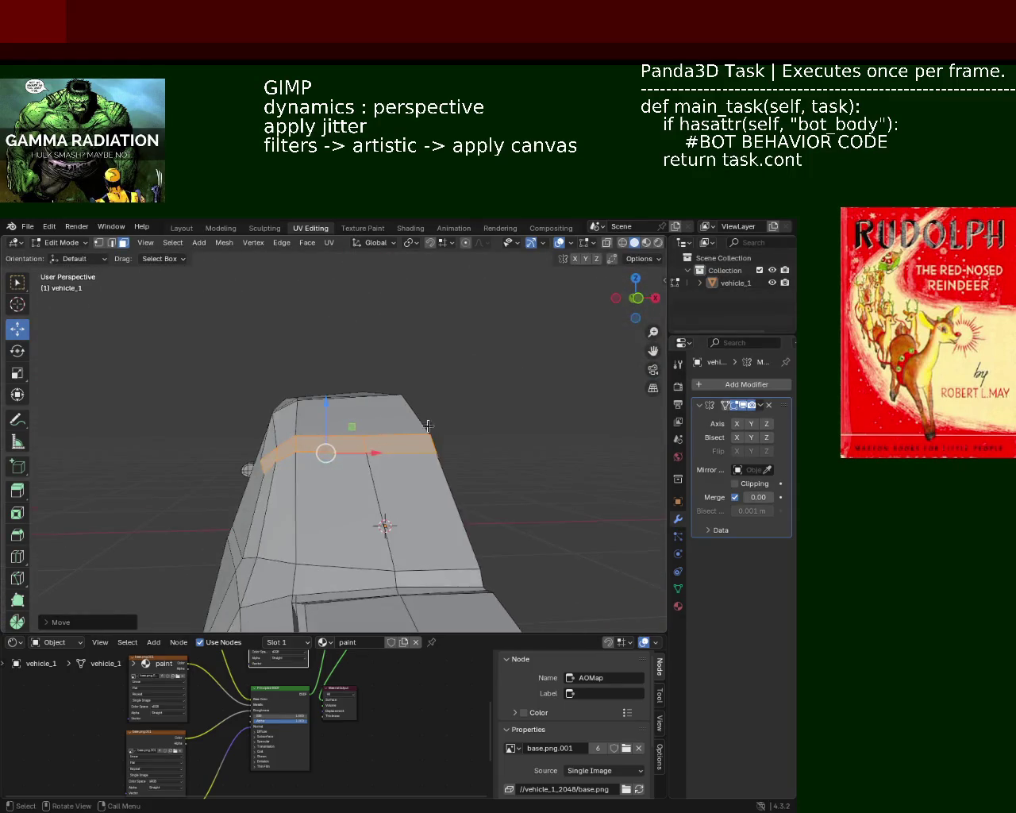
{"action": "mouse_move", "coordinate": [593, 311]}
{"action": "middle_mouse_down"}
{"action": "mouse_move", "coordinate": [405, 411]}
{"action": "mouse_move", "coordinate": [416, 417]}
{"action": "mouse_move", "coordinate": [393, 455]}
{"action": "mouse_move", "coordinate": [392, 429]}
{"action": "mouse_move", "coordinate": [402, 461]}
{"action": "mouse_move", "coordinate": [386, 427]}
{"action": "mouse_move", "coordinate": [298, 438]}
{"action": "mouse_move", "coordinate": [402, 436]}
{"action": "mouse_move", "coordinate": [446, 329]}
{"action": "mouse_move", "coordinate": [317, 336]}
{"action": "middle_mouse_up"}
- Lower a corner vertex 0.0877 m along Z, then return to Solid shading
{"action": "left_click", "coordinate": [622, 242]}
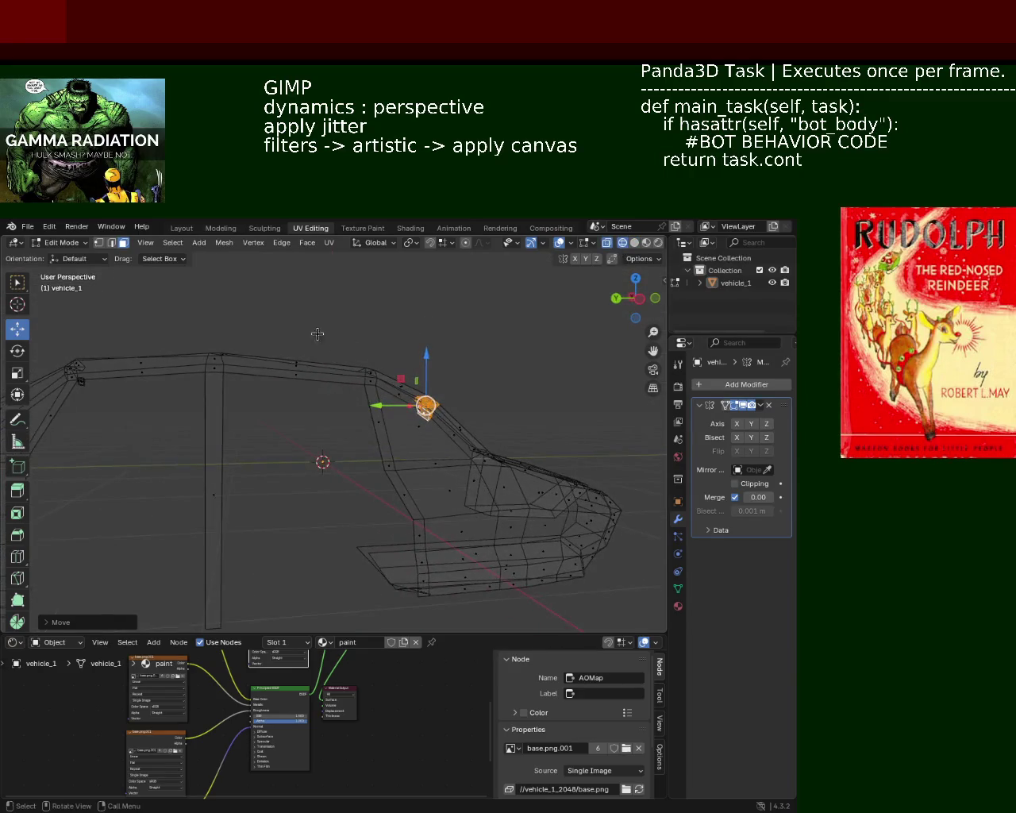
{"action": "left_click_drag", "start_coordinate": [374, 388], "coordinate": [374, 388]}
{"action": "mouse_move", "coordinate": [374, 387]}
{"action": "middle_mouse_down"}
{"action": "mouse_move", "coordinate": [398, 373]}
{"action": "mouse_move", "coordinate": [392, 338]}
{"action": "middle_mouse_up"}
{"action": "left_click_drag", "start_coordinate": [392, 338], "coordinate": [390, 347]}
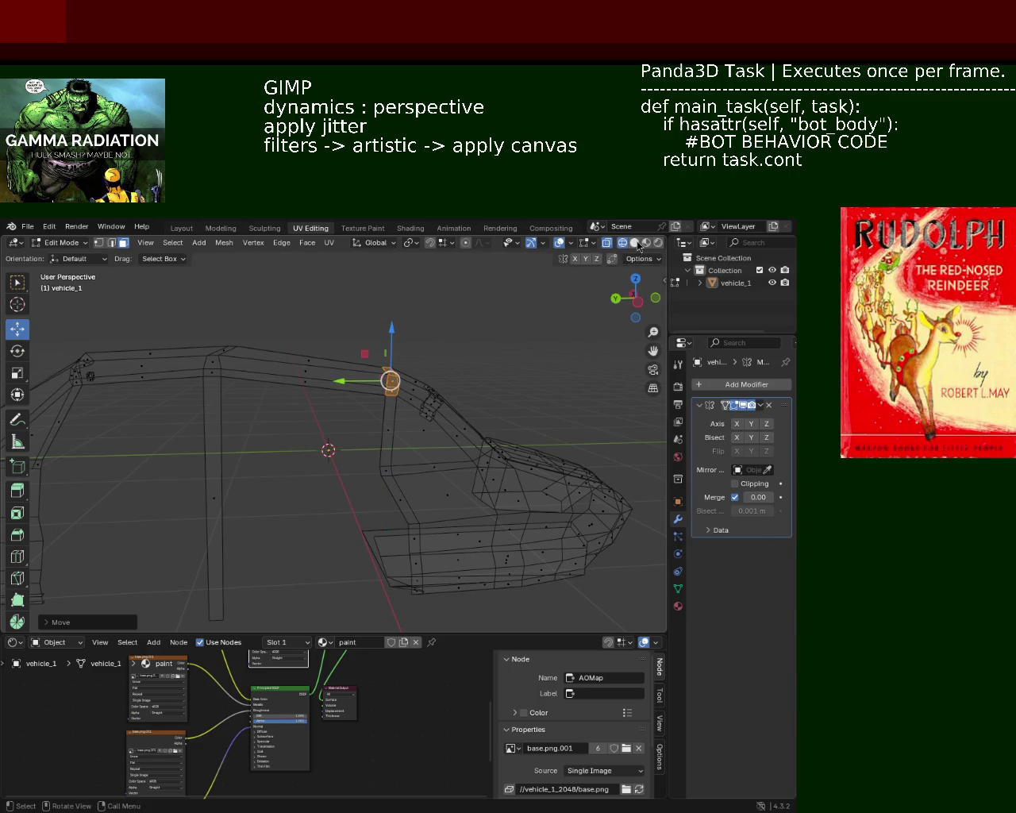
{"action": "left_click", "coordinate": [635, 243]}
{"action": "mouse_move", "coordinate": [358, 373]}
{"action": "middle_mouse_down"}
{"action": "mouse_move", "coordinate": [263, 385]}
{"action": "mouse_move", "coordinate": [397, 419]}
{"action": "mouse_move", "coordinate": [329, 429]}
{"action": "mouse_move", "coordinate": [370, 408]}
{"action": "mouse_move", "coordinate": [352, 421]}
{"action": "middle_mouse_up"}
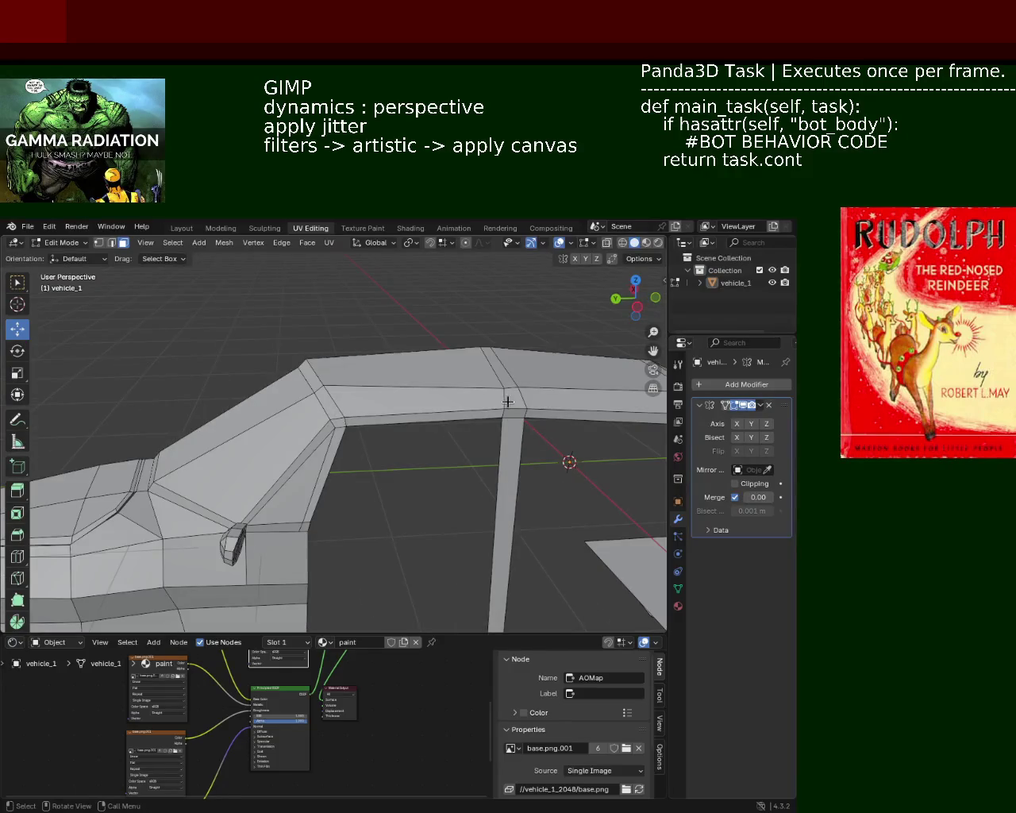
- Raise a roof-corner vertex and the adjoining edge along Z
{"action": "middle_click_drag", "start_coordinate": [505, 401], "coordinate": [404, 424]}
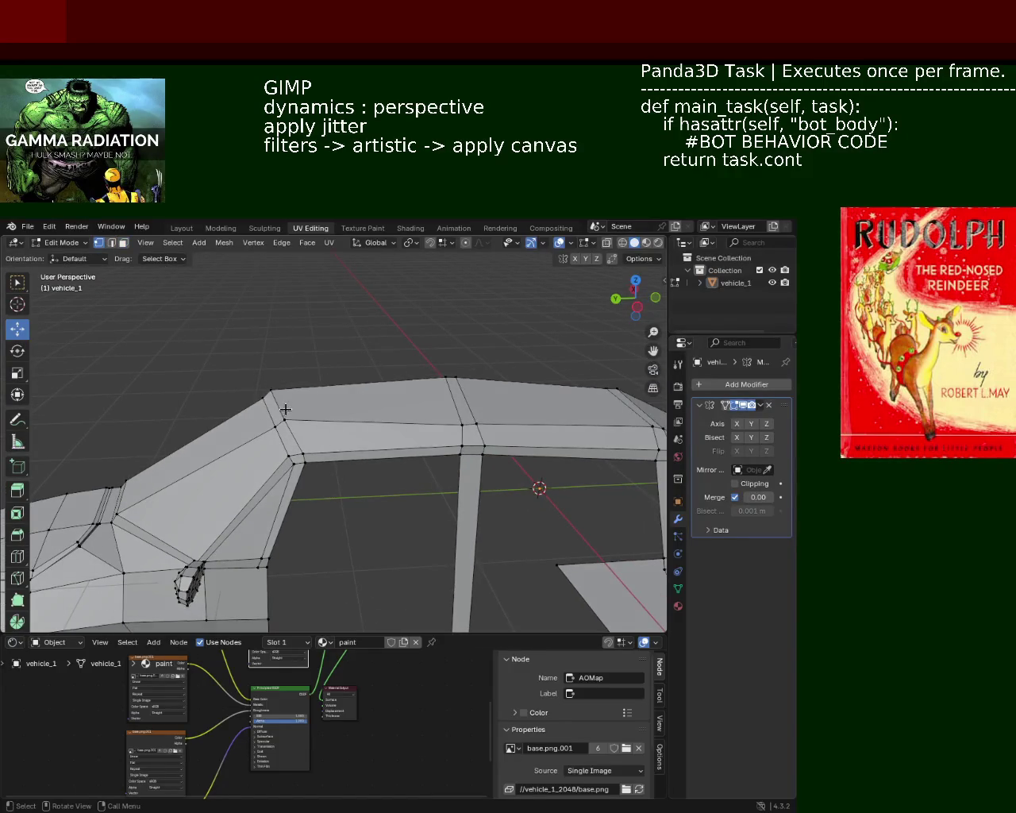
{"action": "mouse_move", "coordinate": [268, 423]}
{"action": "left_mouse_down"}
{"action": "mouse_move", "coordinate": [259, 395]}
{"action": "mouse_move", "coordinate": [251, 397]}
{"action": "left_mouse_up"}
{"action": "middle_click_drag", "start_coordinate": [251, 397], "coordinate": [280, 373]}
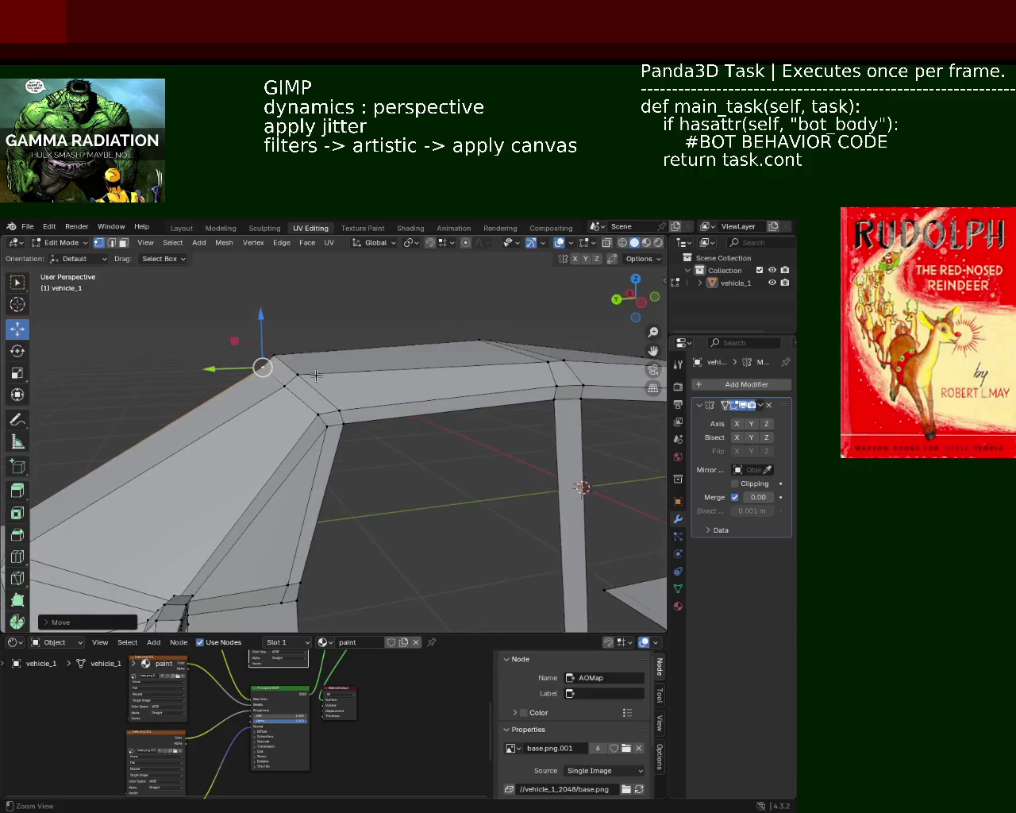
{"action": "key", "text": "g"}
{"action": "key", "text": "z"}
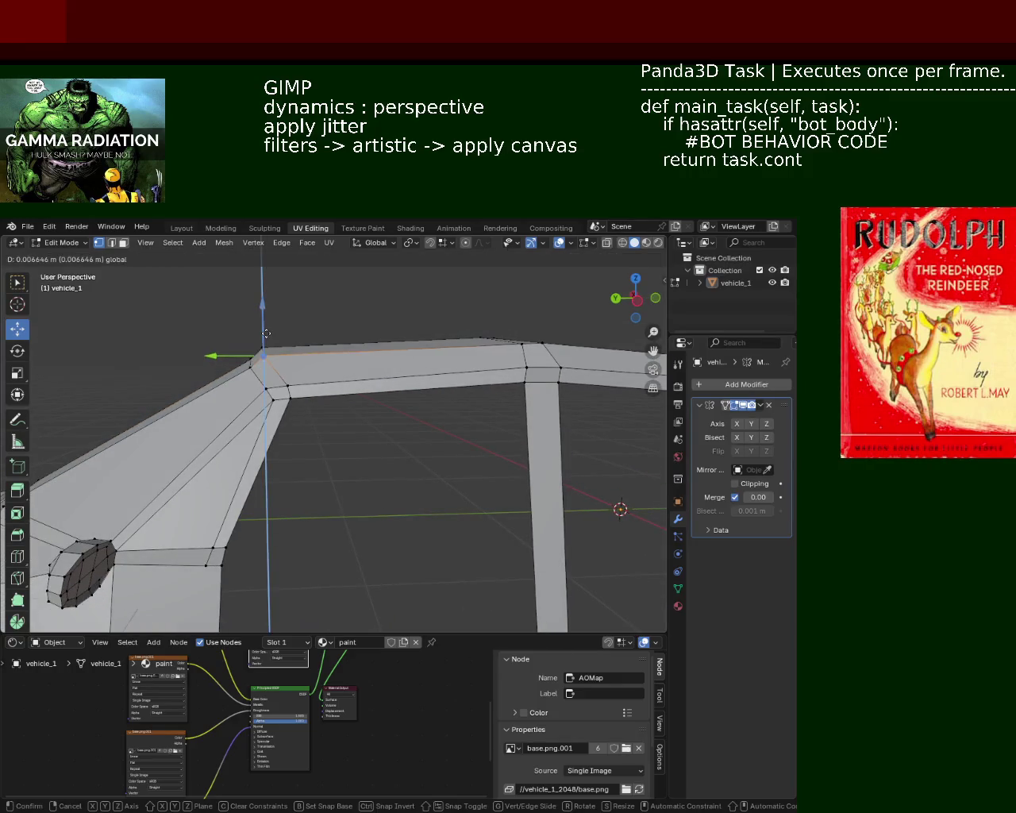
{"action": "mouse_move", "coordinate": [268, 331]}
{"action": "middle_mouse_down", "text": "shift"}
{"action": "mouse_move", "coordinate": [395, 370]}
{"action": "mouse_move", "coordinate": [407, 383]}
{"action": "middle_mouse_up", "text": "shift"}
{"action": "left_click_drag", "start_coordinate": [426, 337], "coordinate": [427, 344]}
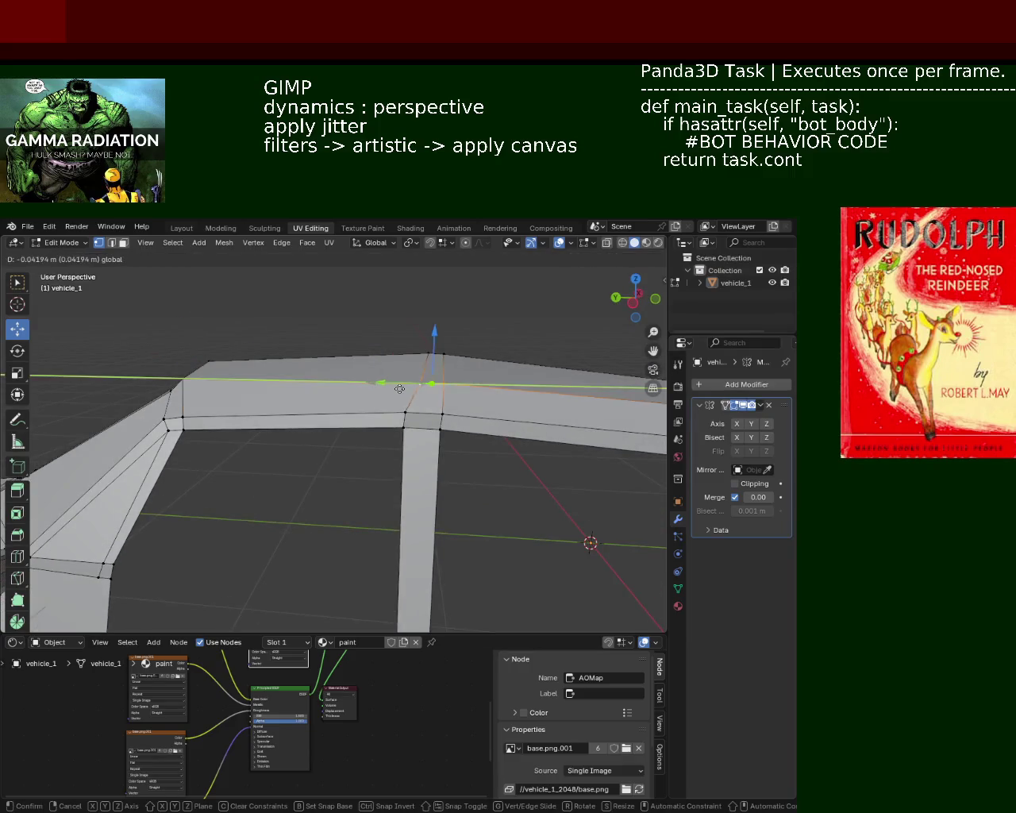
- Move the left roof corner vertex vertically and select a roof-frame top edge
{"action": "middle_click_drag", "start_coordinate": [427, 343], "coordinate": [304, 394]}
{"action": "left_click", "coordinate": [284, 399]}
{"action": "key", "text": "g"}
{"action": "key", "text": "Return"}
{"action": "key", "text": "g"}
{"action": "key", "text": "z"}
{"action": "left_click", "coordinate": [290, 379]}
{"action": "mouse_move", "coordinate": [290, 379]}
{"action": "middle_mouse_down"}
{"action": "mouse_move", "coordinate": [218, 341]}
{"action": "mouse_move", "coordinate": [345, 397]}
{"action": "mouse_move", "coordinate": [355, 428]}
{"action": "mouse_move", "coordinate": [363, 423]}
{"action": "mouse_move", "coordinate": [263, 413]}
{"action": "mouse_move", "coordinate": [258, 433]}
{"action": "mouse_move", "coordinate": [451, 437]}
{"action": "mouse_move", "coordinate": [205, 469]}
{"action": "mouse_move", "coordinate": [334, 475]}
{"action": "middle_mouse_up"}
{"action": "left_click", "coordinate": [357, 434], "text": "shift"}
{"action": "scroll", "coordinate": [363, 423], "scroll_direction": "down", "scroll_amount": 3}
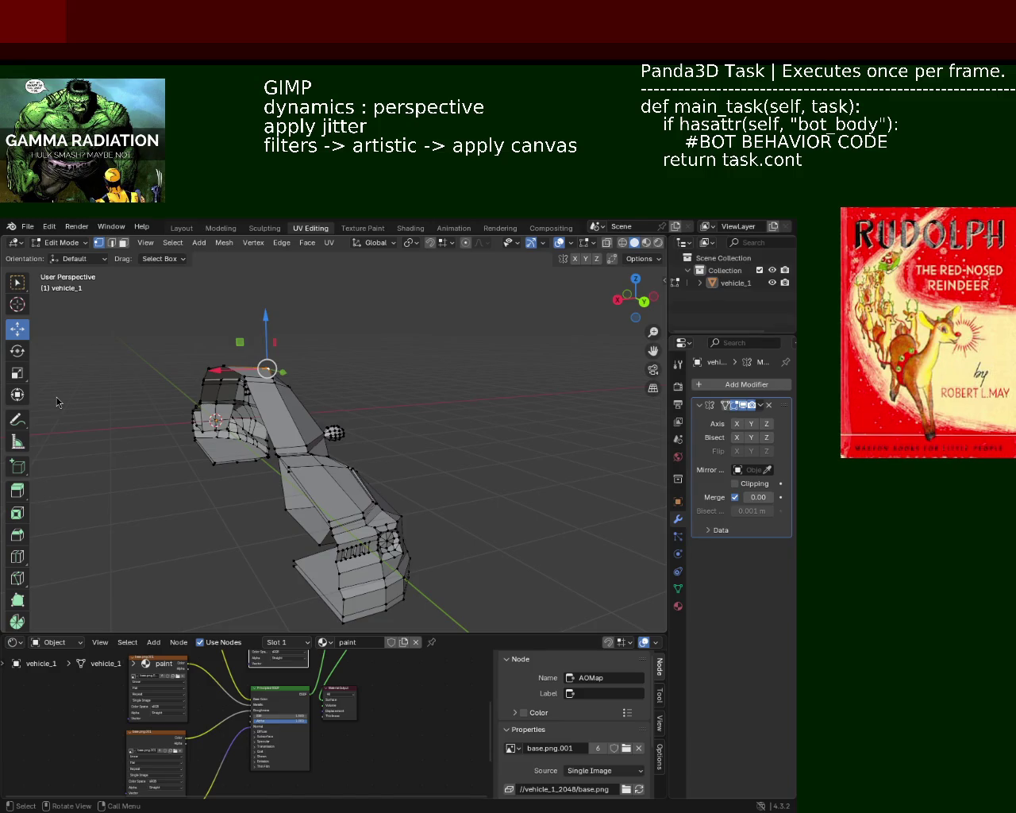
- In face select mode, select two faces of the lower side panel's bottom strip
{"action": "mouse_move", "coordinate": [208, 362]}
{"action": "middle_mouse_down"}
{"action": "mouse_move", "coordinate": [166, 379]}
{"action": "mouse_move", "coordinate": [325, 334]}
{"action": "mouse_move", "coordinate": [334, 381]}
{"action": "middle_mouse_up"}
{"action": "mouse_move", "coordinate": [363, 436]}
{"action": "middle_mouse_down"}
{"action": "mouse_move", "coordinate": [324, 452]}
{"action": "mouse_move", "coordinate": [328, 338]}
{"action": "mouse_move", "coordinate": [347, 390]}
{"action": "mouse_move", "coordinate": [429, 439]}
{"action": "mouse_move", "coordinate": [352, 385]}
{"action": "mouse_move", "coordinate": [395, 391]}
{"action": "mouse_move", "coordinate": [295, 368]}
{"action": "middle_mouse_up"}
{"action": "key", "text": "3"}
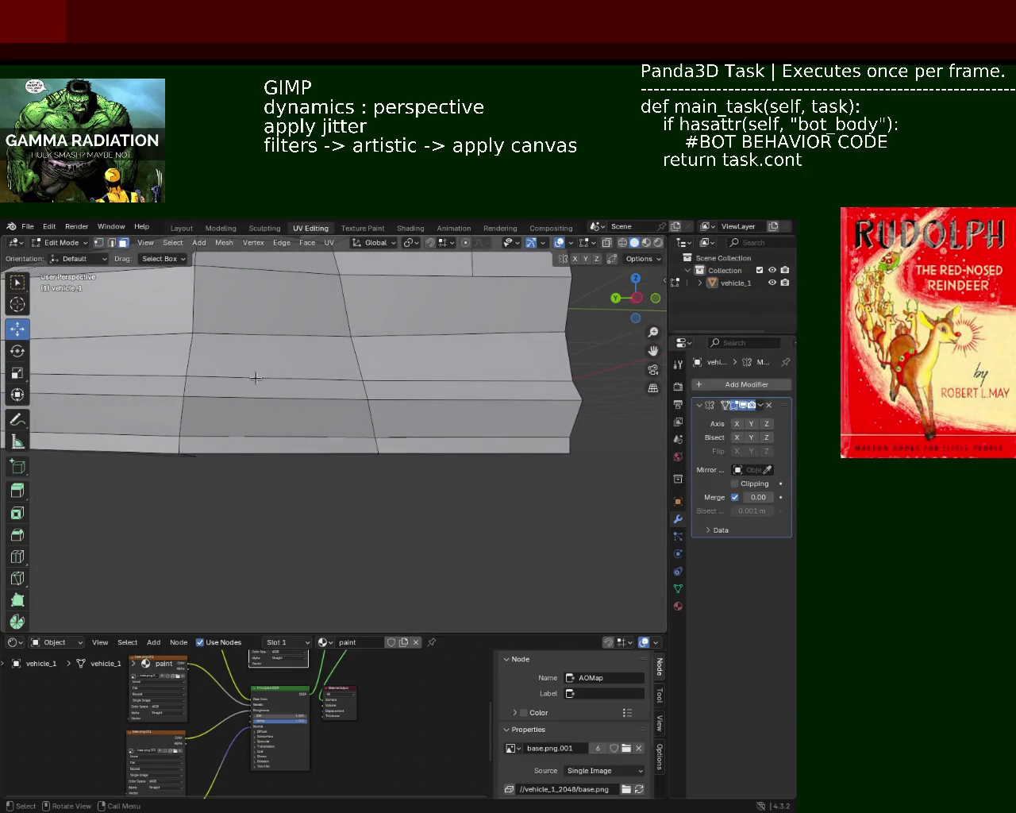
{"action": "left_click", "coordinate": [322, 447]}
{"action": "left_click", "coordinate": [390, 444], "text": "shift"}
- Delete the selected bottom strip faces and two more thin strip faces
{"action": "key", "text": "x"}
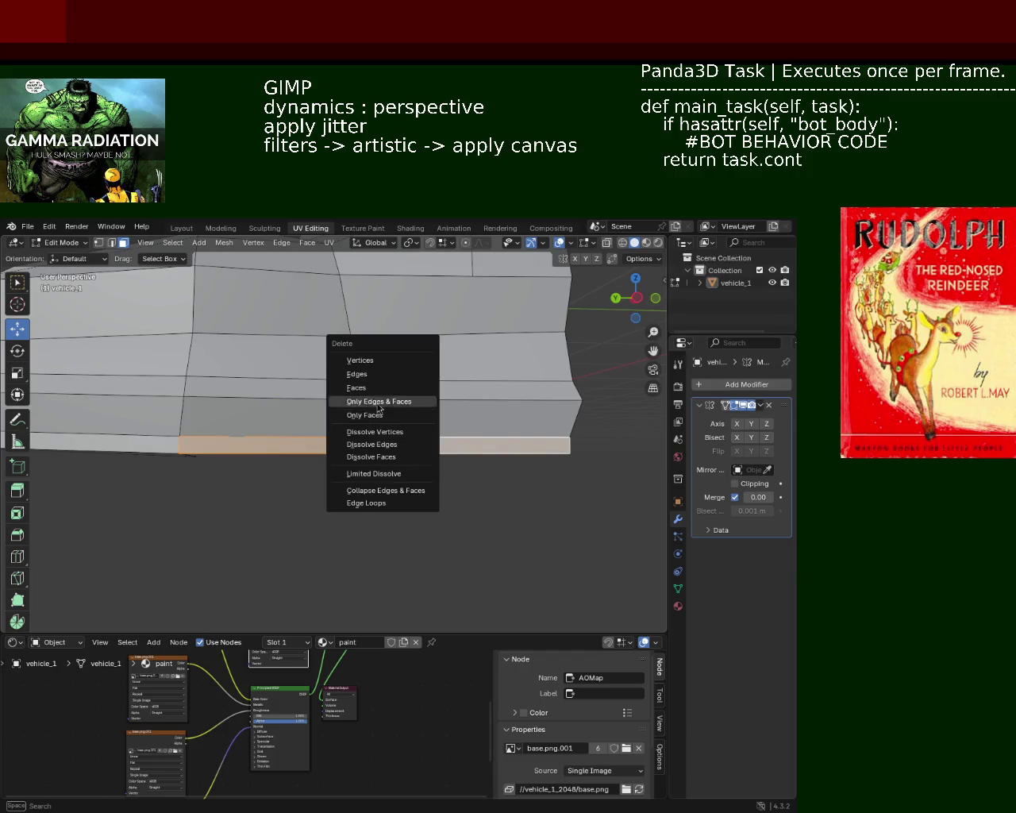
{"action": "left_click", "coordinate": [411, 456]}
{"action": "mouse_move", "coordinate": [374, 391]}
{"action": "middle_mouse_down"}
{"action": "mouse_move", "coordinate": [283, 438]}
{"action": "mouse_move", "coordinate": [299, 449]}
{"action": "mouse_move", "coordinate": [286, 474]}
{"action": "mouse_move", "coordinate": [201, 472]}
{"action": "mouse_move", "coordinate": [360, 404]}
{"action": "mouse_move", "coordinate": [275, 493]}
{"action": "mouse_move", "coordinate": [225, 474]}
{"action": "mouse_move", "coordinate": [225, 439]}
{"action": "mouse_move", "coordinate": [374, 487]}
{"action": "mouse_move", "coordinate": [442, 474]}
{"action": "mouse_move", "coordinate": [383, 416]}
{"action": "mouse_move", "coordinate": [449, 481]}
{"action": "mouse_move", "coordinate": [494, 463]}
{"action": "mouse_move", "coordinate": [442, 442]}
{"action": "mouse_move", "coordinate": [289, 427]}
{"action": "mouse_move", "coordinate": [405, 436]}
{"action": "mouse_move", "coordinate": [382, 457]}
{"action": "mouse_move", "coordinate": [397, 454]}
{"action": "middle_mouse_up"}
{"action": "left_click", "coordinate": [139, 391]}
{"action": "key", "text": "x"}
{"action": "left_click", "coordinate": [91, 401]}
{"action": "left_click", "coordinate": [259, 475]}
{"action": "key", "text": "x"}
{"action": "left_click", "coordinate": [258, 474]}
- Delete two lower hull faces
{"action": "scroll", "coordinate": [450, 481], "scroll_direction": "up", "scroll_amount": 4}
{"action": "left_click", "coordinate": [397, 455]}
{"action": "left_click", "coordinate": [397, 465], "text": "shift"}
{"action": "key", "text": "x"}
{"action": "left_click", "coordinate": [397, 468]}
{"action": "key", "text": "ctrl+z"}
{"action": "key", "text": "x"}
{"action": "left_click", "coordinate": [401, 469]}
- Delete another set of selected lower hull faces
{"action": "mouse_move", "coordinate": [401, 460]}
{"action": "middle_mouse_down"}
{"action": "mouse_move", "coordinate": [418, 464]}
{"action": "mouse_move", "coordinate": [249, 375]}
{"action": "mouse_move", "coordinate": [405, 446]}
{"action": "middle_mouse_up"}
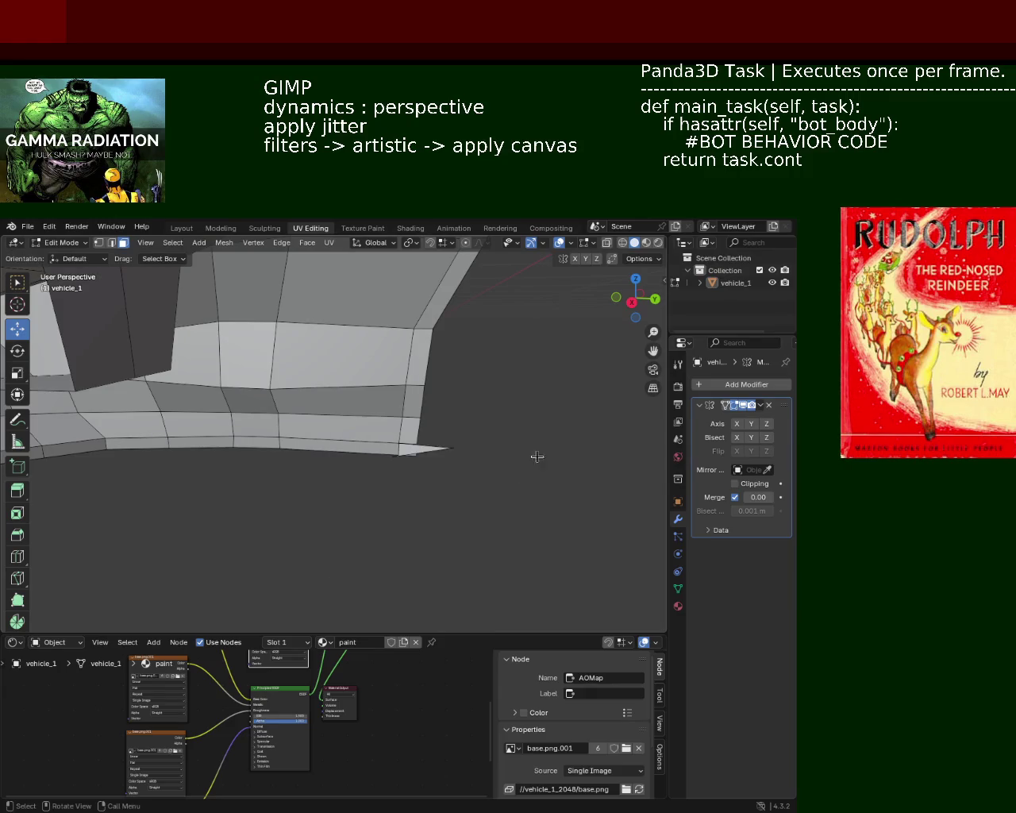
{"action": "key", "text": "x"}
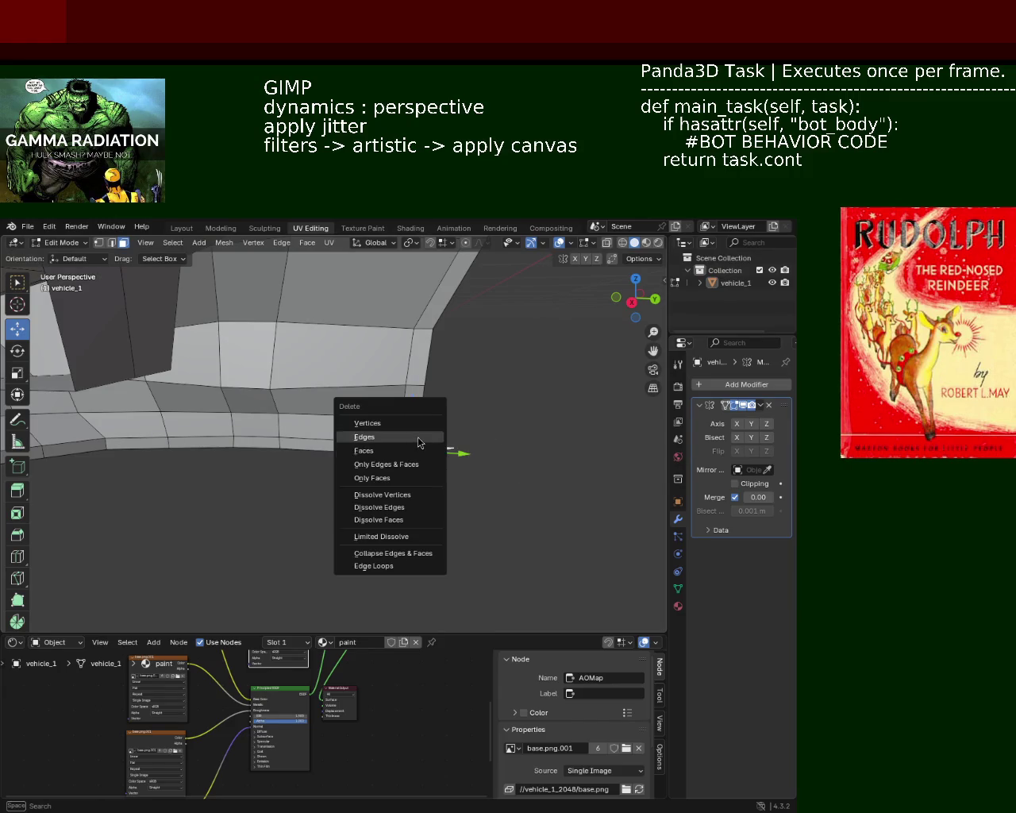
{"action": "left_click", "coordinate": [418, 453]}
{"action": "mouse_move", "coordinate": [476, 427]}
{"action": "middle_mouse_down"}
{"action": "mouse_move", "coordinate": [312, 415]}
{"action": "mouse_move", "coordinate": [408, 415]}
{"action": "middle_mouse_up"}
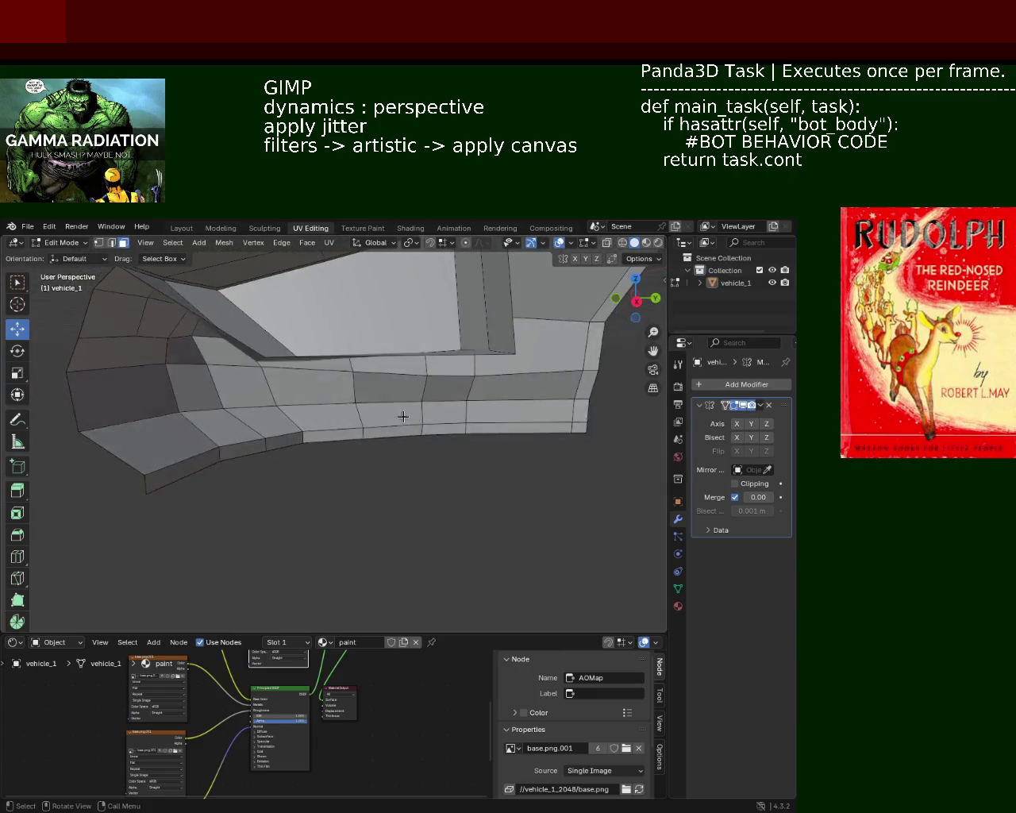
{"action": "scroll", "coordinate": [356, 443], "scroll_direction": "down", "scroll_amount": 3}
{"action": "mouse_move", "coordinate": [356, 443]}
{"action": "middle_mouse_down"}
{"action": "mouse_move", "coordinate": [471, 363]}
{"action": "mouse_move", "coordinate": [379, 411]}
{"action": "mouse_move", "coordinate": [442, 336]}
{"action": "mouse_move", "coordinate": [374, 363]}
{"action": "mouse_move", "coordinate": [290, 373]}
{"action": "mouse_move", "coordinate": [352, 370]}
{"action": "mouse_move", "coordinate": [329, 346]}
{"action": "mouse_move", "coordinate": [345, 386]}
{"action": "mouse_move", "coordinate": [404, 403]}
{"action": "mouse_move", "coordinate": [462, 382]}
{"action": "mouse_move", "coordinate": [307, 441]}
{"action": "mouse_move", "coordinate": [98, 410]}
{"action": "mouse_move", "coordinate": [249, 447]}
{"action": "mouse_move", "coordinate": [178, 490]}
{"action": "mouse_move", "coordinate": [413, 466]}
{"action": "mouse_move", "coordinate": [485, 478]}
{"action": "mouse_move", "coordinate": [336, 431]}
{"action": "mouse_move", "coordinate": [294, 431]}
{"action": "mouse_move", "coordinate": [307, 417]}
{"action": "middle_mouse_up"}
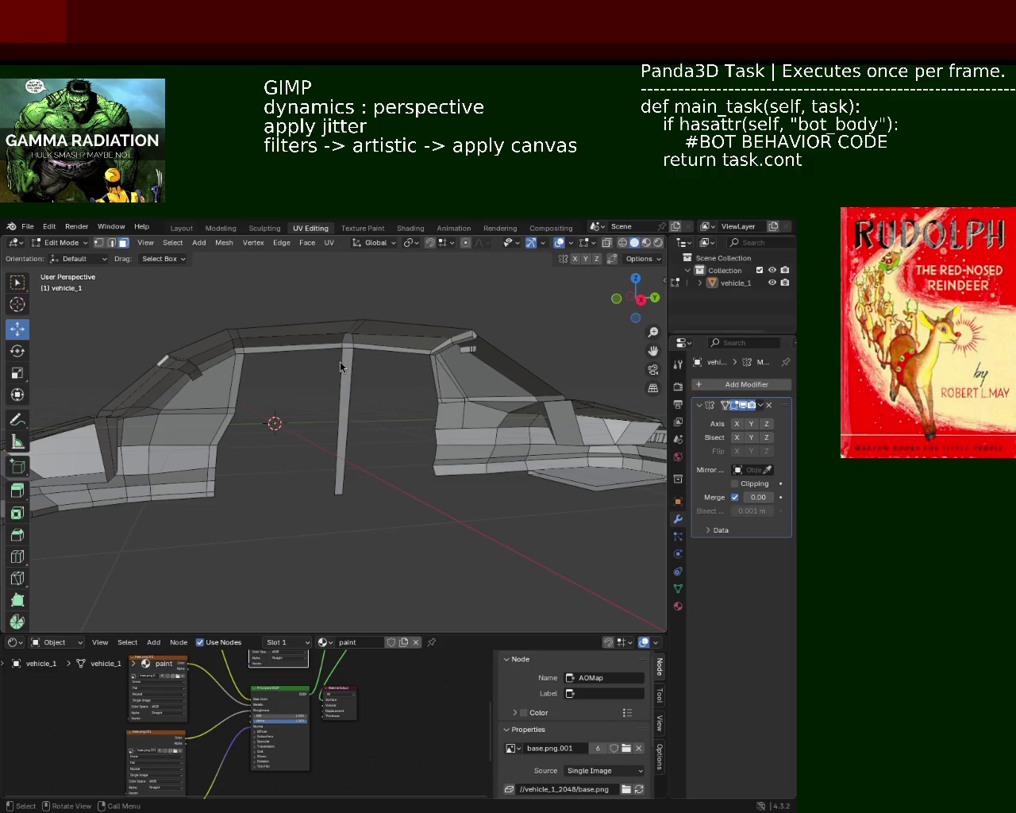
- Shift the middle door pillar vertex 0.209 m along X and save vehicle_1.blend
{"action": "middle_click_drag", "start_coordinate": [220, 369], "coordinate": [227, 408]}
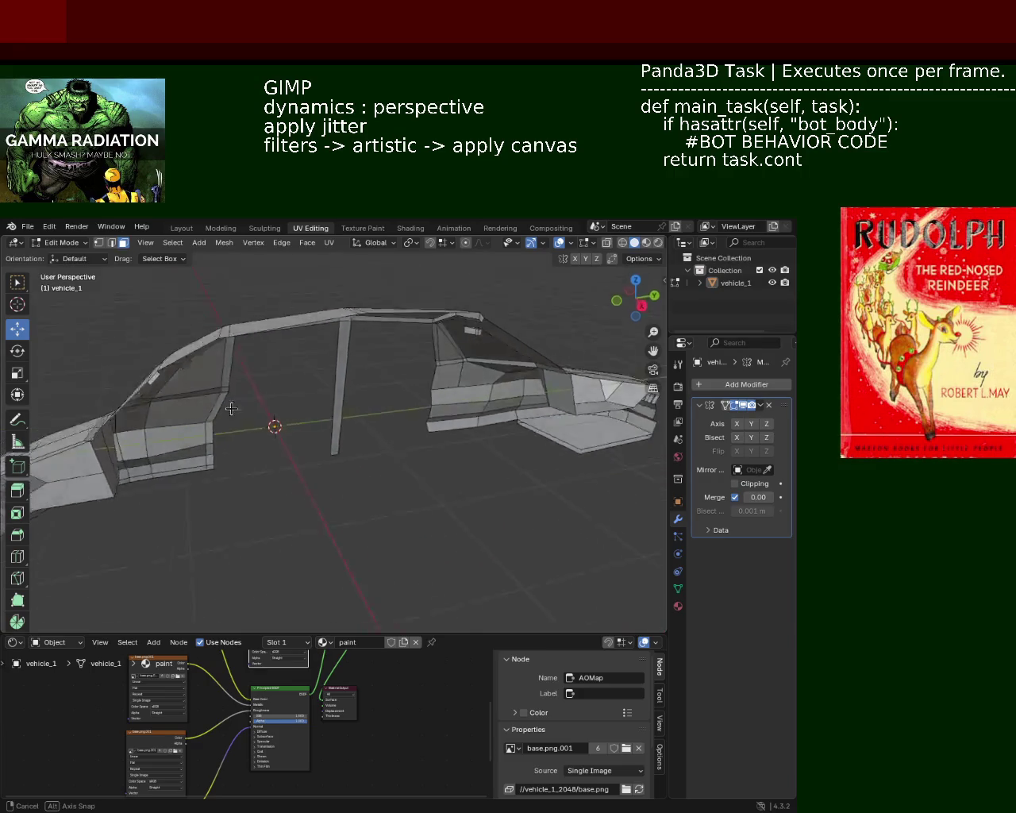
{"action": "scroll", "coordinate": [343, 375], "scroll_direction": "up", "scroll_amount": 4}
{"action": "scroll", "coordinate": [301, 425], "scroll_direction": "down", "scroll_amount": 2}
{"action": "mouse_move", "coordinate": [302, 425]}
{"action": "middle_mouse_down"}
{"action": "mouse_move", "coordinate": [416, 431]}
{"action": "mouse_move", "coordinate": [73, 401]}
{"action": "mouse_move", "coordinate": [319, 464]}
{"action": "mouse_move", "coordinate": [416, 443]}
{"action": "mouse_move", "coordinate": [311, 461]}
{"action": "mouse_move", "coordinate": [321, 467]}
{"action": "middle_mouse_up"}
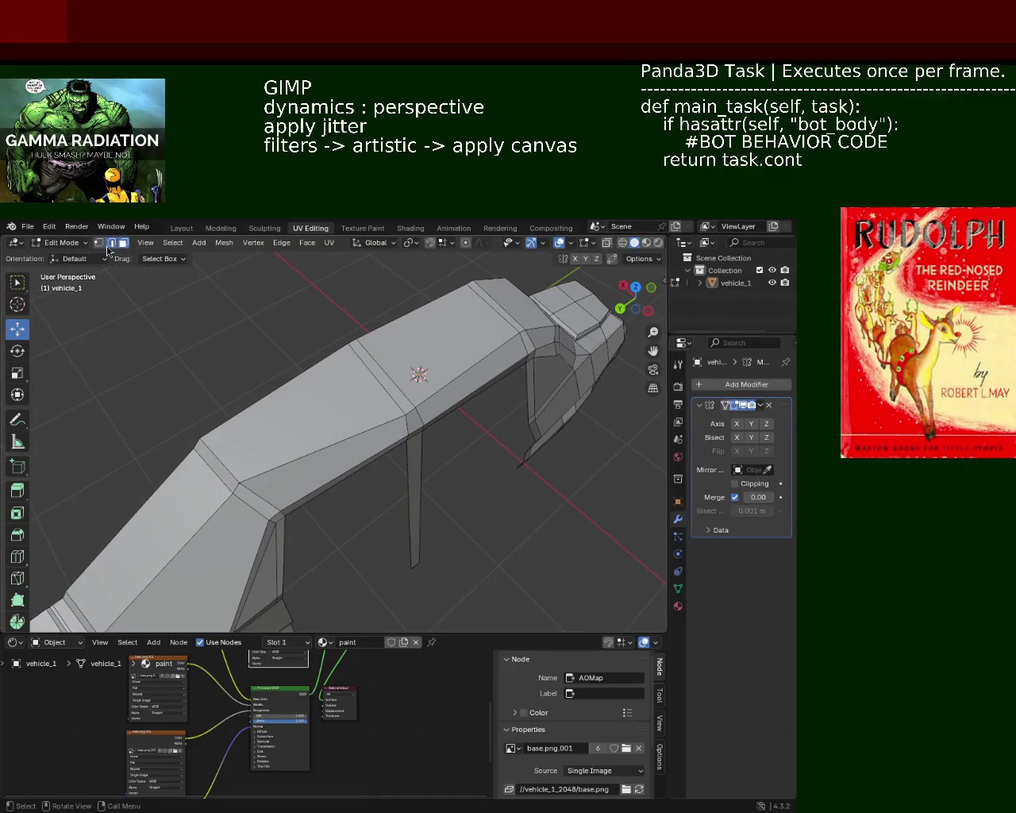
{"action": "mouse_move", "coordinate": [377, 404]}
{"action": "left_mouse_down"}
{"action": "mouse_move", "coordinate": [360, 371]}
{"action": "mouse_move", "coordinate": [318, 444]}
{"action": "left_mouse_up"}
{"action": "mouse_move", "coordinate": [318, 445]}
{"action": "middle_mouse_down"}
{"action": "mouse_move", "coordinate": [260, 395]}
{"action": "mouse_move", "coordinate": [408, 402]}
{"action": "mouse_move", "coordinate": [243, 386]}
{"action": "mouse_move", "coordinate": [416, 397]}
{"action": "mouse_move", "coordinate": [363, 356]}
{"action": "mouse_move", "coordinate": [404, 379]}
{"action": "mouse_move", "coordinate": [336, 386]}
{"action": "mouse_move", "coordinate": [342, 413]}
{"action": "mouse_move", "coordinate": [461, 408]}
{"action": "mouse_move", "coordinate": [263, 445]}
{"action": "mouse_move", "coordinate": [341, 449]}
{"action": "mouse_move", "coordinate": [416, 442]}
{"action": "mouse_move", "coordinate": [347, 437]}
{"action": "mouse_move", "coordinate": [416, 445]}
{"action": "mouse_move", "coordinate": [450, 435]}
{"action": "middle_mouse_up"}
{"action": "key", "text": "ctrl+s"}
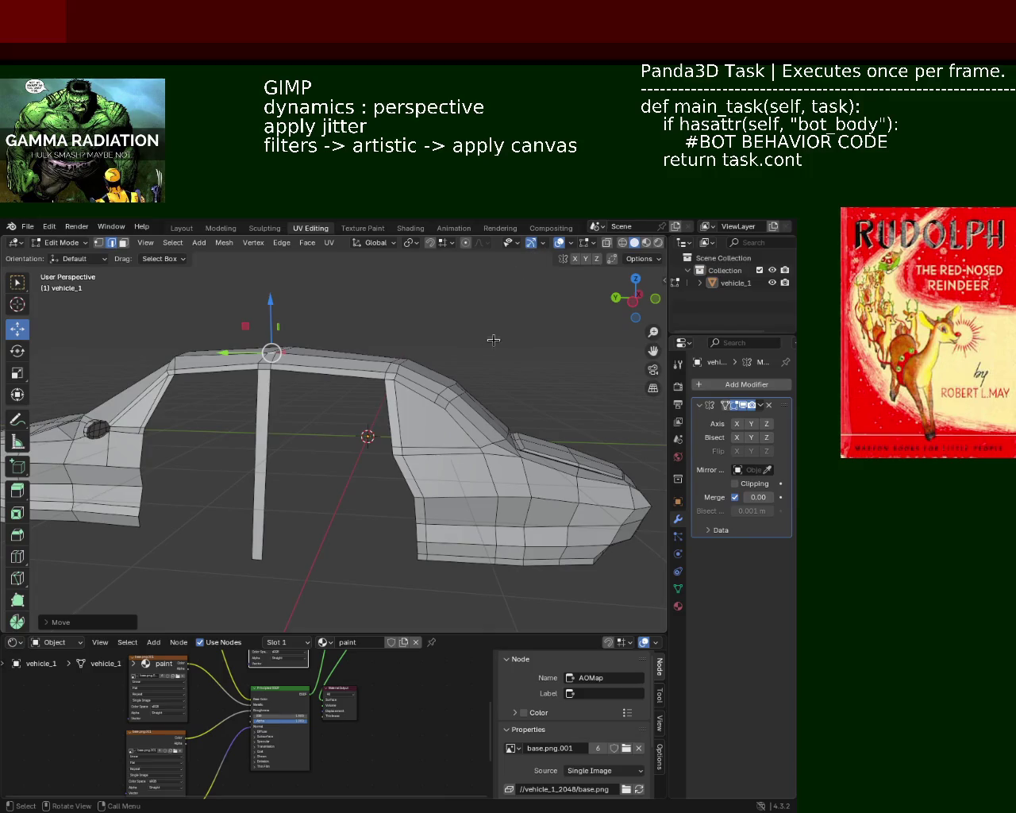
- In wireframe view, box-select the roof edge and shift it sideways along Y
{"action": "middle_click_drag", "start_coordinate": [491, 418], "coordinate": [484, 428]}
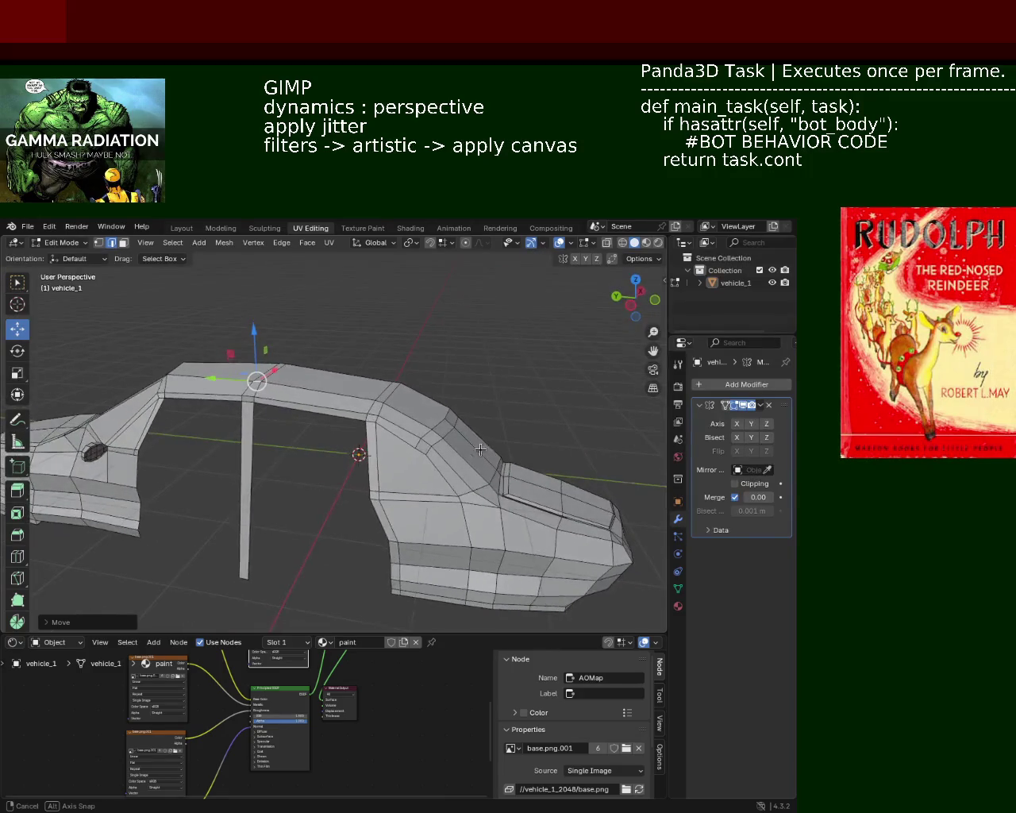
{"action": "left_click", "coordinate": [616, 245]}
{"action": "middle_click_drag", "start_coordinate": [556, 358], "coordinate": [513, 351]}
{"action": "left_click_drag", "start_coordinate": [513, 351], "coordinate": [426, 409]}
{"action": "key", "text": "g"}
{"action": "key", "text": "z"}
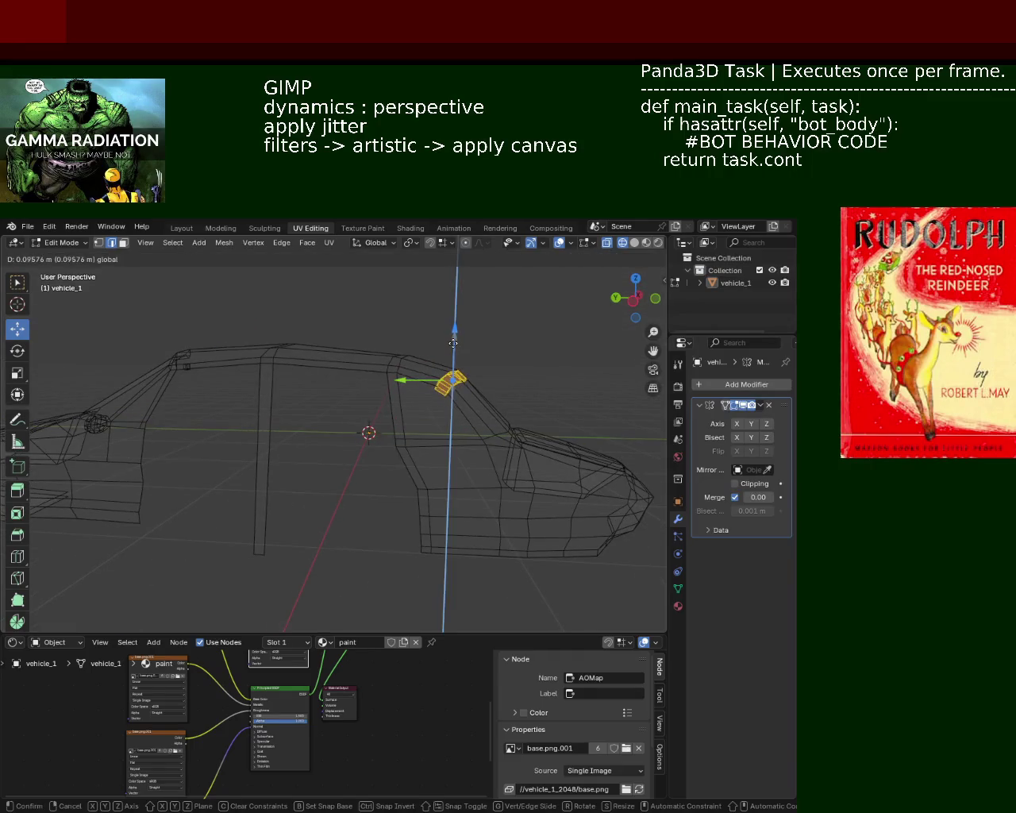
{"action": "key", "text": "Escape"}
{"action": "key", "text": "g"}
{"action": "key", "text": "y"}
{"action": "left_click", "coordinate": [413, 383]}
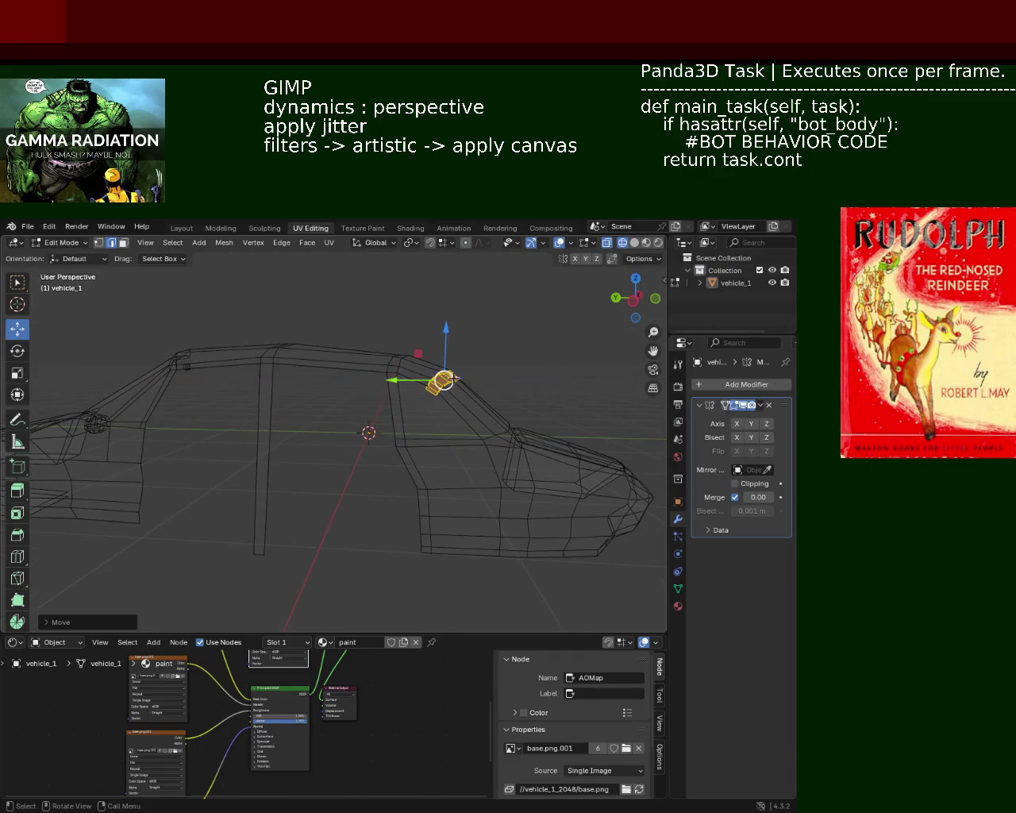
- Back in solid shading, select the roof-bottom edges and lower them slightly along Z
{"action": "left_click", "coordinate": [634, 243]}
{"action": "mouse_move", "coordinate": [444, 350]}
{"action": "middle_mouse_down"}
{"action": "mouse_move", "coordinate": [498, 342]}
{"action": "mouse_move", "coordinate": [326, 373]}
{"action": "mouse_move", "coordinate": [409, 369]}
{"action": "mouse_move", "coordinate": [330, 411]}
{"action": "middle_mouse_up"}
{"action": "left_click", "coordinate": [497, 342]}
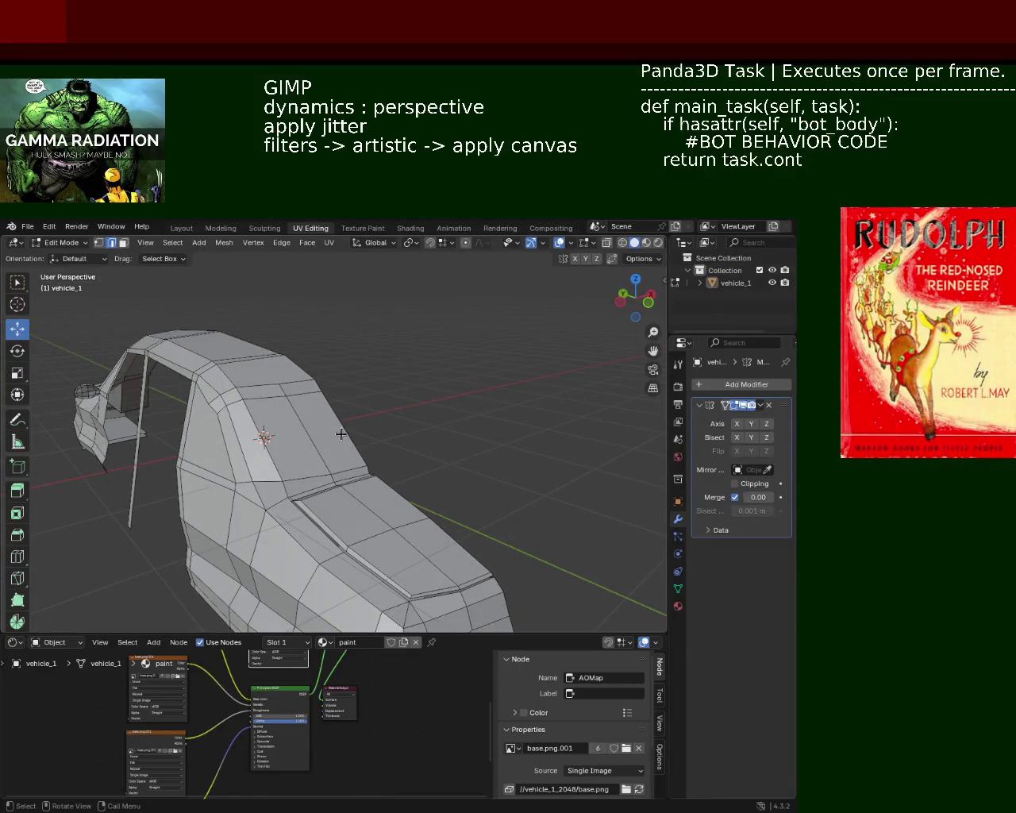
{"action": "left_click", "coordinate": [348, 463]}
{"action": "left_click", "coordinate": [318, 460], "text": "shift"}
{"action": "left_click", "coordinate": [292, 458], "text": "shift"}
{"action": "middle_click_drag", "start_coordinate": [309, 434], "coordinate": [381, 447]}
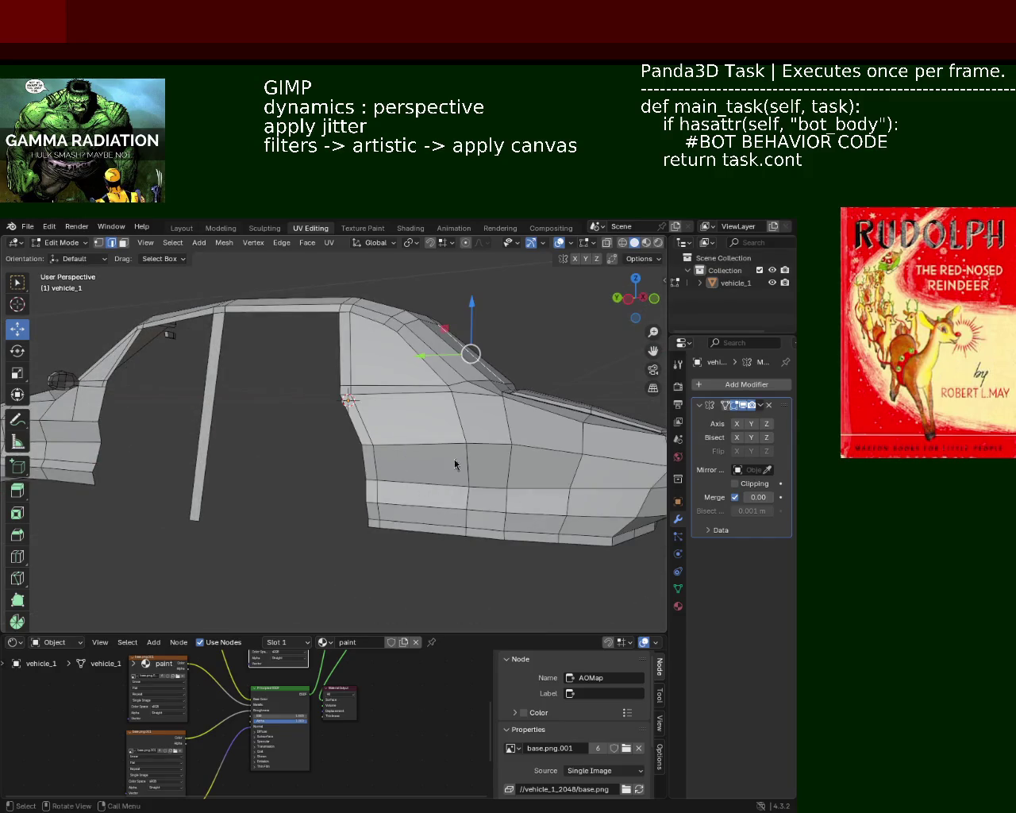
{"action": "middle_click_drag", "start_coordinate": [420, 387], "coordinate": [370, 445]}
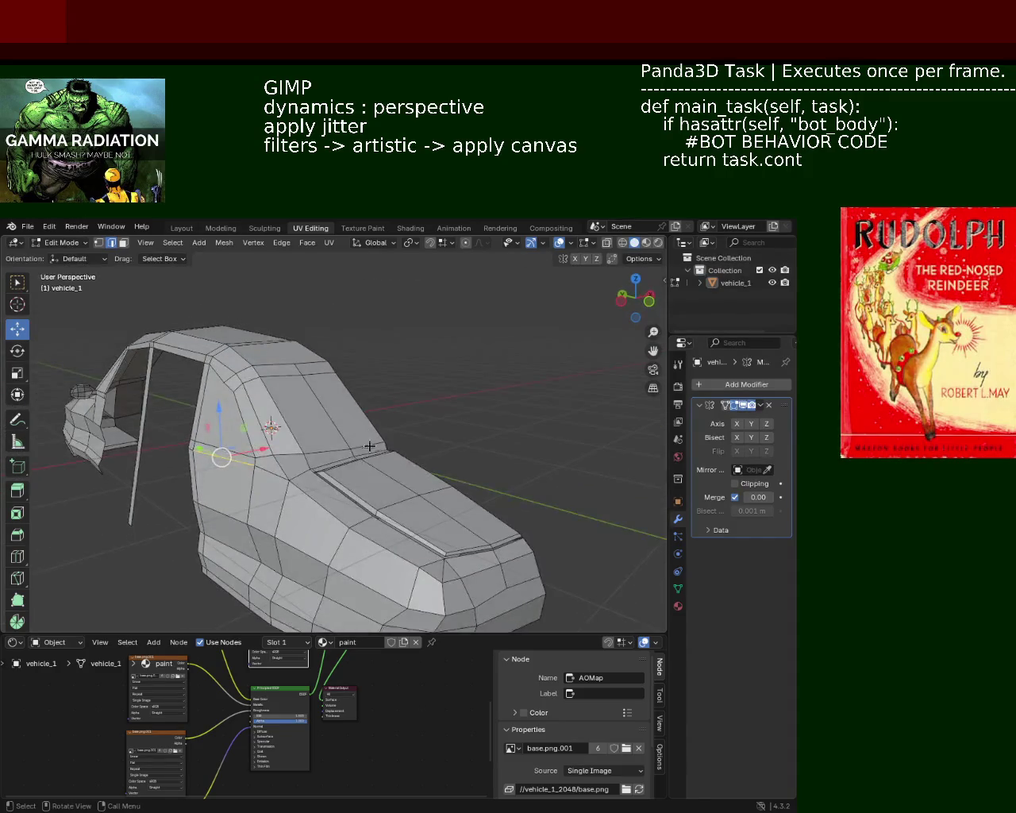
{"action": "left_click", "coordinate": [293, 459], "text": "shift"}
{"action": "left_click_drag", "start_coordinate": [330, 409], "coordinate": [332, 412]}
{"action": "mouse_move", "coordinate": [332, 412]}
{"action": "middle_mouse_down"}
{"action": "mouse_move", "coordinate": [297, 431]}
{"action": "mouse_move", "coordinate": [415, 439]}
{"action": "middle_mouse_up"}
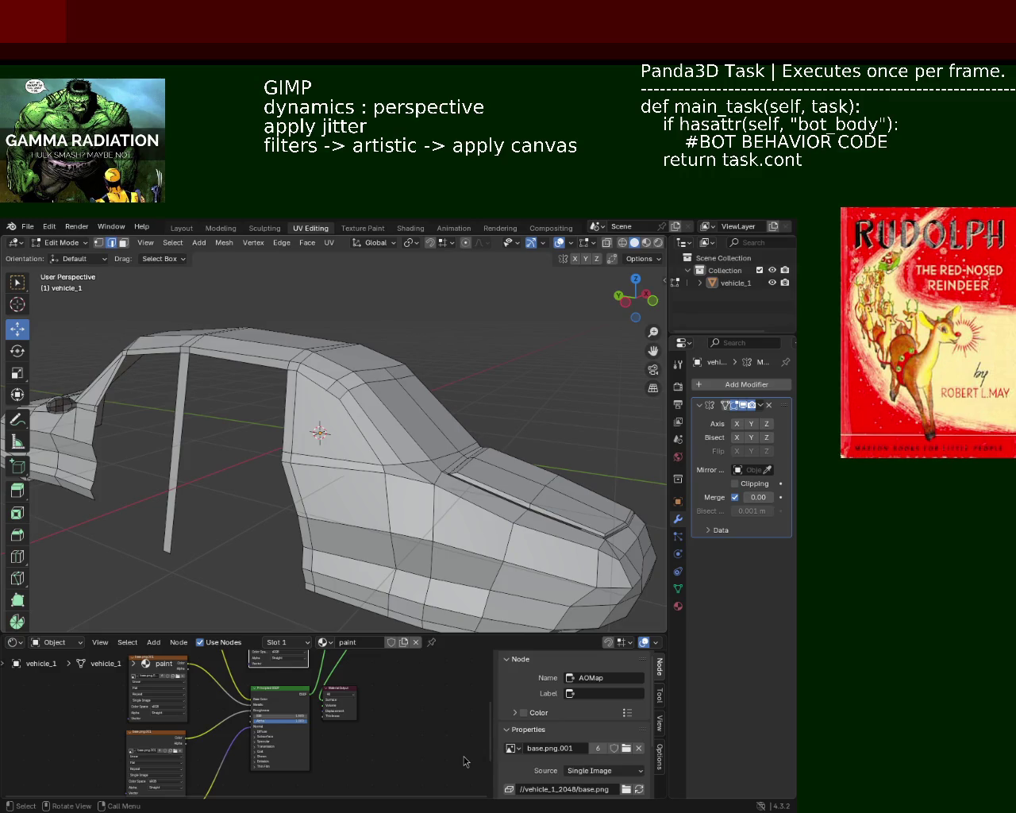
{"action": "mouse_move", "coordinate": [287, 368]}
{"action": "middle_mouse_down"}
{"action": "mouse_move", "coordinate": [329, 395]}
{"action": "mouse_move", "coordinate": [355, 363]}
{"action": "mouse_move", "coordinate": [337, 375]}
{"action": "mouse_move", "coordinate": [328, 325]}
{"action": "middle_mouse_up"}
- Slide the roof frame's corner vertex along the Y axis
{"action": "left_click", "coordinate": [340, 343]}
{"action": "mouse_move", "coordinate": [373, 370]}
{"action": "middle_mouse_down"}
{"action": "mouse_move", "coordinate": [317, 304]}
{"action": "mouse_move", "coordinate": [108, 289]}
{"action": "middle_mouse_up"}
{"action": "left_click", "coordinate": [241, 327]}
{"action": "mouse_move", "coordinate": [197, 329]}
{"action": "left_mouse_down"}
{"action": "mouse_move", "coordinate": [207, 337]}
{"action": "mouse_move", "coordinate": [271, 305]}
{"action": "left_mouse_up"}
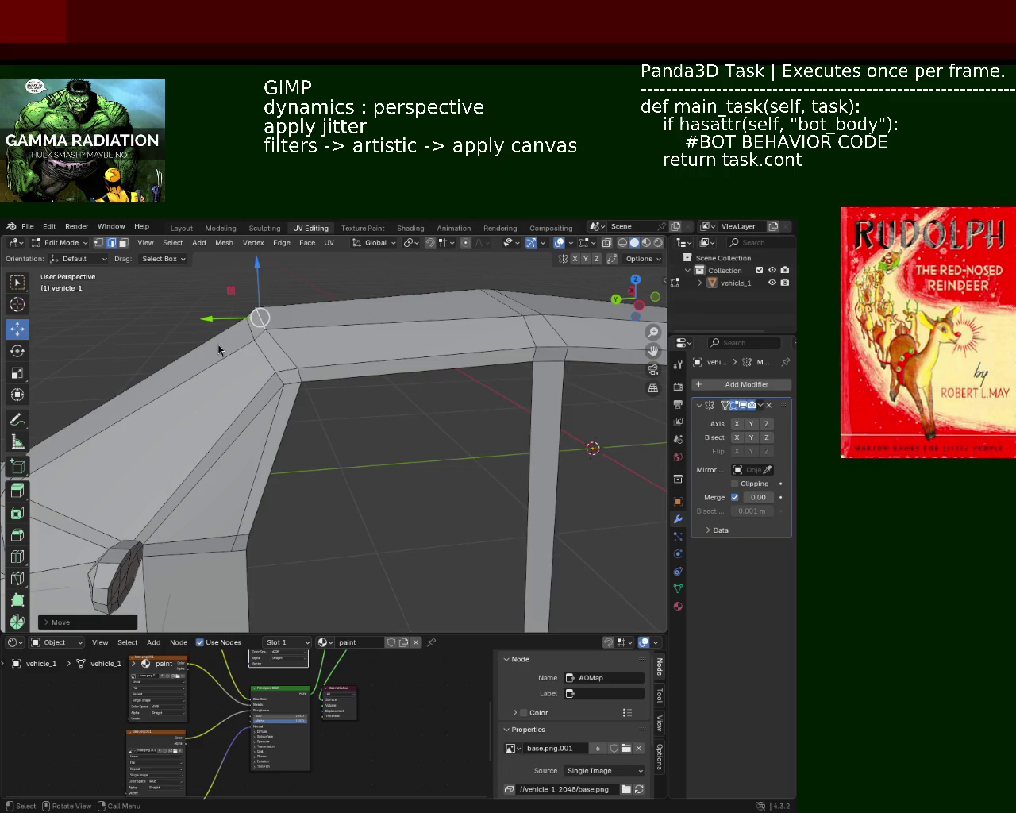
- Inspect the roof frame, then zoom in on the side mirror area
{"action": "middle_click_drag", "start_coordinate": [323, 406], "coordinate": [323, 372]}
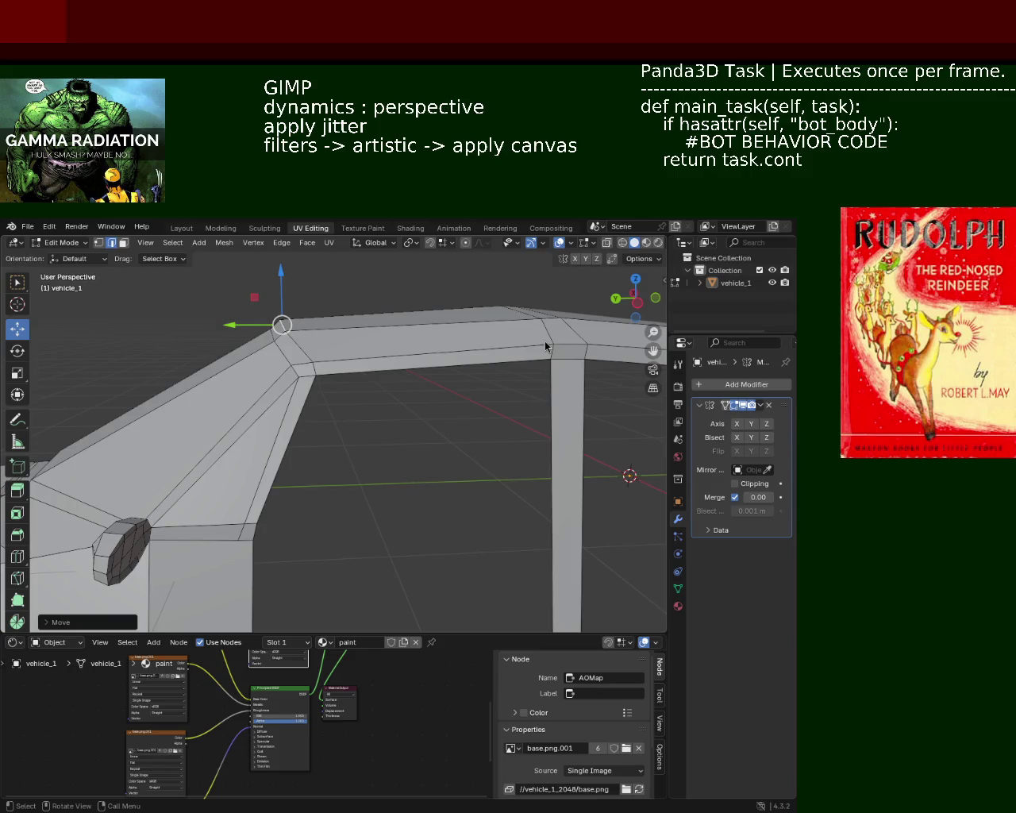
{"action": "mouse_move", "coordinate": [325, 356]}
{"action": "middle_mouse_down"}
{"action": "mouse_move", "coordinate": [347, 352]}
{"action": "mouse_move", "coordinate": [310, 359]}
{"action": "middle_mouse_up"}
{"action": "mouse_move", "coordinate": [403, 421]}
{"action": "middle_mouse_down", "text": "shift"}
{"action": "mouse_move", "coordinate": [270, 371]}
{"action": "mouse_move", "coordinate": [353, 382]}
{"action": "middle_mouse_up", "text": "shift"}
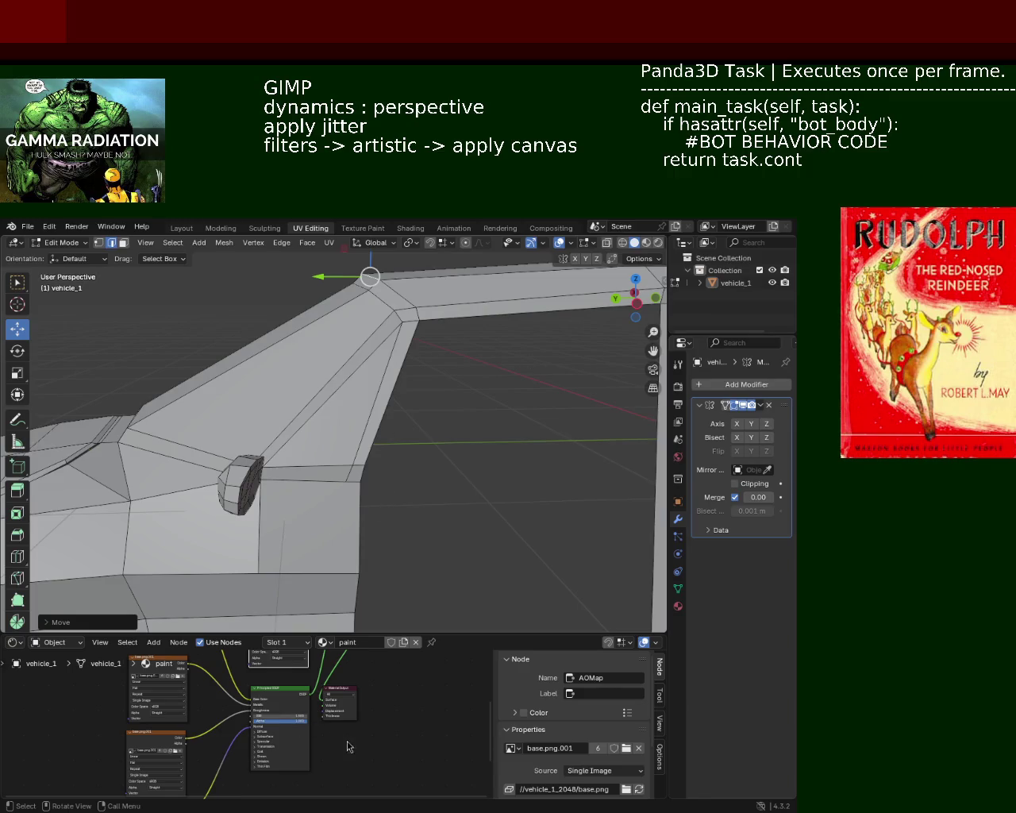
{"action": "mouse_move", "coordinate": [218, 326]}
{"action": "middle_mouse_down"}
{"action": "mouse_move", "coordinate": [418, 374]}
{"action": "mouse_move", "coordinate": [288, 431]}
{"action": "middle_mouse_up"}
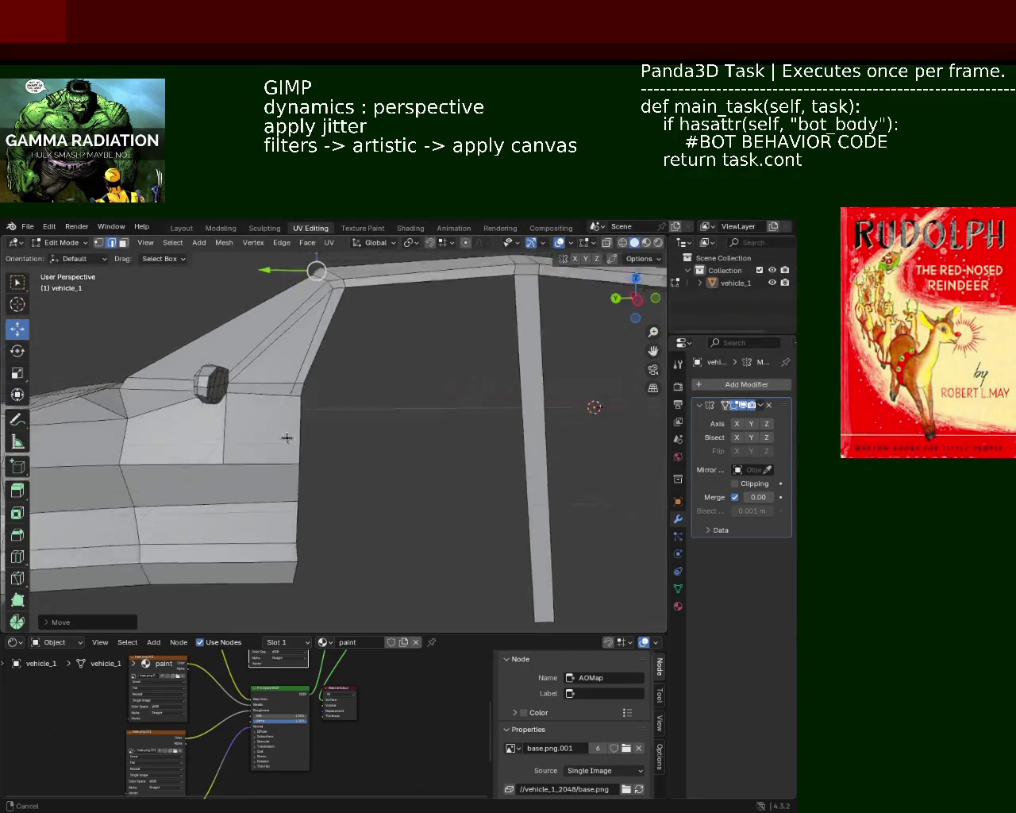
{"action": "middle_click_drag", "start_coordinate": [288, 432], "coordinate": [265, 472]}
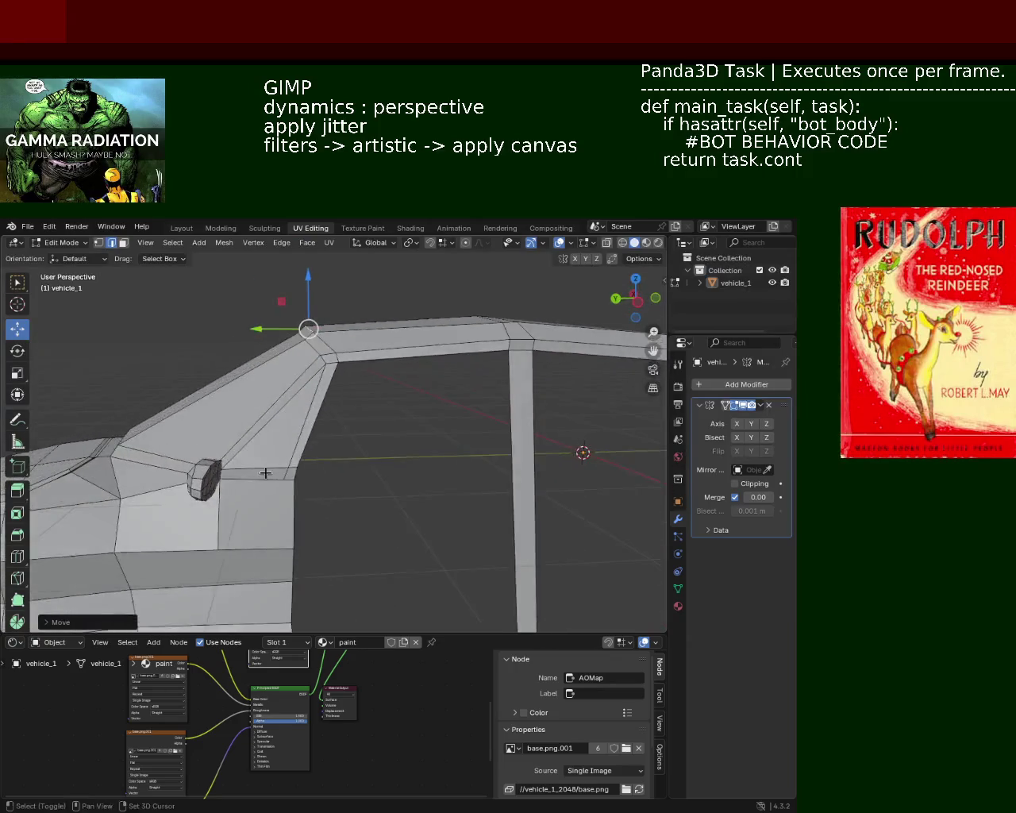
{"action": "scroll", "coordinate": [265, 472], "scroll_direction": "up", "scroll_amount": 2}
{"action": "scroll", "coordinate": [301, 391], "scroll_direction": "up", "scroll_amount": 3}
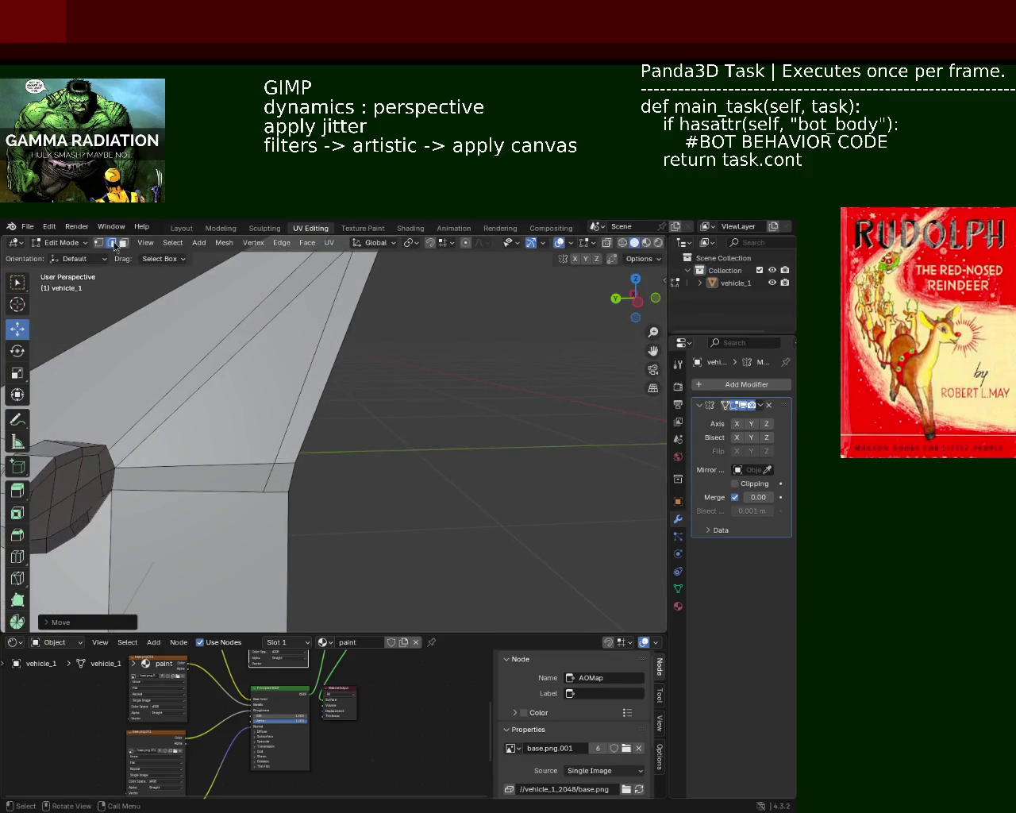
- Move the vertex beside the side mirror about -0.03 m along Y, then zoom out
{"action": "left_click", "coordinate": [288, 476]}
{"action": "key", "text": "g"}
{"action": "key", "text": "y"}
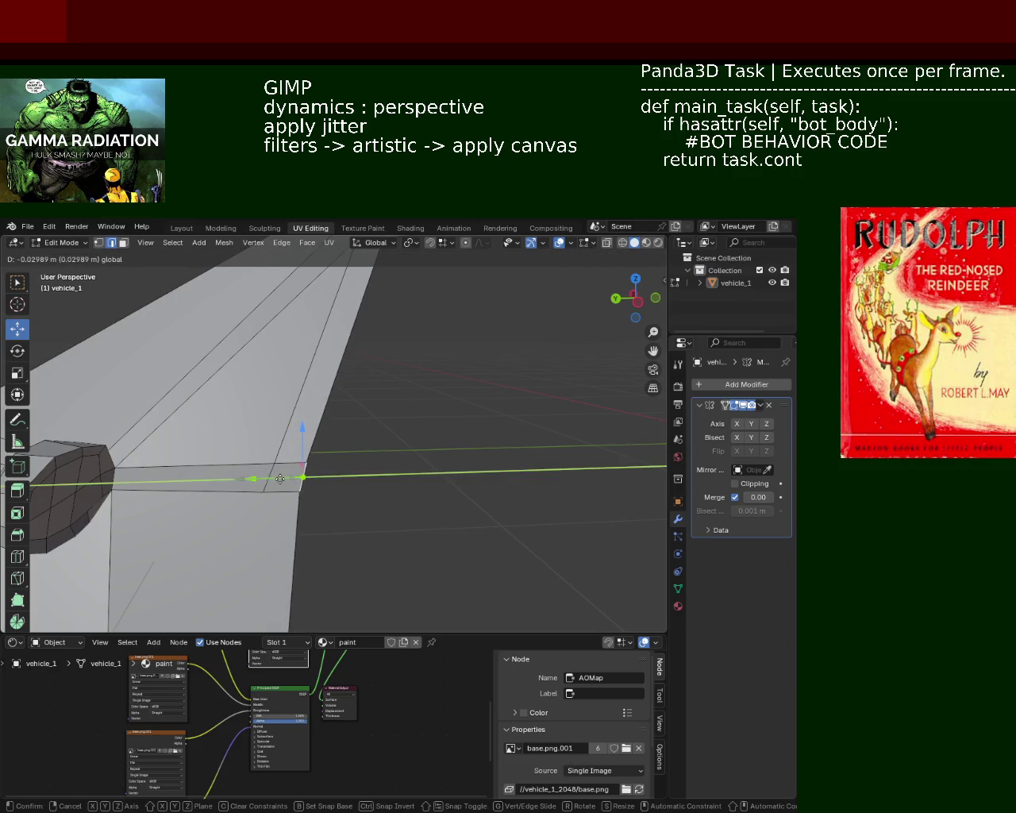
{"action": "left_click", "coordinate": [335, 470]}
{"action": "left_click", "coordinate": [422, 429]}
{"action": "mouse_move", "coordinate": [422, 413]}
{"action": "middle_mouse_down", "text": "ctrl"}
{"action": "mouse_move", "coordinate": [424, 421]}
{"action": "mouse_move", "coordinate": [452, 394]}
{"action": "mouse_move", "coordinate": [312, 431]}
{"action": "mouse_move", "coordinate": [432, 404]}
{"action": "mouse_move", "coordinate": [511, 403]}
{"action": "middle_mouse_up", "text": "ctrl"}
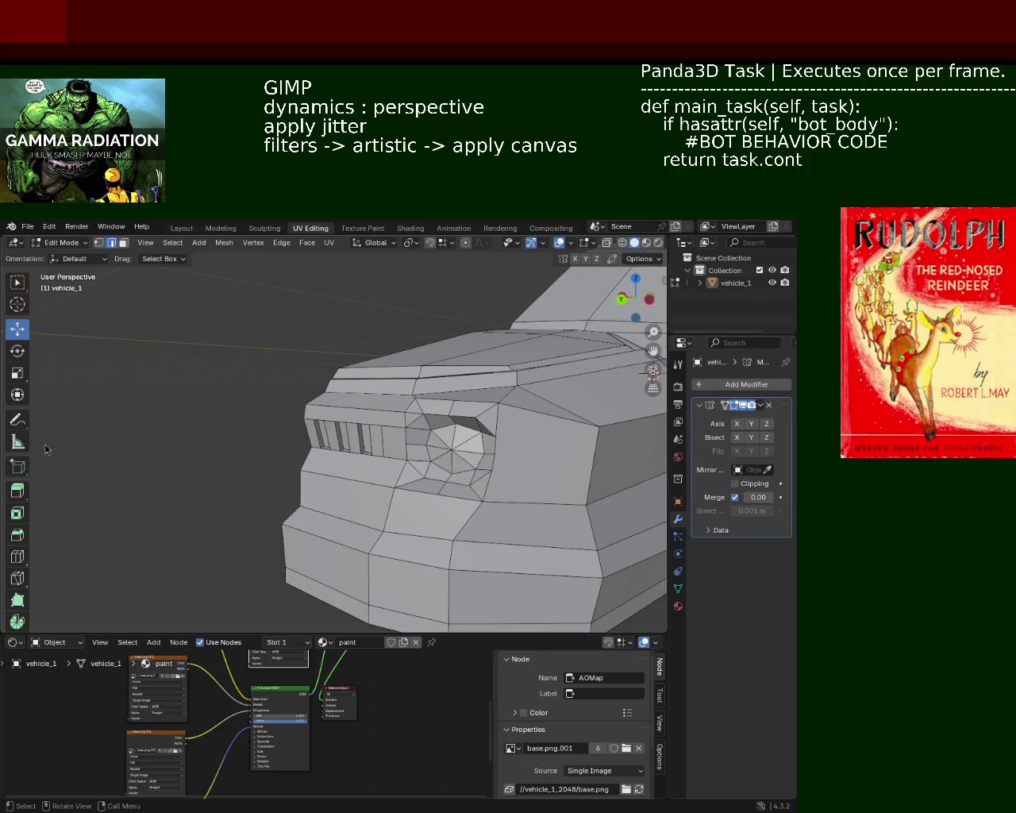
- In X-ray, shift two box-selected body vertex groups along X, then restore solid shading and save vehicle_1.blend
{"action": "mouse_move", "coordinate": [298, 357]}
{"action": "middle_mouse_down"}
{"action": "mouse_move", "coordinate": [404, 460]}
{"action": "mouse_move", "coordinate": [350, 432]}
{"action": "mouse_move", "coordinate": [386, 370]}
{"action": "mouse_move", "coordinate": [403, 366]}
{"action": "mouse_move", "coordinate": [336, 381]}
{"action": "mouse_move", "coordinate": [336, 413]}
{"action": "mouse_move", "coordinate": [232, 406]}
{"action": "mouse_move", "coordinate": [481, 421]}
{"action": "mouse_move", "coordinate": [408, 411]}
{"action": "mouse_move", "coordinate": [309, 436]}
{"action": "mouse_move", "coordinate": [312, 403]}
{"action": "mouse_move", "coordinate": [458, 379]}
{"action": "mouse_move", "coordinate": [370, 400]}
{"action": "mouse_move", "coordinate": [486, 414]}
{"action": "mouse_move", "coordinate": [476, 401]}
{"action": "mouse_move", "coordinate": [510, 458]}
{"action": "mouse_move", "coordinate": [527, 517]}
{"action": "mouse_move", "coordinate": [410, 519]}
{"action": "mouse_move", "coordinate": [329, 444]}
{"action": "mouse_move", "coordinate": [283, 432]}
{"action": "mouse_move", "coordinate": [285, 480]}
{"action": "mouse_move", "coordinate": [249, 494]}
{"action": "mouse_move", "coordinate": [259, 453]}
{"action": "mouse_move", "coordinate": [231, 445]}
{"action": "mouse_move", "coordinate": [186, 396]}
{"action": "mouse_move", "coordinate": [278, 454]}
{"action": "mouse_move", "coordinate": [265, 407]}
{"action": "mouse_move", "coordinate": [311, 403]}
{"action": "middle_mouse_up"}
{"action": "scroll", "coordinate": [336, 381], "scroll_direction": "up", "scroll_amount": 4}
{"action": "left_click", "coordinate": [607, 244]}
{"action": "mouse_move", "coordinate": [230, 390]}
{"action": "left_mouse_down"}
{"action": "mouse_move", "coordinate": [295, 455]}
{"action": "mouse_move", "coordinate": [349, 429]}
{"action": "left_mouse_up"}
{"action": "mouse_move", "coordinate": [253, 367]}
{"action": "left_mouse_down"}
{"action": "mouse_move", "coordinate": [311, 446]}
{"action": "mouse_move", "coordinate": [349, 429]}
{"action": "left_mouse_up"}
{"action": "mouse_move", "coordinate": [195, 409]}
{"action": "middle_mouse_down"}
{"action": "mouse_move", "coordinate": [598, 389]}
{"action": "mouse_move", "coordinate": [342, 464]}
{"action": "mouse_move", "coordinate": [402, 455]}
{"action": "mouse_move", "coordinate": [389, 468]}
{"action": "mouse_move", "coordinate": [415, 479]}
{"action": "mouse_move", "coordinate": [323, 441]}
{"action": "mouse_move", "coordinate": [231, 483]}
{"action": "mouse_move", "coordinate": [296, 498]}
{"action": "mouse_move", "coordinate": [447, 422]}
{"action": "mouse_move", "coordinate": [458, 472]}
{"action": "mouse_move", "coordinate": [309, 472]}
{"action": "mouse_move", "coordinate": [454, 488]}
{"action": "mouse_move", "coordinate": [247, 469]}
{"action": "mouse_move", "coordinate": [295, 386]}
{"action": "mouse_move", "coordinate": [219, 416]}
{"action": "mouse_move", "coordinate": [368, 421]}
{"action": "mouse_move", "coordinate": [528, 457]}
{"action": "middle_mouse_up"}
{"action": "left_click", "coordinate": [635, 242]}
{"action": "key", "text": "ctrl+s"}
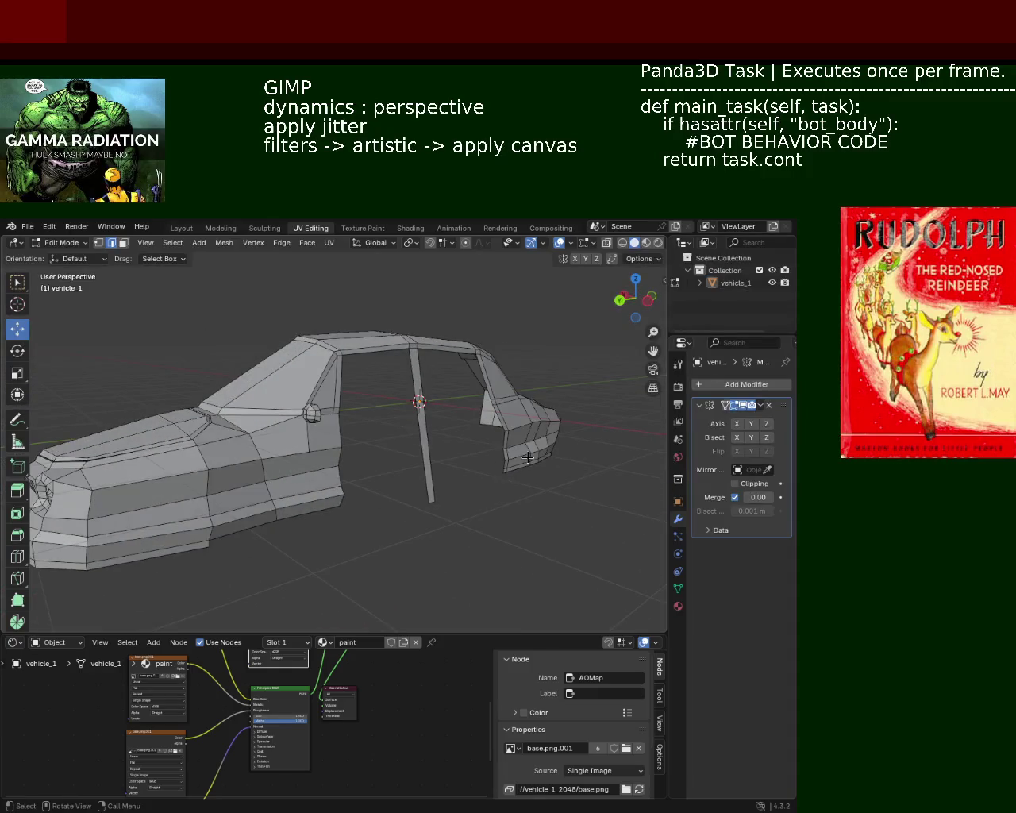
- Enable Y-axis mirroring in the Mirror modifier and inspect the full car from several angles
{"action": "left_click", "coordinate": [751, 423]}
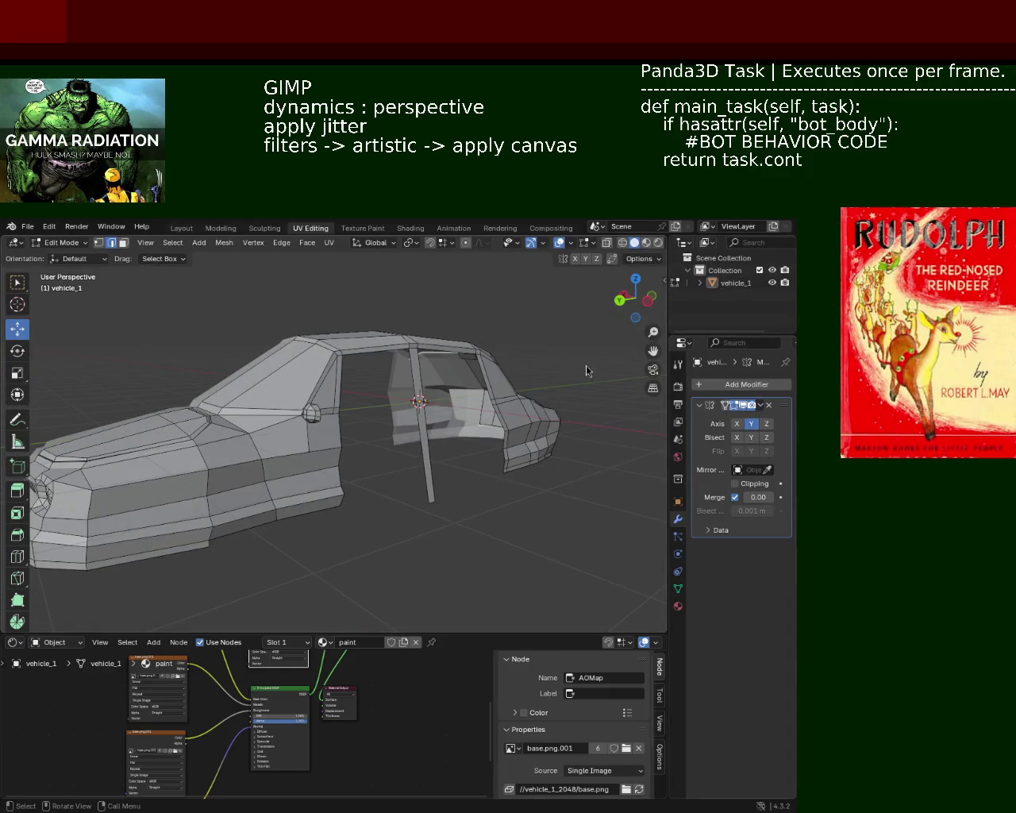
{"action": "mouse_move", "coordinate": [235, 370]}
{"action": "middle_mouse_down"}
{"action": "mouse_move", "coordinate": [366, 447]}
{"action": "mouse_move", "coordinate": [486, 468]}
{"action": "mouse_move", "coordinate": [475, 480]}
{"action": "mouse_move", "coordinate": [367, 435]}
{"action": "mouse_move", "coordinate": [219, 449]}
{"action": "mouse_move", "coordinate": [283, 442]}
{"action": "mouse_move", "coordinate": [276, 431]}
{"action": "mouse_move", "coordinate": [279, 440]}
{"action": "middle_mouse_up"}
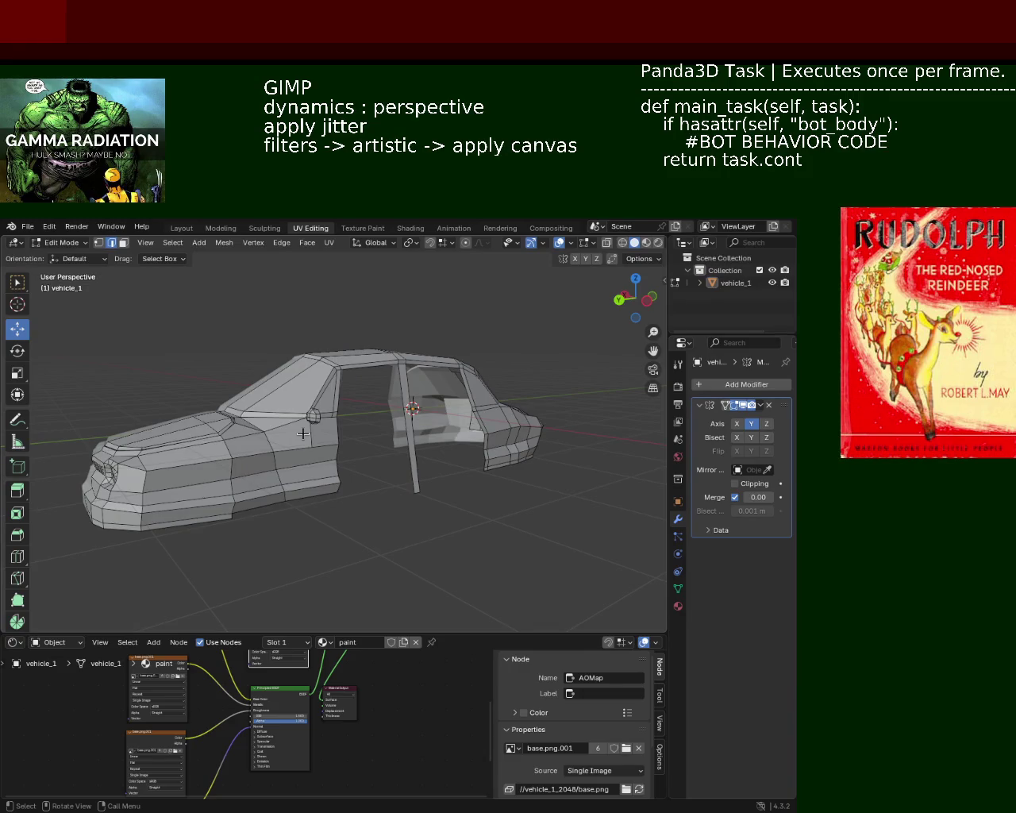
{"action": "mouse_move", "coordinate": [302, 482]}
{"action": "middle_mouse_down"}
{"action": "mouse_move", "coordinate": [524, 479]}
{"action": "mouse_move", "coordinate": [397, 515]}
{"action": "mouse_move", "coordinate": [462, 491]}
{"action": "mouse_move", "coordinate": [463, 479]}
{"action": "mouse_move", "coordinate": [376, 440]}
{"action": "mouse_move", "coordinate": [480, 431]}
{"action": "middle_mouse_up"}
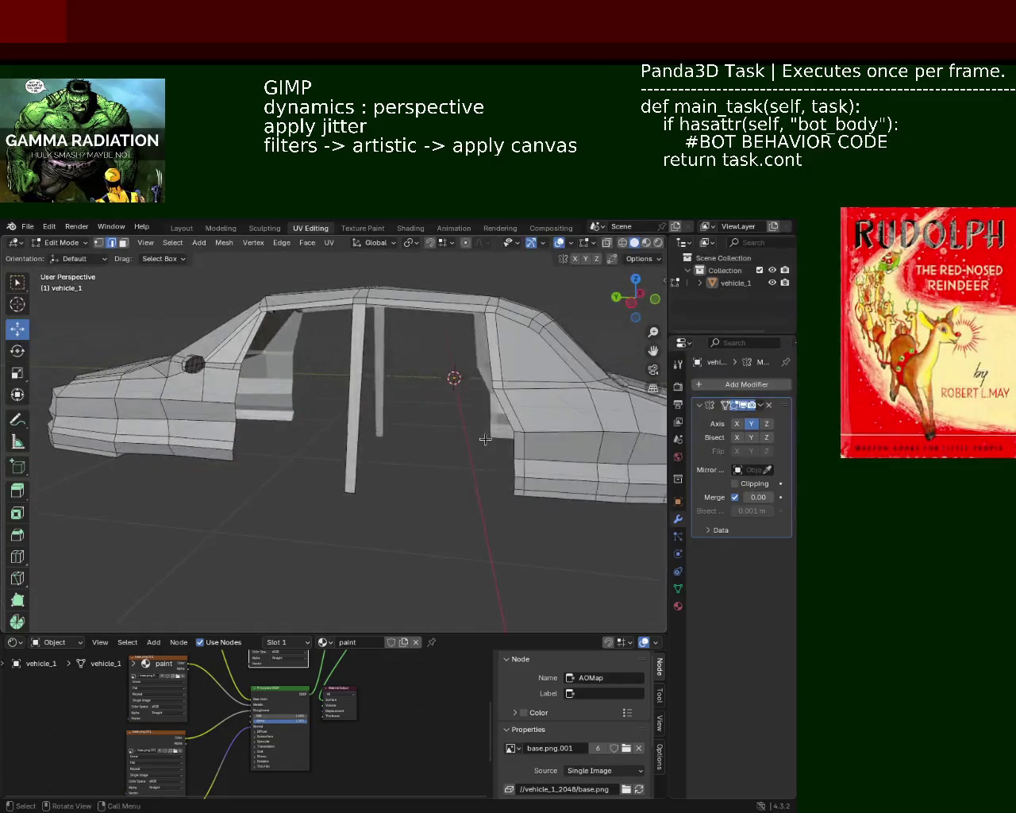
{"action": "scroll", "coordinate": [480, 430], "scroll_direction": "down", "scroll_amount": 2}
{"action": "scroll", "coordinate": [480, 430], "scroll_direction": "down", "scroll_amount": 2}
{"action": "scroll", "coordinate": [467, 466], "scroll_direction": "down", "scroll_amount": 2}
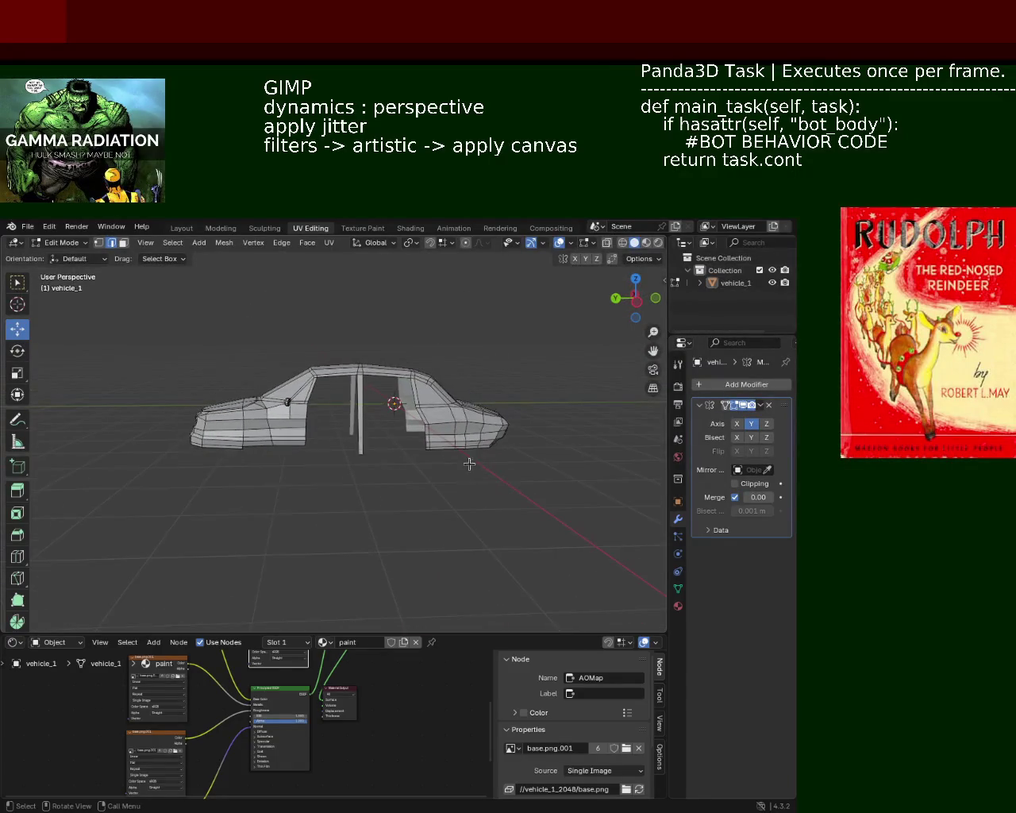
{"action": "mouse_move", "coordinate": [471, 457]}
{"action": "middle_mouse_down"}
{"action": "mouse_move", "coordinate": [524, 463]}
{"action": "mouse_move", "coordinate": [501, 497]}
{"action": "mouse_move", "coordinate": [520, 492]}
{"action": "mouse_move", "coordinate": [495, 494]}
{"action": "middle_mouse_up"}
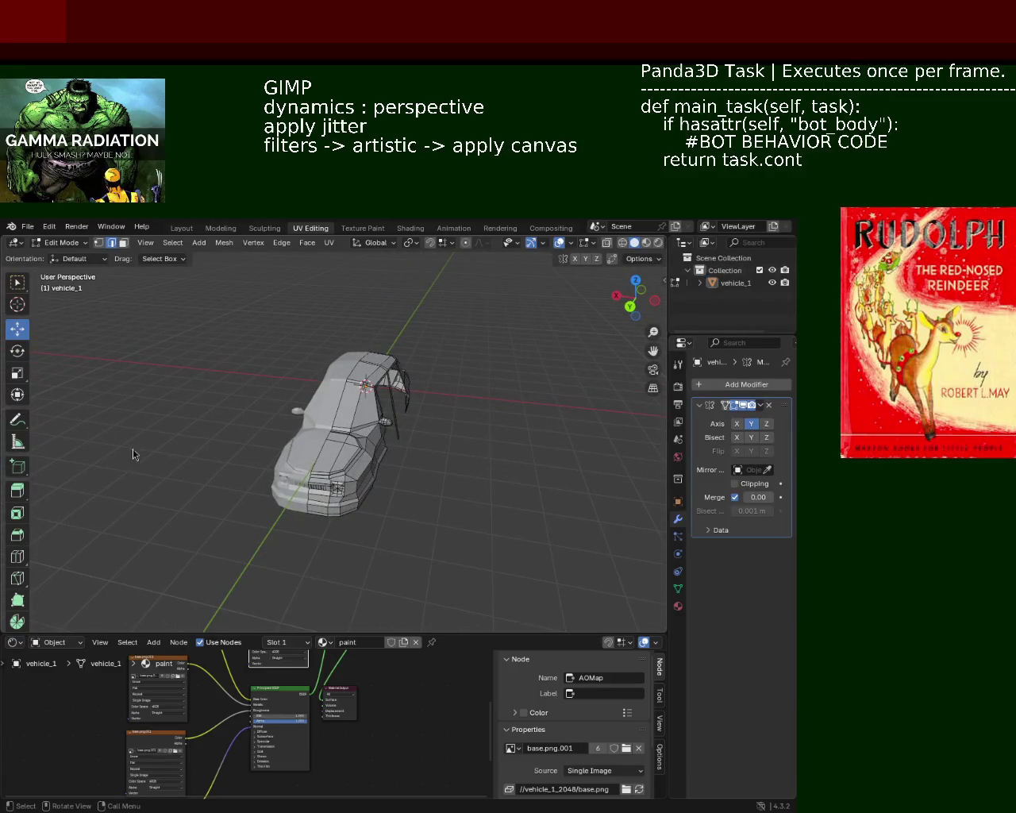
{"action": "scroll", "coordinate": [425, 443], "scroll_direction": "down", "scroll_amount": 5}
{"action": "mouse_move", "coordinate": [424, 503]}
{"action": "middle_mouse_down"}
{"action": "mouse_move", "coordinate": [349, 472]}
{"action": "mouse_move", "coordinate": [320, 445]}
{"action": "mouse_move", "coordinate": [346, 461]}
{"action": "mouse_move", "coordinate": [413, 443]}
{"action": "middle_mouse_up"}
- Save vehicle_1.blend and take a close side view of the car
{"action": "key", "text": "ctrl+s"}
{"action": "scroll", "coordinate": [358, 469], "scroll_direction": "down", "scroll_amount": 3}
{"action": "scroll", "coordinate": [413, 443], "scroll_direction": "up", "scroll_amount": 2}
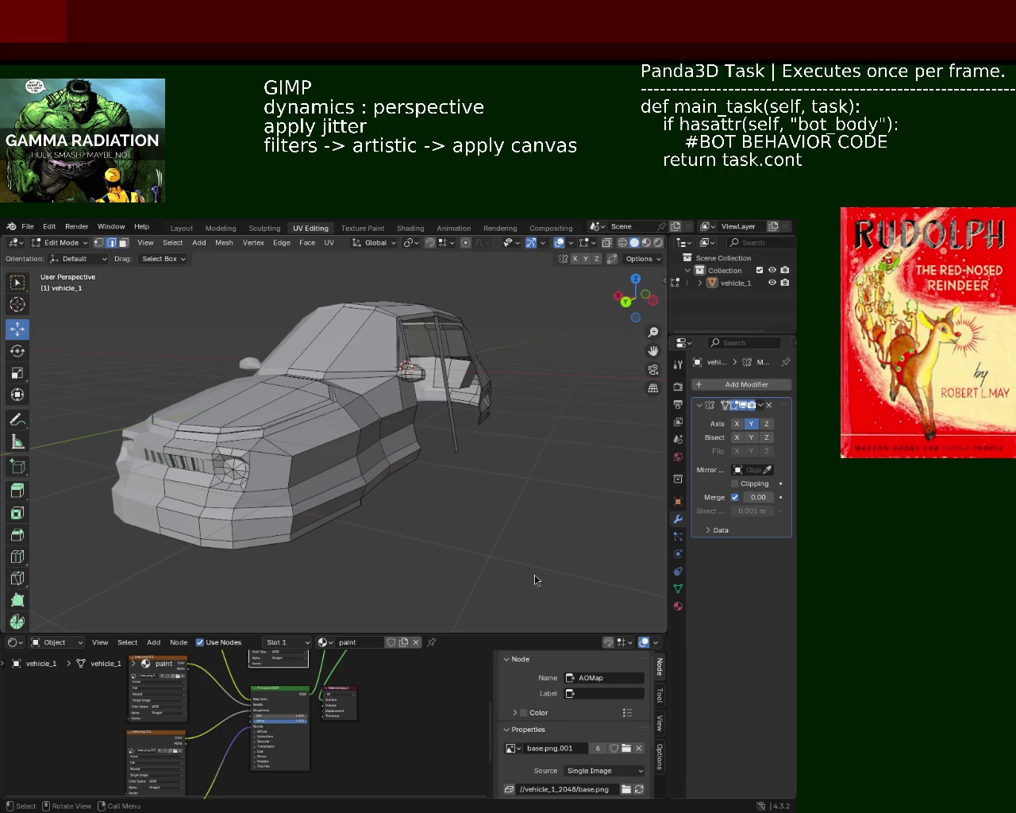
{"action": "middle_click_drag", "start_coordinate": [476, 445], "coordinate": [465, 464]}
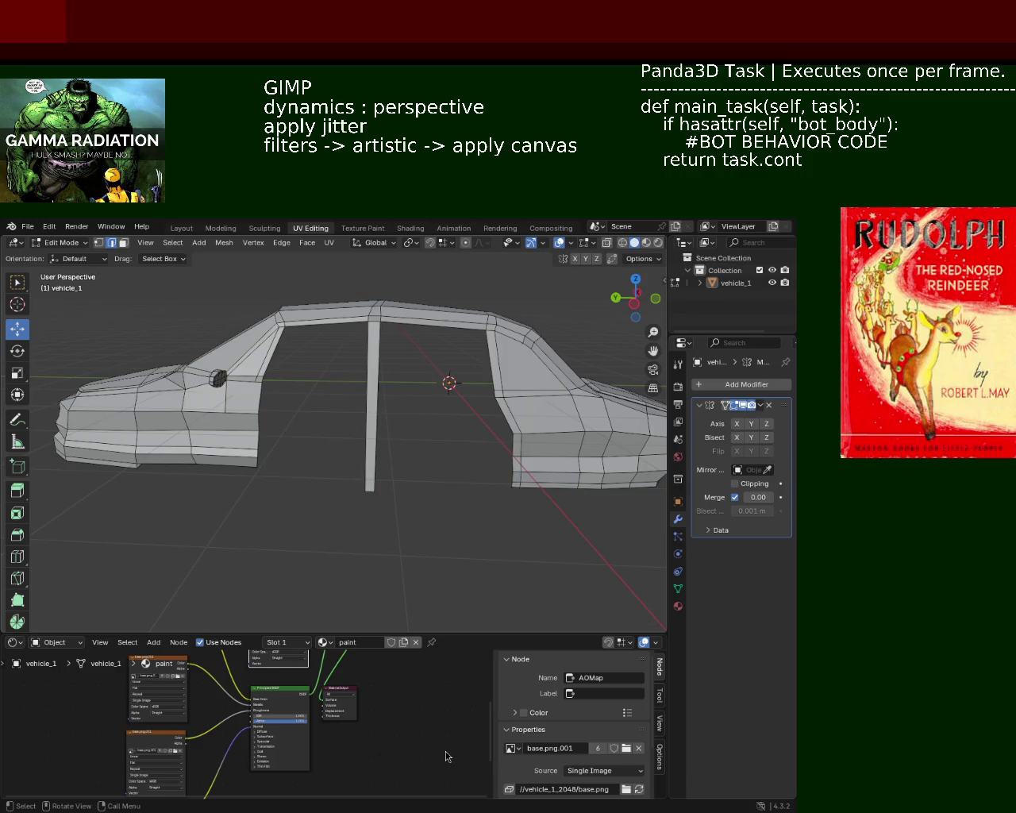
- Raise the middle pillar's bottom vertices about 0.123 m along Z
{"action": "mouse_move", "coordinate": [242, 381]}
{"action": "middle_mouse_down"}
{"action": "mouse_move", "coordinate": [401, 442]}
{"action": "mouse_move", "coordinate": [472, 535]}
{"action": "middle_mouse_up"}
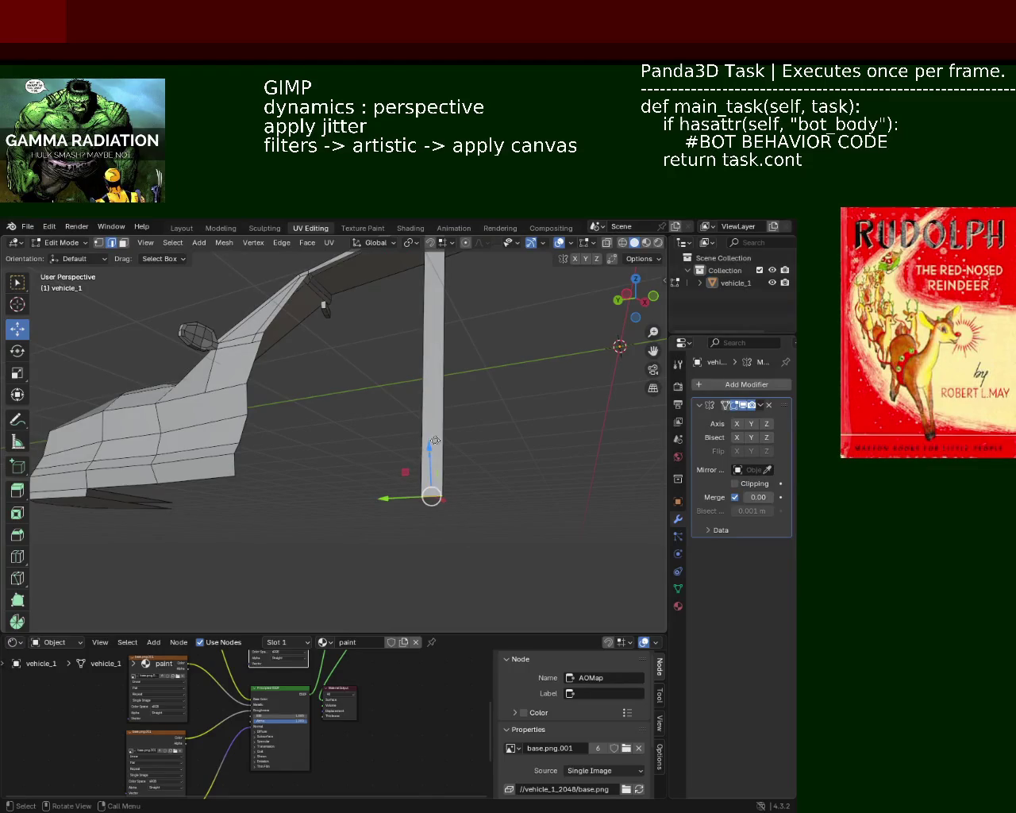
{"action": "left_click_drag", "start_coordinate": [429, 450], "coordinate": [431, 406]}
{"action": "mouse_move", "coordinate": [433, 406]}
{"action": "middle_mouse_down"}
{"action": "mouse_move", "coordinate": [407, 477]}
{"action": "mouse_move", "coordinate": [379, 436]}
{"action": "mouse_move", "coordinate": [420, 499]}
{"action": "middle_mouse_up"}
{"action": "left_click_drag", "start_coordinate": [420, 499], "coordinate": [423, 486]}
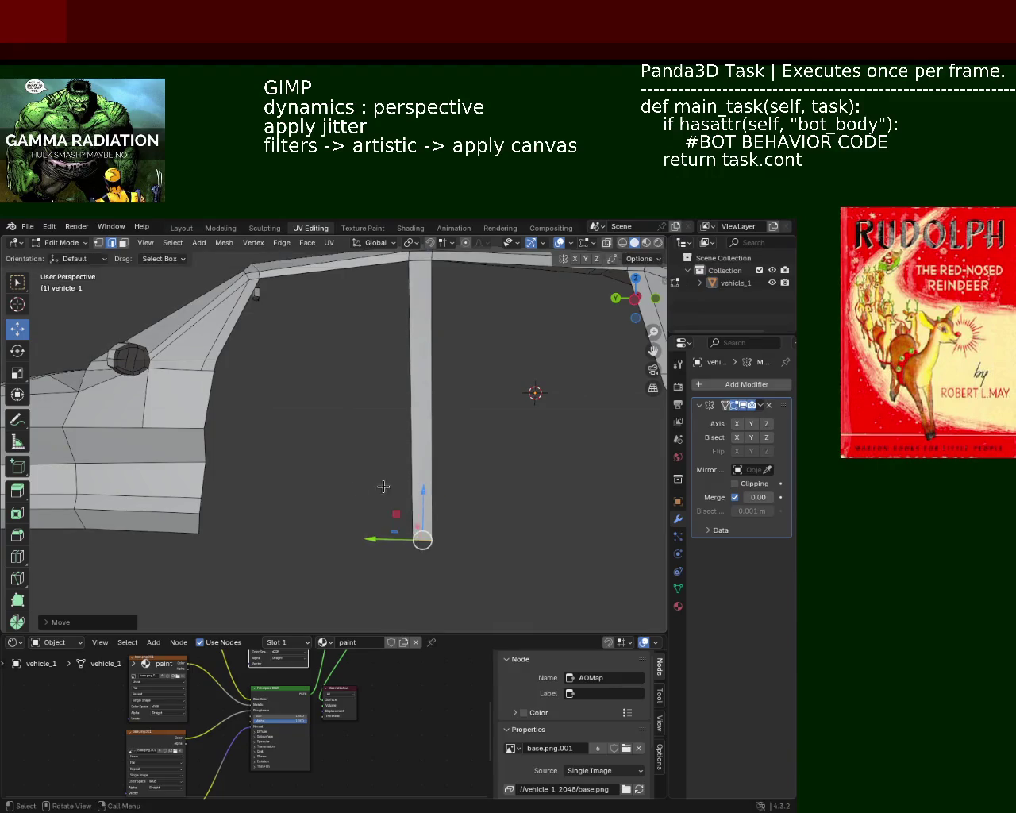
{"action": "middle_click_drag", "start_coordinate": [424, 486], "coordinate": [284, 454]}
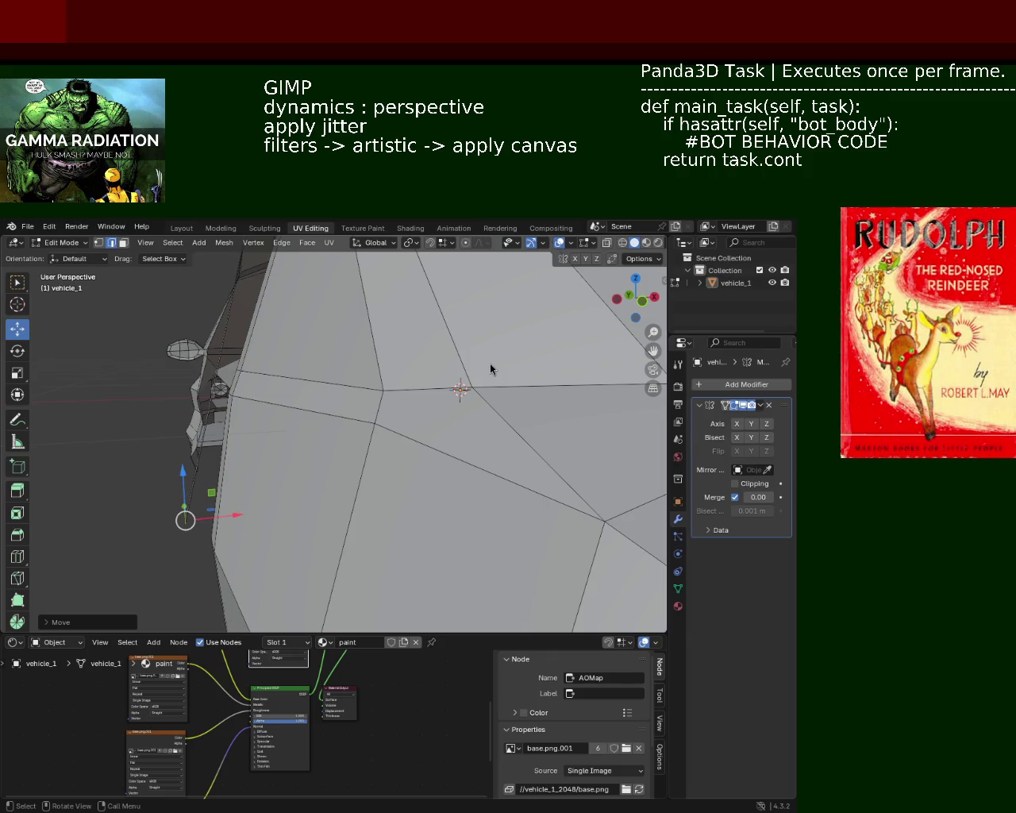
- Orbit around the car to inspect the door pillar and save vehicle_1.blend
{"action": "mouse_move", "coordinate": [273, 370]}
{"action": "middle_mouse_down"}
{"action": "mouse_move", "coordinate": [303, 459]}
{"action": "mouse_move", "coordinate": [472, 455]}
{"action": "mouse_move", "coordinate": [361, 471]}
{"action": "mouse_move", "coordinate": [454, 437]}
{"action": "mouse_move", "coordinate": [329, 436]}
{"action": "mouse_move", "coordinate": [415, 431]}
{"action": "middle_mouse_up"}
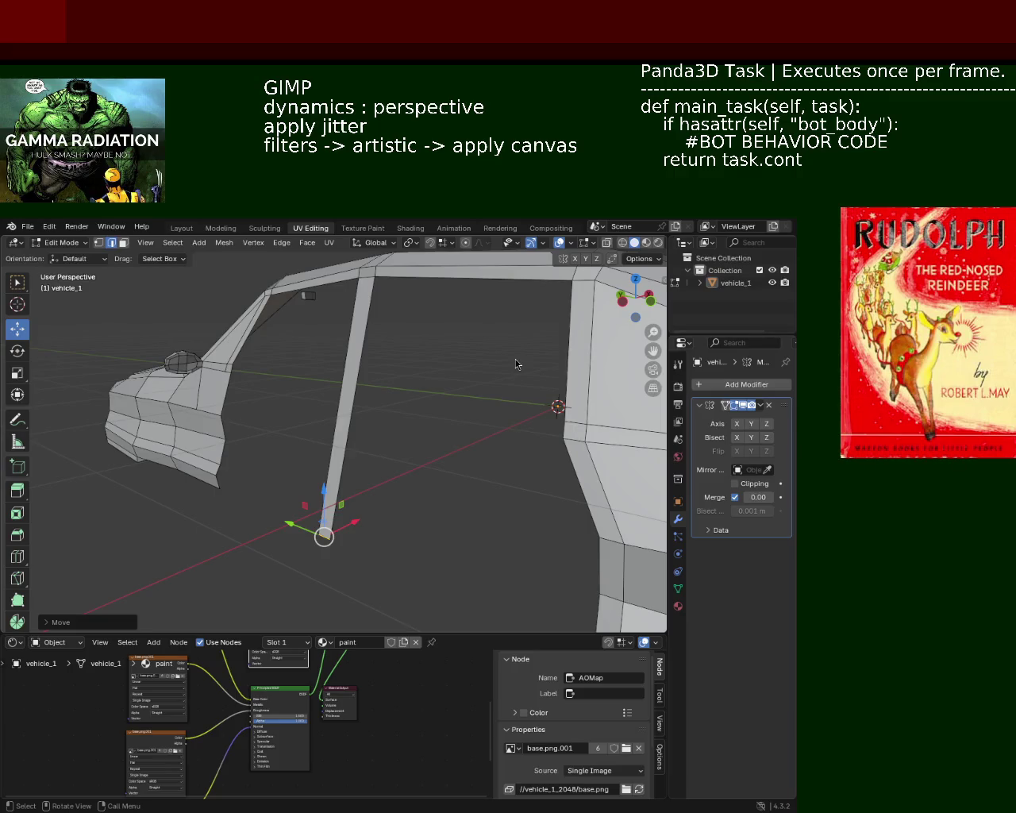
{"action": "mouse_move", "coordinate": [200, 375]}
{"action": "middle_mouse_down"}
{"action": "mouse_move", "coordinate": [386, 411]}
{"action": "mouse_move", "coordinate": [403, 441]}
{"action": "mouse_move", "coordinate": [398, 401]}
{"action": "middle_mouse_up"}
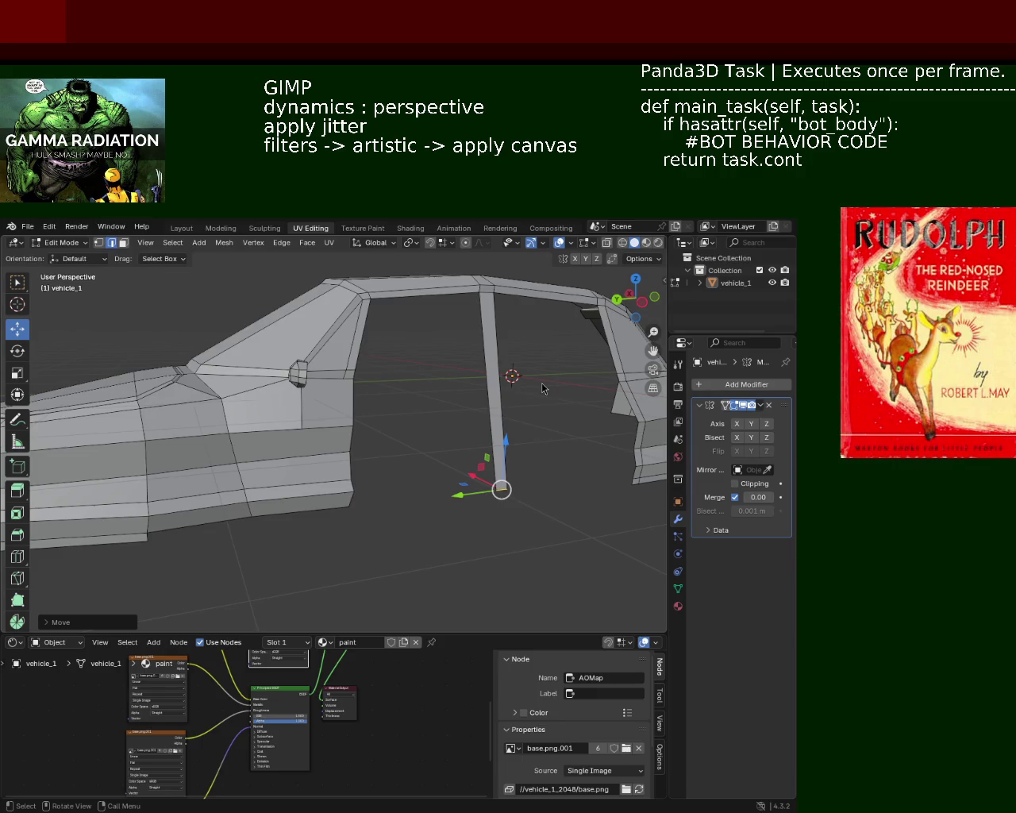
{"action": "mouse_move", "coordinate": [331, 403]}
{"action": "middle_mouse_down"}
{"action": "mouse_move", "coordinate": [225, 413]}
{"action": "mouse_move", "coordinate": [307, 484]}
{"action": "mouse_move", "coordinate": [306, 418]}
{"action": "middle_mouse_up"}
{"action": "key", "text": "ctrl+s"}
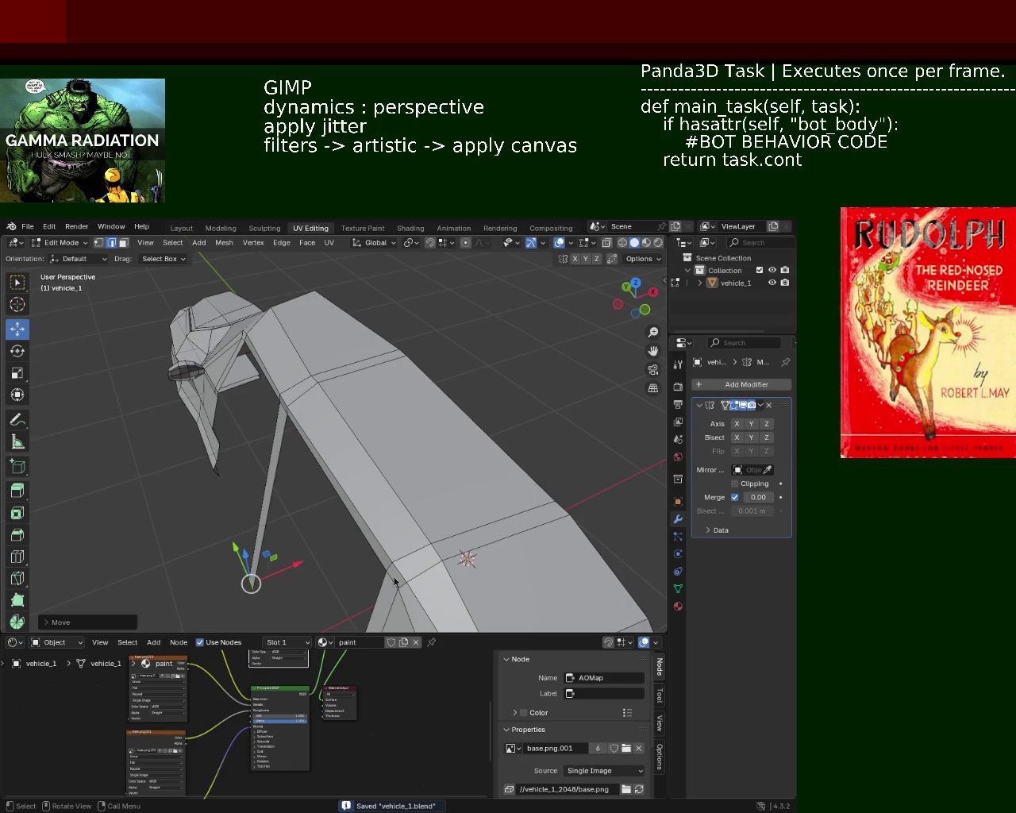
{"action": "mouse_move", "coordinate": [312, 438]}
{"action": "middle_mouse_down"}
{"action": "mouse_move", "coordinate": [138, 475]}
{"action": "mouse_move", "coordinate": [295, 394]}
{"action": "middle_mouse_up"}
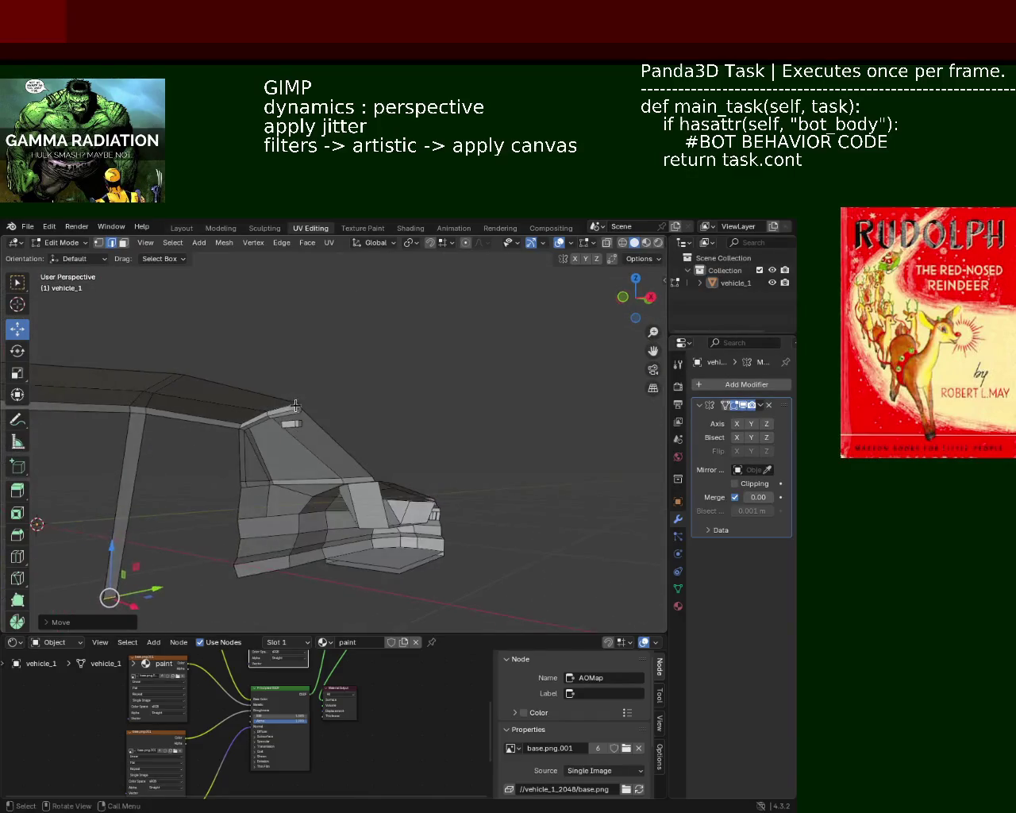
{"action": "scroll", "coordinate": [295, 394], "scroll_direction": "up", "scroll_amount": 3}
- Zoom in on the small side-mirror panel and raise its face vertically
{"action": "scroll", "coordinate": [310, 345], "scroll_direction": "up", "scroll_amount": 2}
{"action": "scroll", "coordinate": [315, 398], "scroll_direction": "up", "scroll_amount": 2}
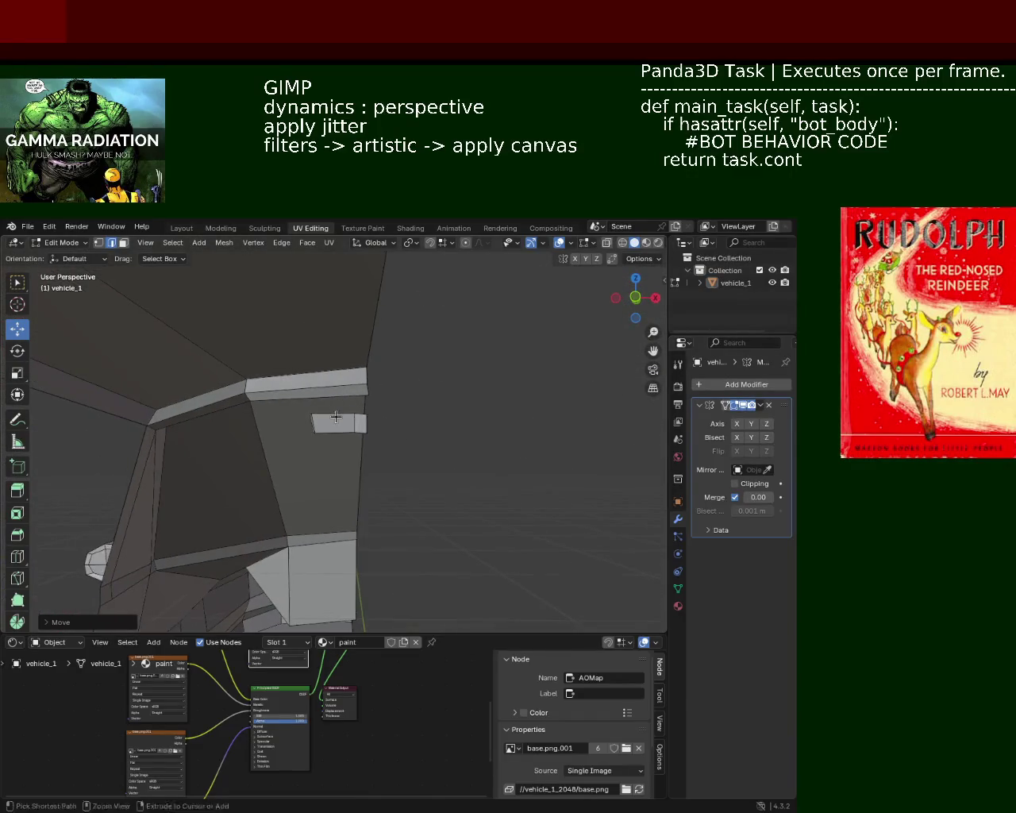
{"action": "scroll", "coordinate": [335, 392], "scroll_direction": "up", "scroll_amount": 2}
{"action": "middle_click_drag", "start_coordinate": [334, 392], "coordinate": [370, 414]}
{"action": "left_click", "coordinate": [370, 414]}
{"action": "left_click_drag", "start_coordinate": [367, 384], "coordinate": [365, 417]}
- Select the long window base edge and slide its vertices along the surface
{"action": "mouse_move", "coordinate": [365, 417]}
{"action": "middle_mouse_down"}
{"action": "mouse_move", "coordinate": [405, 411]}
{"action": "mouse_move", "coordinate": [373, 468]}
{"action": "middle_mouse_up"}
{"action": "left_click", "coordinate": [378, 436]}
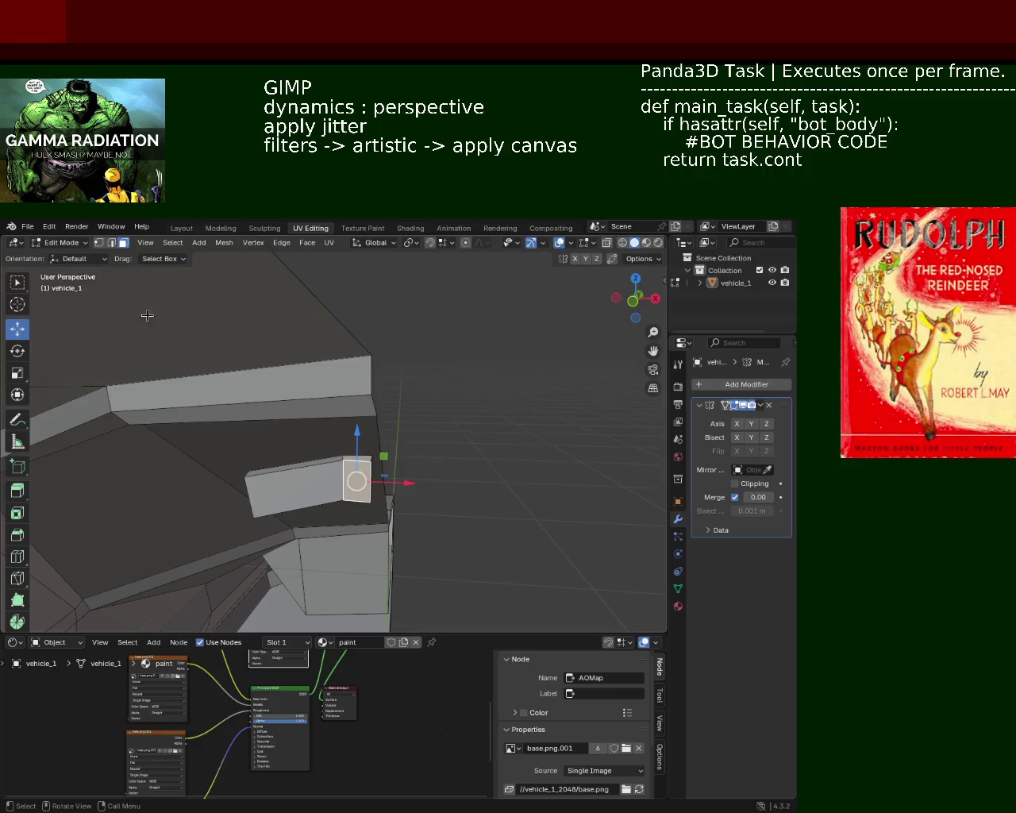
{"action": "scroll", "coordinate": [366, 476], "scroll_direction": "up", "scroll_amount": 3}
{"action": "mouse_move", "coordinate": [402, 474]}
{"action": "middle_mouse_down"}
{"action": "mouse_move", "coordinate": [382, 442]}
{"action": "mouse_move", "coordinate": [144, 351]}
{"action": "middle_mouse_up"}
{"action": "left_click", "coordinate": [144, 353]}
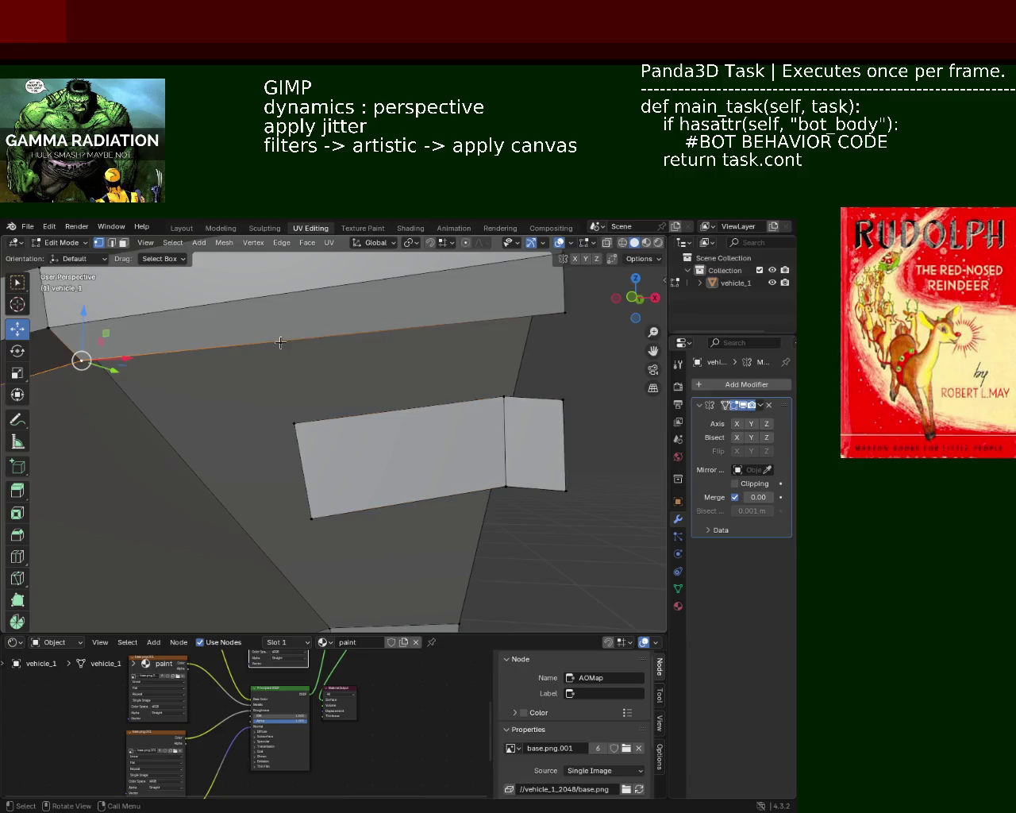
{"action": "key", "text": "ctrl+e"}
{"action": "left_click", "coordinate": [509, 363]}
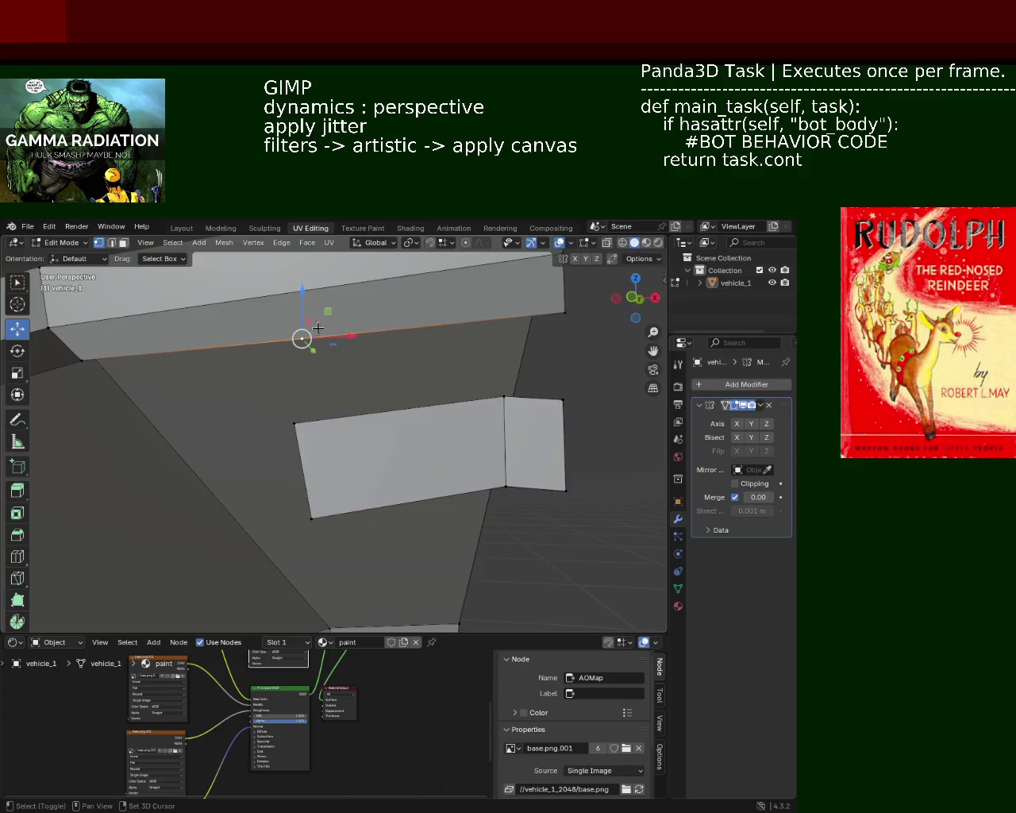
{"action": "key", "text": "shift+v"}
{"action": "left_click", "coordinate": [558, 323]}
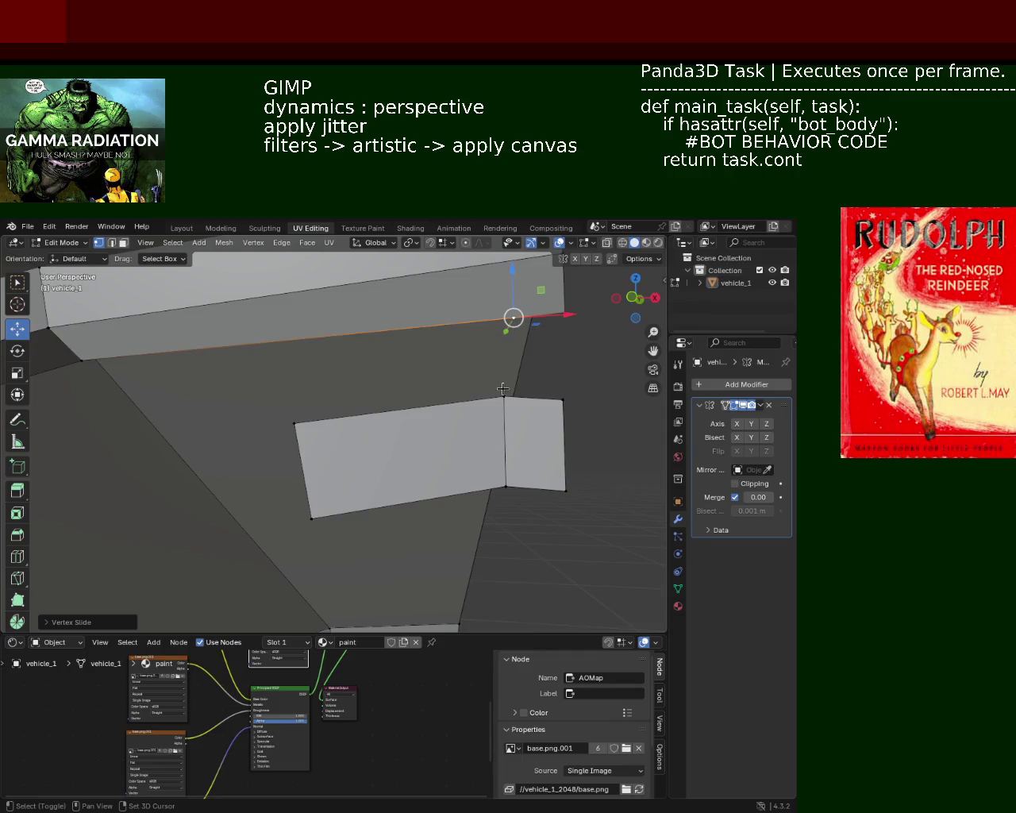
- Select the panel and edge vertices and fill a new face up to the top edge
{"action": "key", "text": "j"}
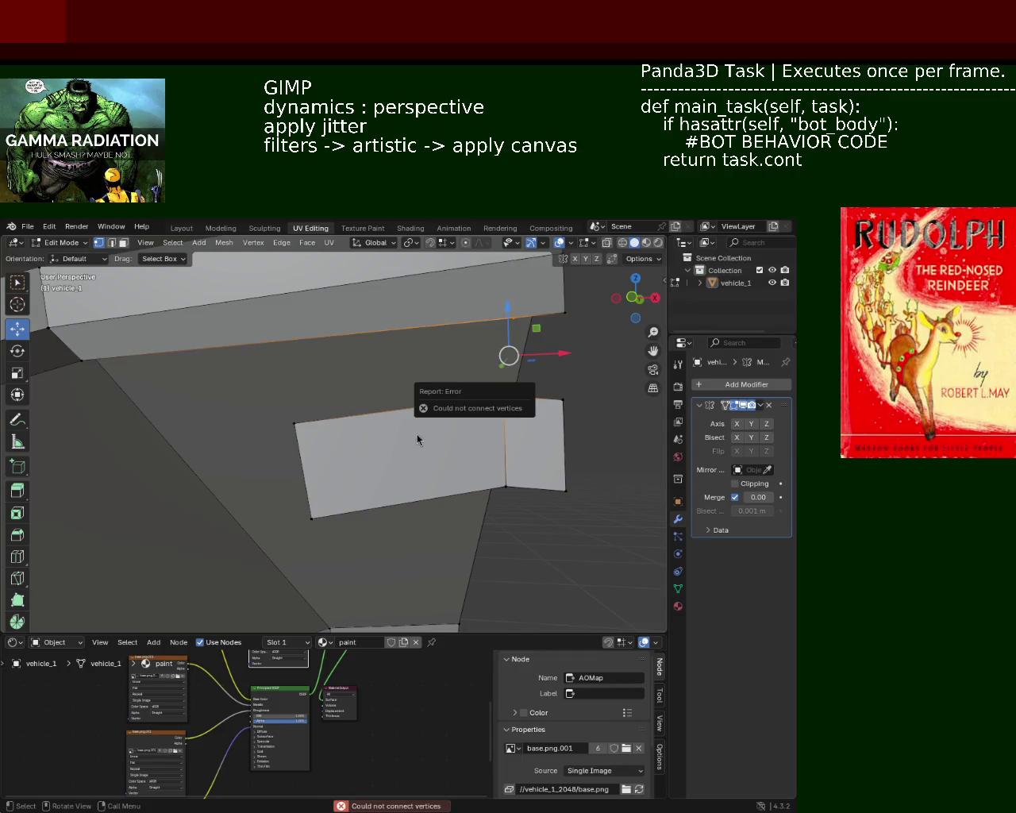
{"action": "left_click", "coordinate": [560, 315], "text": "shift"}
{"action": "key", "text": "ctrl+z"}
{"action": "key", "text": "ctrl+z"}
{"action": "key", "text": "ctrl+z"}
{"action": "left_click", "coordinate": [560, 313], "text": "shift"}
{"action": "key", "text": "f"}
- Raise the single corner vertex straight up along Z
{"action": "mouse_move", "coordinate": [520, 321]}
{"action": "middle_mouse_down"}
{"action": "mouse_move", "coordinate": [460, 347]}
{"action": "mouse_move", "coordinate": [530, 341]}
{"action": "middle_mouse_up"}
{"action": "middle_click_drag", "start_coordinate": [517, 347], "coordinate": [557, 358]}
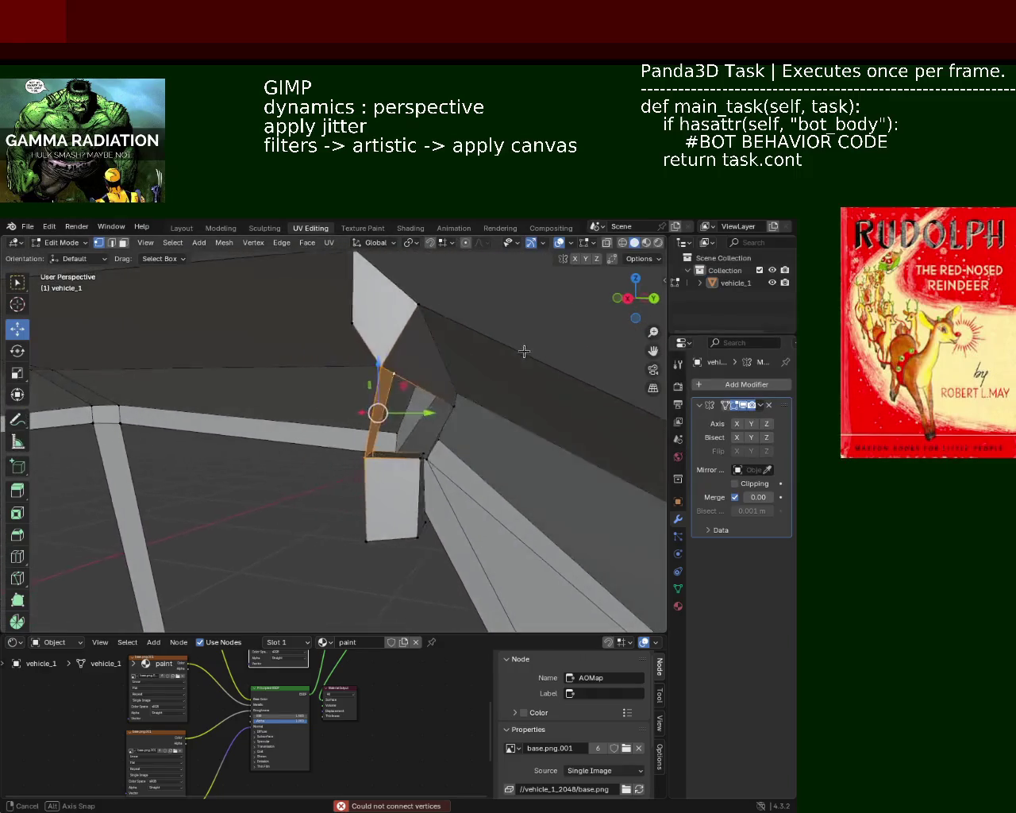
{"action": "left_click", "coordinate": [558, 406]}
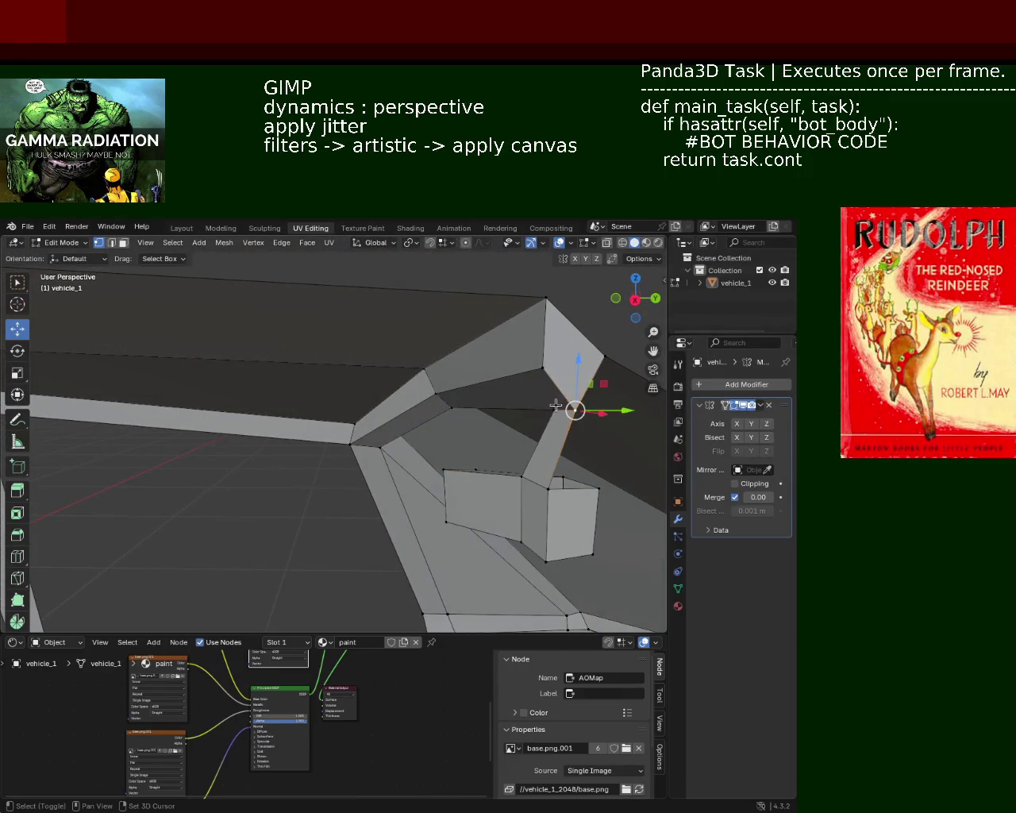
{"action": "mouse_move", "coordinate": [567, 379]}
{"action": "left_mouse_down"}
{"action": "mouse_move", "coordinate": [568, 352]}
{"action": "mouse_move", "coordinate": [560, 404]}
{"action": "left_mouse_up"}
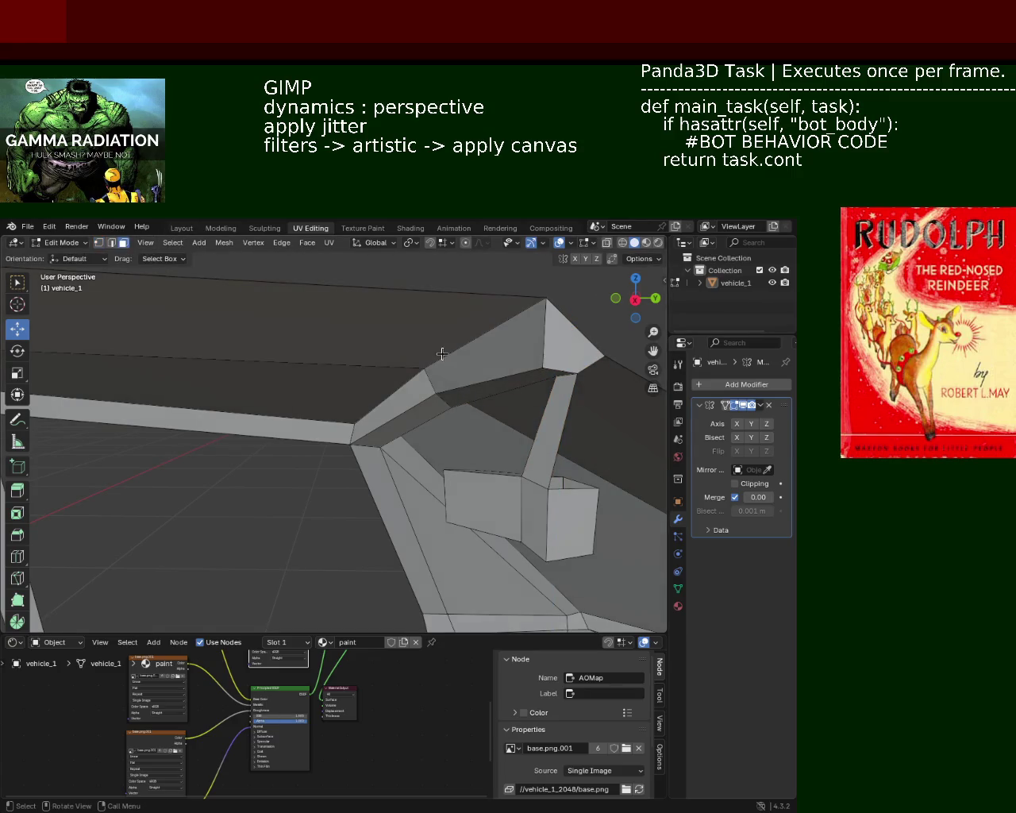
- Delete the unwanted face near the mirror
{"action": "key", "text": "x"}
{"action": "left_click", "coordinate": [550, 435]}
{"action": "mouse_move", "coordinate": [389, 331]}
{"action": "middle_mouse_down"}
{"action": "mouse_move", "coordinate": [502, 371]}
{"action": "mouse_move", "coordinate": [479, 314]}
{"action": "mouse_move", "coordinate": [518, 355]}
{"action": "mouse_move", "coordinate": [531, 504]}
{"action": "middle_mouse_up"}
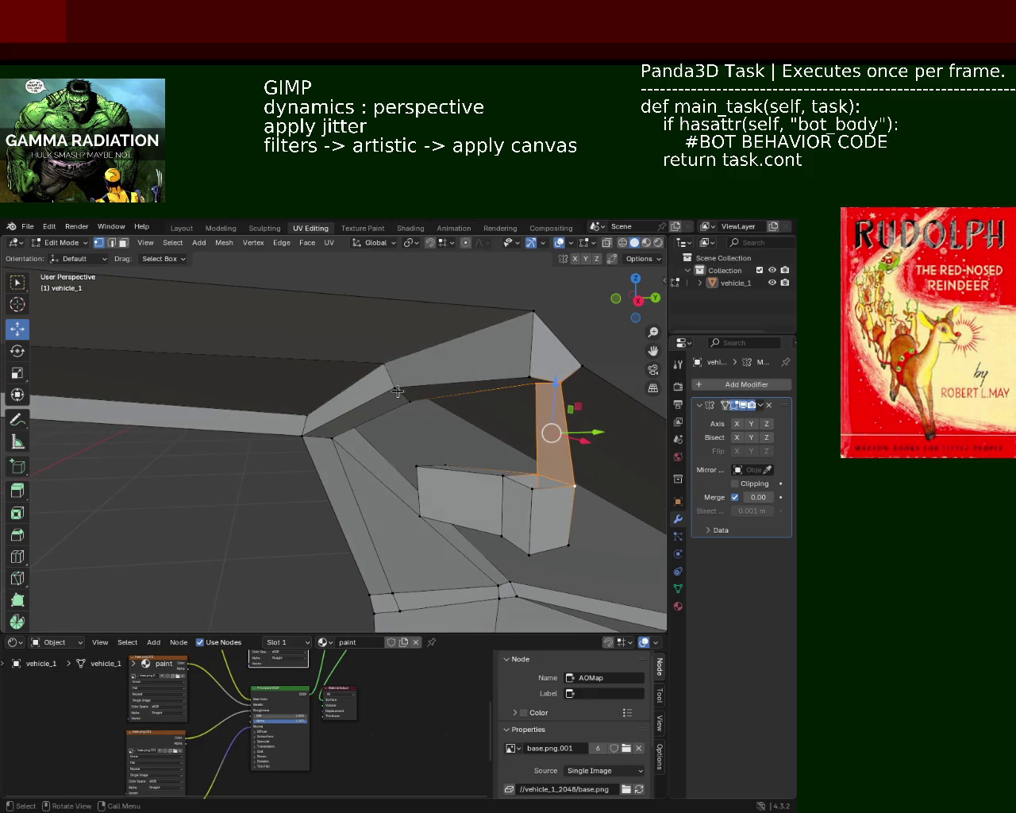
- Subdivide the window base edge and slide the new vertex along it
{"action": "right_click", "coordinate": [530, 374]}
{"action": "left_click", "coordinate": [430, 375]}
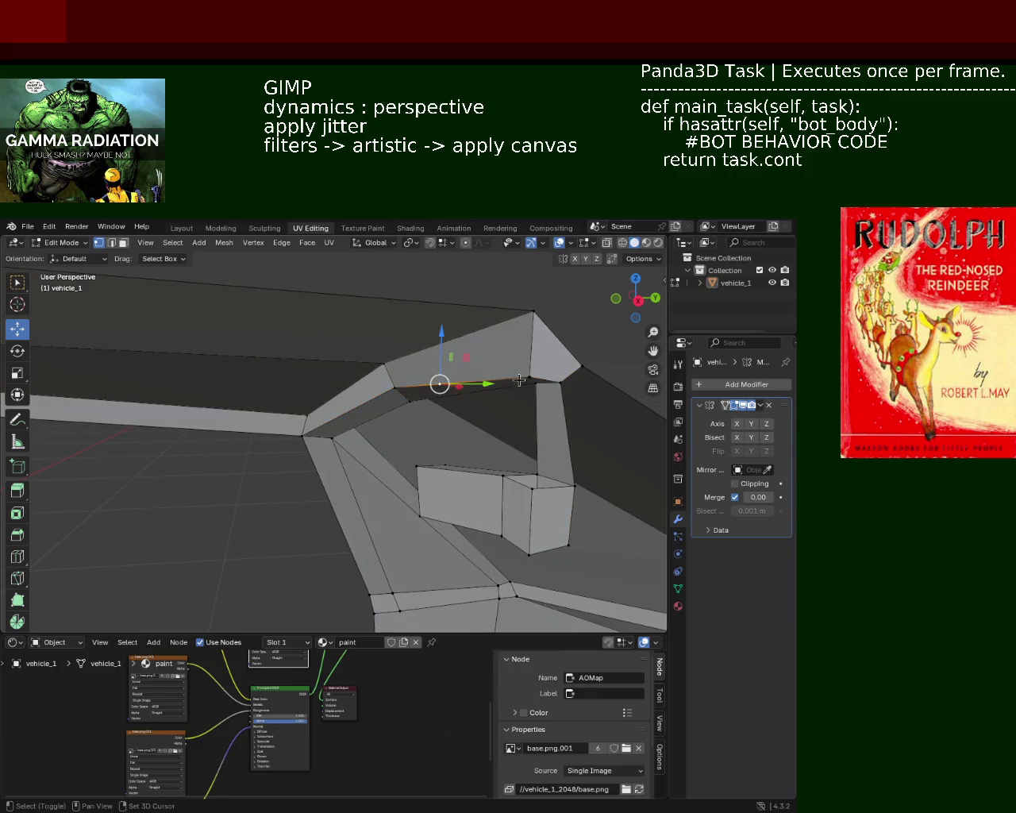
{"action": "key", "text": "g"}
{"action": "key", "text": "g"}
{"action": "left_click", "coordinate": [590, 381]}
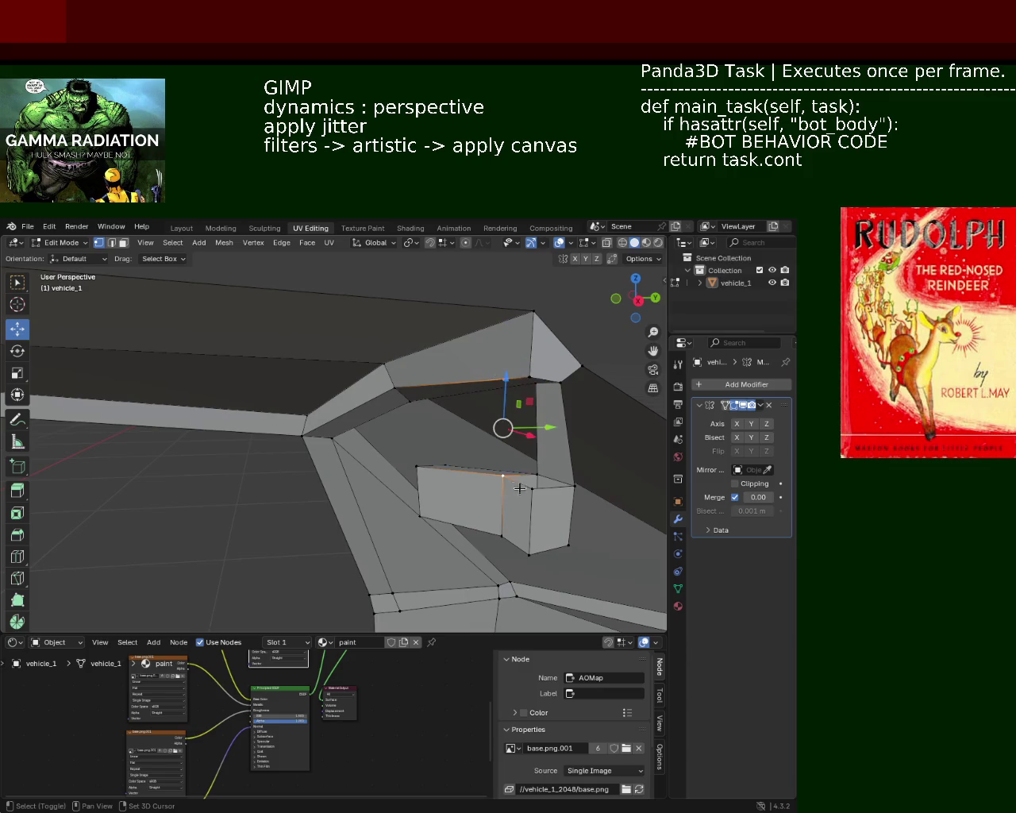
- Lower the selected geometry on the window base edge slightly along Z
{"action": "middle_click_drag", "start_coordinate": [543, 434], "coordinate": [501, 390]}
{"action": "mouse_move", "coordinate": [433, 450]}
{"action": "middle_mouse_down"}
{"action": "mouse_move", "coordinate": [474, 416]}
{"action": "mouse_move", "coordinate": [524, 440]}
{"action": "mouse_move", "coordinate": [495, 481]}
{"action": "mouse_move", "coordinate": [425, 474]}
{"action": "mouse_move", "coordinate": [403, 443]}
{"action": "mouse_move", "coordinate": [302, 431]}
{"action": "mouse_move", "coordinate": [421, 447]}
{"action": "mouse_move", "coordinate": [224, 438]}
{"action": "mouse_move", "coordinate": [494, 422]}
{"action": "mouse_move", "coordinate": [270, 404]}
{"action": "mouse_move", "coordinate": [281, 397]}
{"action": "mouse_move", "coordinate": [343, 489]}
{"action": "mouse_move", "coordinate": [354, 422]}
{"action": "middle_mouse_up"}
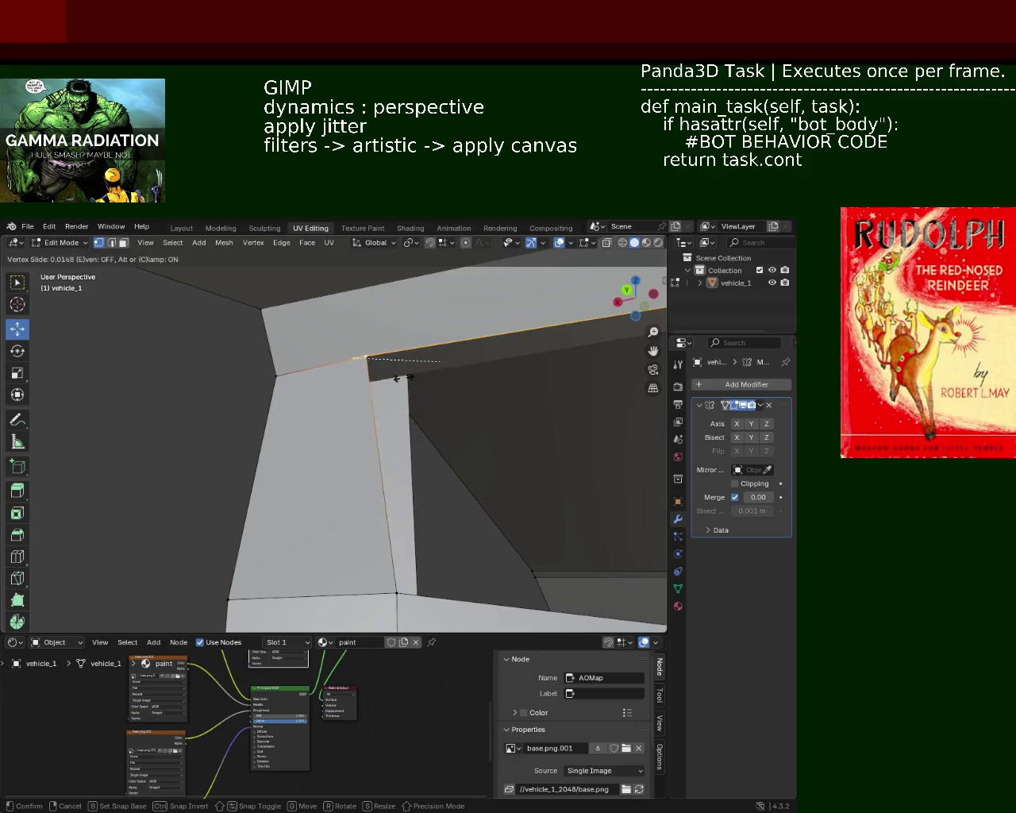
{"action": "mouse_move", "coordinate": [551, 379]}
{"action": "middle_mouse_down"}
{"action": "mouse_move", "coordinate": [503, 345]}
{"action": "mouse_move", "coordinate": [411, 375]}
{"action": "mouse_move", "coordinate": [295, 553]}
{"action": "middle_mouse_up"}
{"action": "mouse_move", "coordinate": [413, 557]}
{"action": "middle_mouse_down"}
{"action": "mouse_move", "coordinate": [427, 495]}
{"action": "mouse_move", "coordinate": [421, 400]}
{"action": "middle_mouse_up"}
{"action": "mouse_move", "coordinate": [365, 361]}
{"action": "middle_mouse_down"}
{"action": "mouse_move", "coordinate": [413, 394]}
{"action": "mouse_move", "coordinate": [373, 386]}
{"action": "mouse_move", "coordinate": [467, 391]}
{"action": "middle_mouse_up"}
{"action": "key", "text": "g"}
{"action": "key", "text": "z"}
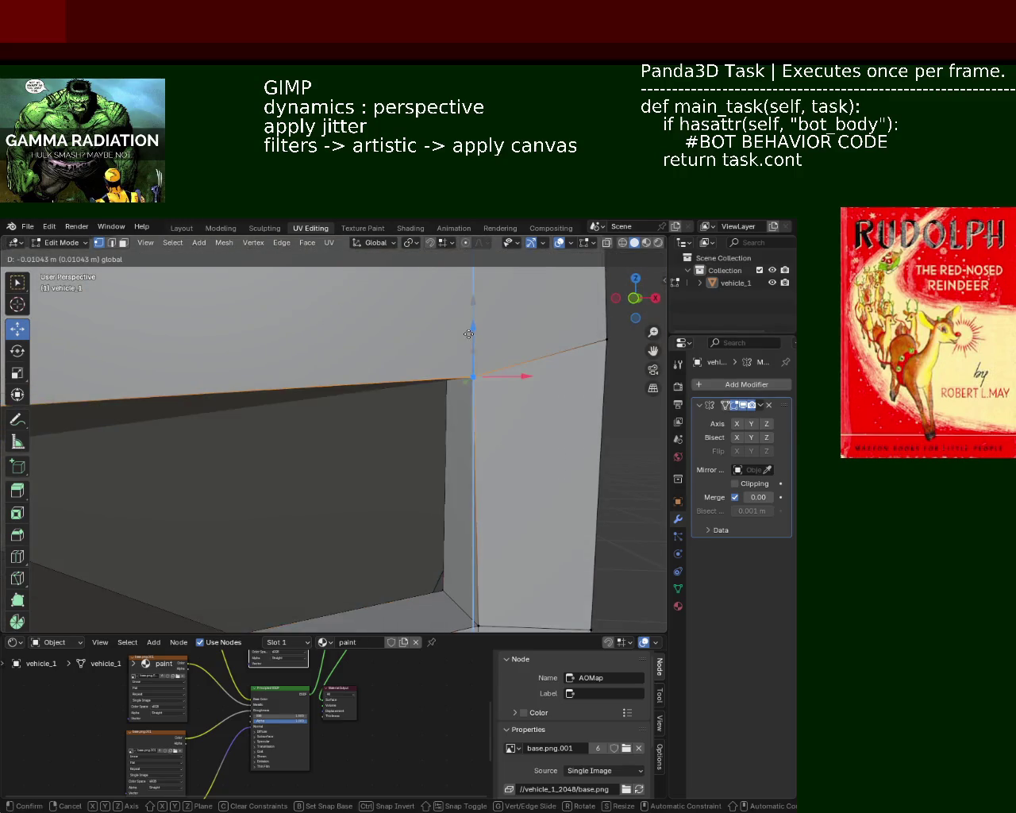
{"action": "left_click", "coordinate": [467, 391]}
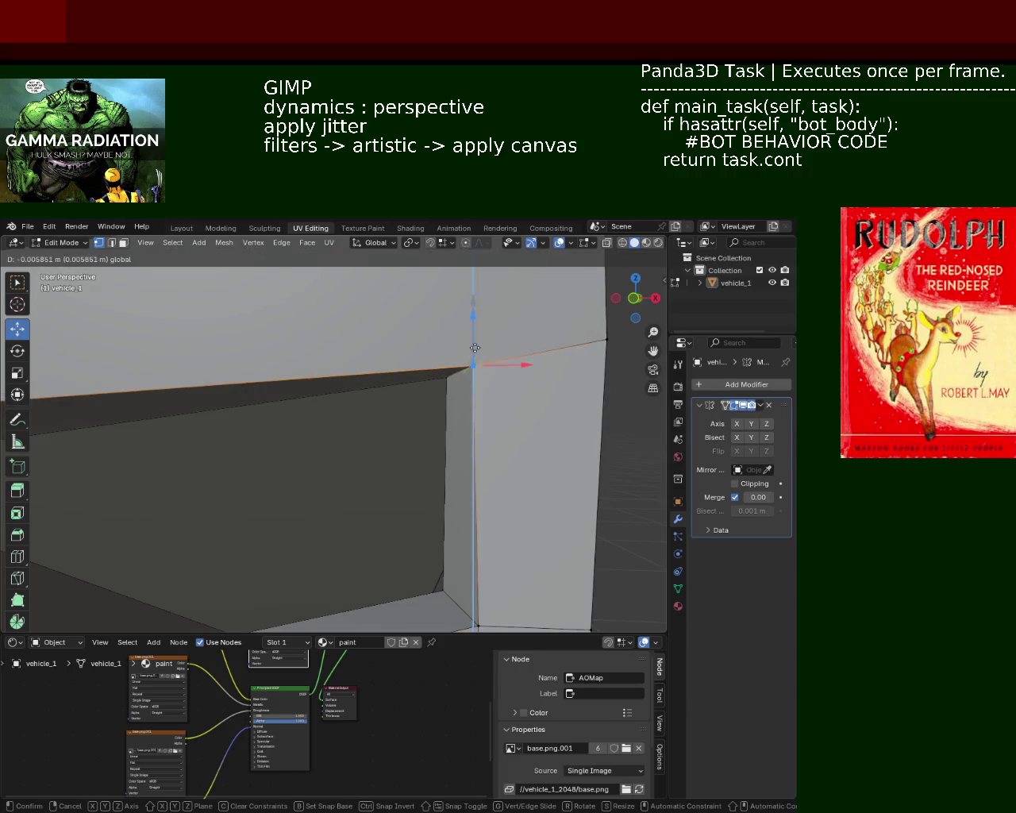
- Nudge the vertex a little further along Z and inspect the result
{"action": "mouse_move", "coordinate": [504, 359]}
{"action": "middle_mouse_down", "text": "ctrl"}
{"action": "mouse_move", "coordinate": [480, 417]}
{"action": "mouse_move", "coordinate": [415, 340]}
{"action": "mouse_move", "coordinate": [431, 288]}
{"action": "mouse_move", "coordinate": [404, 308]}
{"action": "middle_mouse_up", "text": "ctrl"}
{"action": "key", "text": "g"}
{"action": "key", "text": "z"}
{"action": "left_click", "coordinate": [482, 284]}
{"action": "mouse_move", "coordinate": [485, 302]}
{"action": "middle_mouse_down"}
{"action": "mouse_move", "coordinate": [390, 323]}
{"action": "mouse_move", "coordinate": [415, 324]}
{"action": "mouse_move", "coordinate": [278, 377]}
{"action": "mouse_move", "coordinate": [271, 354]}
{"action": "middle_mouse_up"}
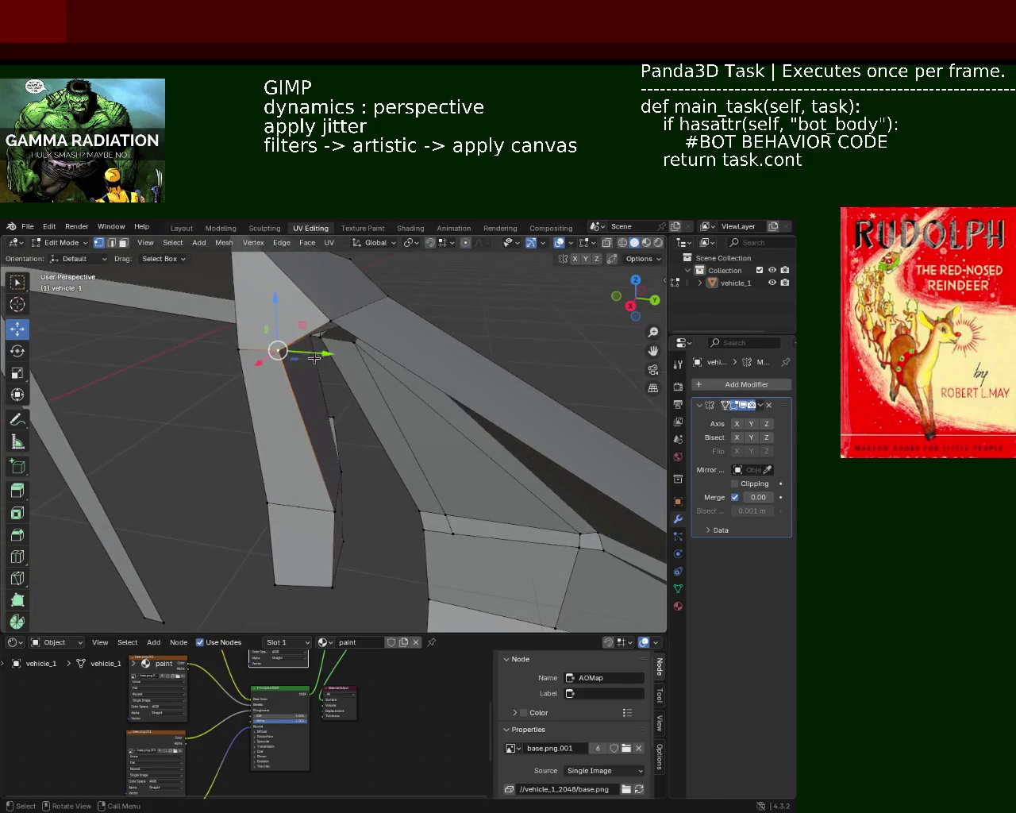
- Shift the pillar-base vertex along the Y axis in several small moves
{"action": "left_click_drag", "start_coordinate": [315, 358], "coordinate": [319, 359]}
{"action": "mouse_move", "coordinate": [320, 359]}
{"action": "middle_mouse_down"}
{"action": "mouse_move", "coordinate": [309, 349]}
{"action": "mouse_move", "coordinate": [365, 335]}
{"action": "middle_mouse_up"}
{"action": "left_click_drag", "start_coordinate": [370, 333], "coordinate": [403, 333]}
{"action": "middle_click_drag", "start_coordinate": [402, 333], "coordinate": [301, 324]}
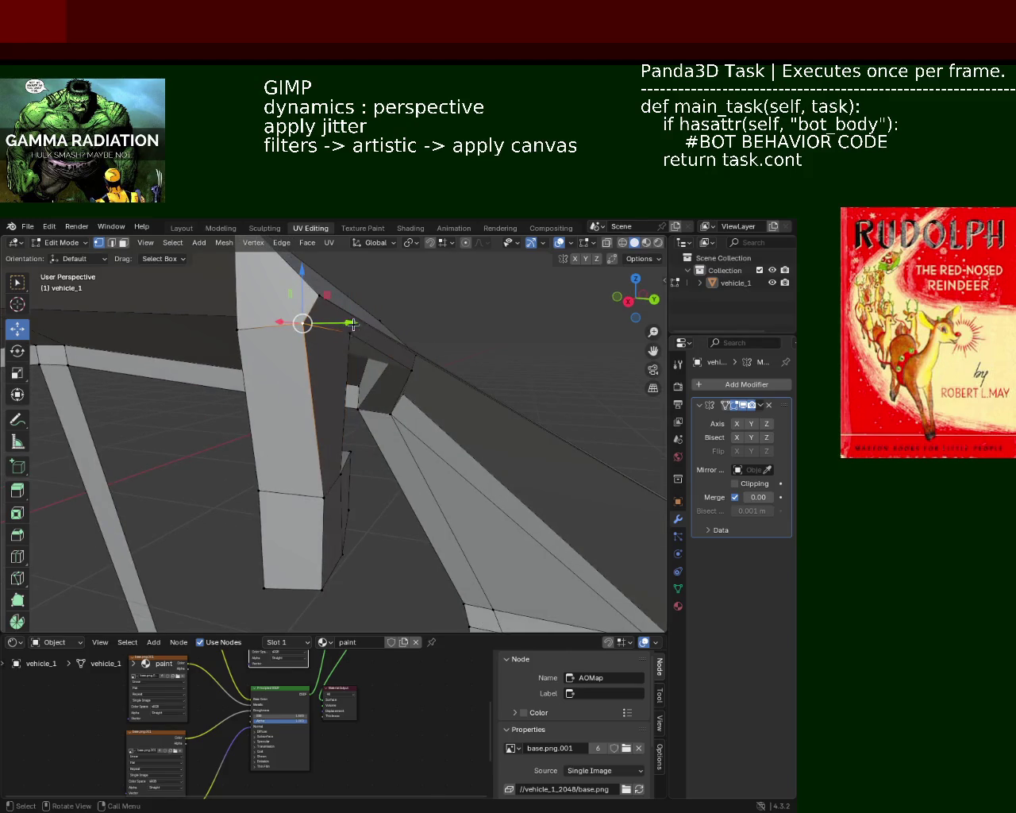
{"action": "left_click_drag", "start_coordinate": [352, 324], "coordinate": [432, 322]}
{"action": "middle_click_drag", "start_coordinate": [432, 323], "coordinate": [354, 395]}
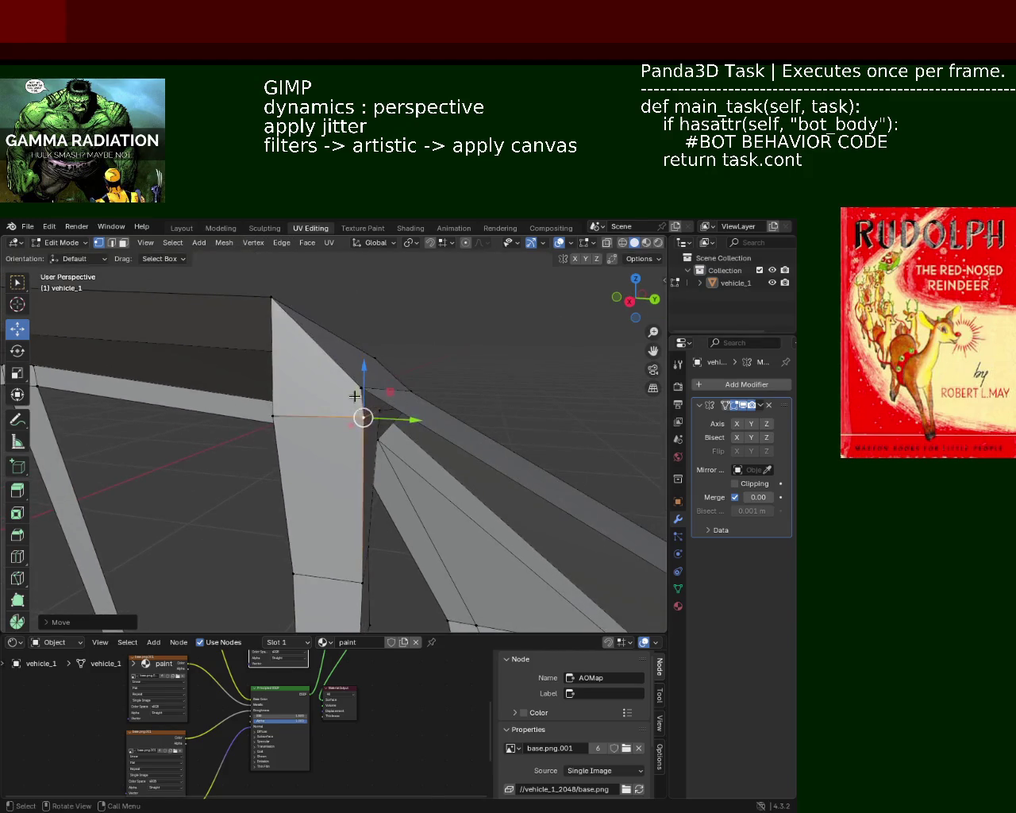
{"action": "middle_click_drag", "start_coordinate": [420, 386], "coordinate": [412, 428]}
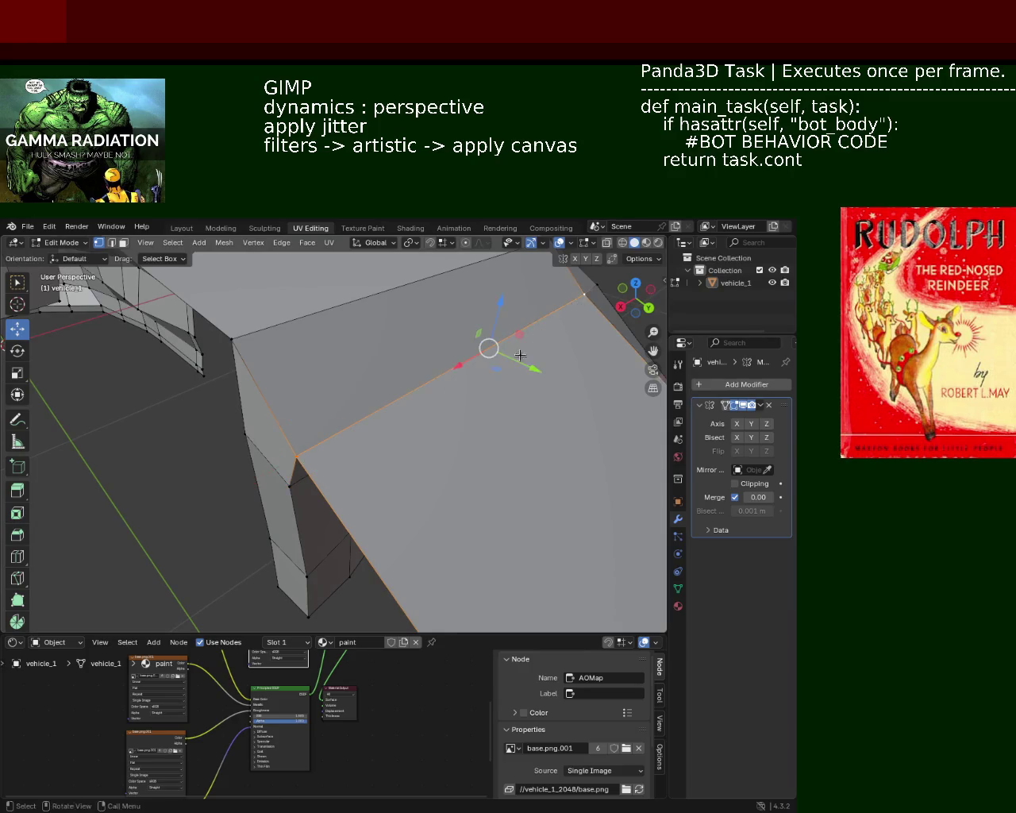
{"action": "middle_click_drag", "start_coordinate": [520, 355], "coordinate": [422, 332]}
- Fine-tune the vertex position with small Z raises and Y adjustments
{"action": "left_click_drag", "start_coordinate": [453, 331], "coordinate": [449, 300]}
{"action": "mouse_move", "coordinate": [450, 300]}
{"action": "middle_mouse_down"}
{"action": "mouse_move", "coordinate": [347, 431]}
{"action": "mouse_move", "coordinate": [422, 474]}
{"action": "middle_mouse_up"}
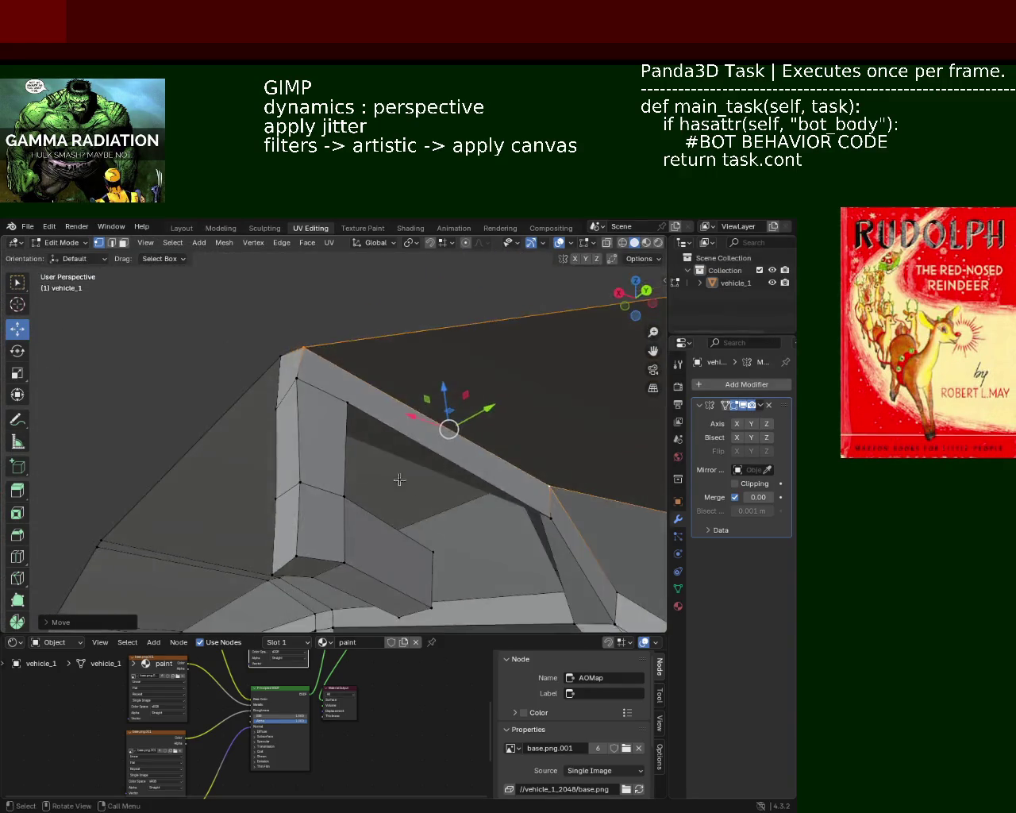
{"action": "left_click_drag", "start_coordinate": [427, 452], "coordinate": [428, 427]}
{"action": "mouse_move", "coordinate": [428, 427]}
{"action": "middle_mouse_down"}
{"action": "mouse_move", "coordinate": [332, 425]}
{"action": "mouse_move", "coordinate": [396, 434]}
{"action": "middle_mouse_up"}
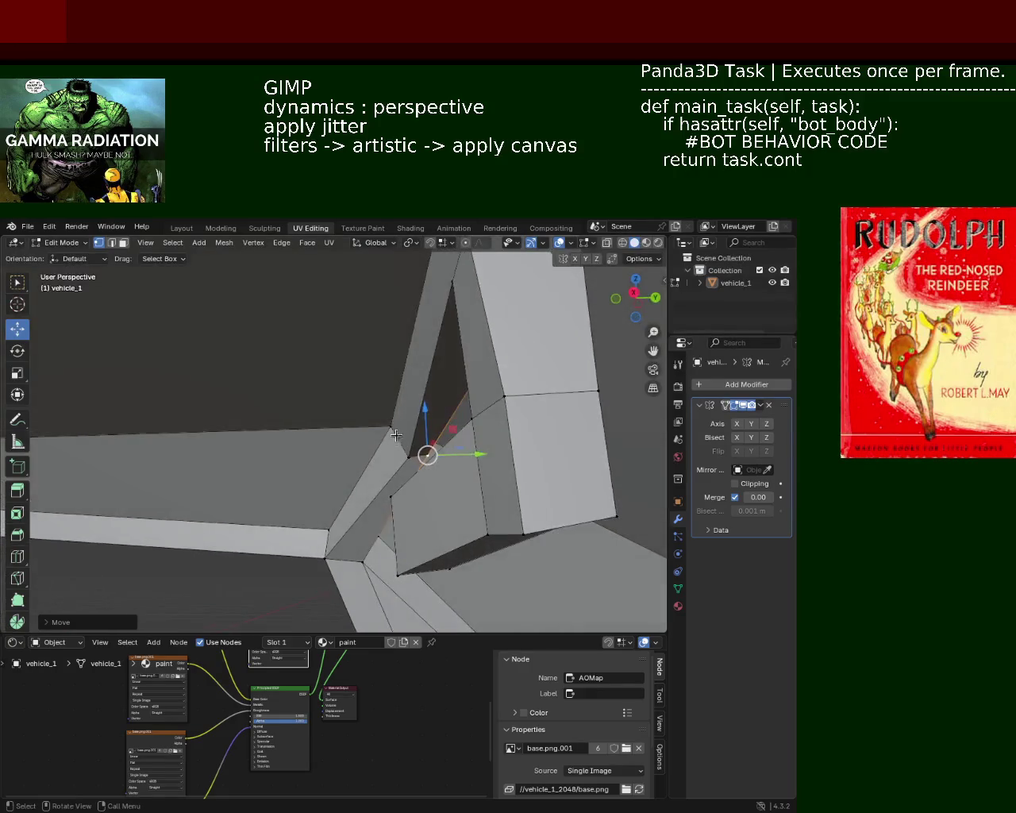
{"action": "mouse_move", "coordinate": [425, 455]}
{"action": "left_mouse_down"}
{"action": "mouse_move", "coordinate": [416, 457]}
{"action": "mouse_move", "coordinate": [446, 455]}
{"action": "left_mouse_up"}
{"action": "left_click_drag", "start_coordinate": [396, 407], "coordinate": [396, 414]}
{"action": "mouse_move", "coordinate": [396, 417]}
{"action": "middle_mouse_down"}
{"action": "mouse_move", "coordinate": [465, 448]}
{"action": "mouse_move", "coordinate": [427, 471]}
{"action": "mouse_move", "coordinate": [425, 452]}
{"action": "middle_mouse_up"}
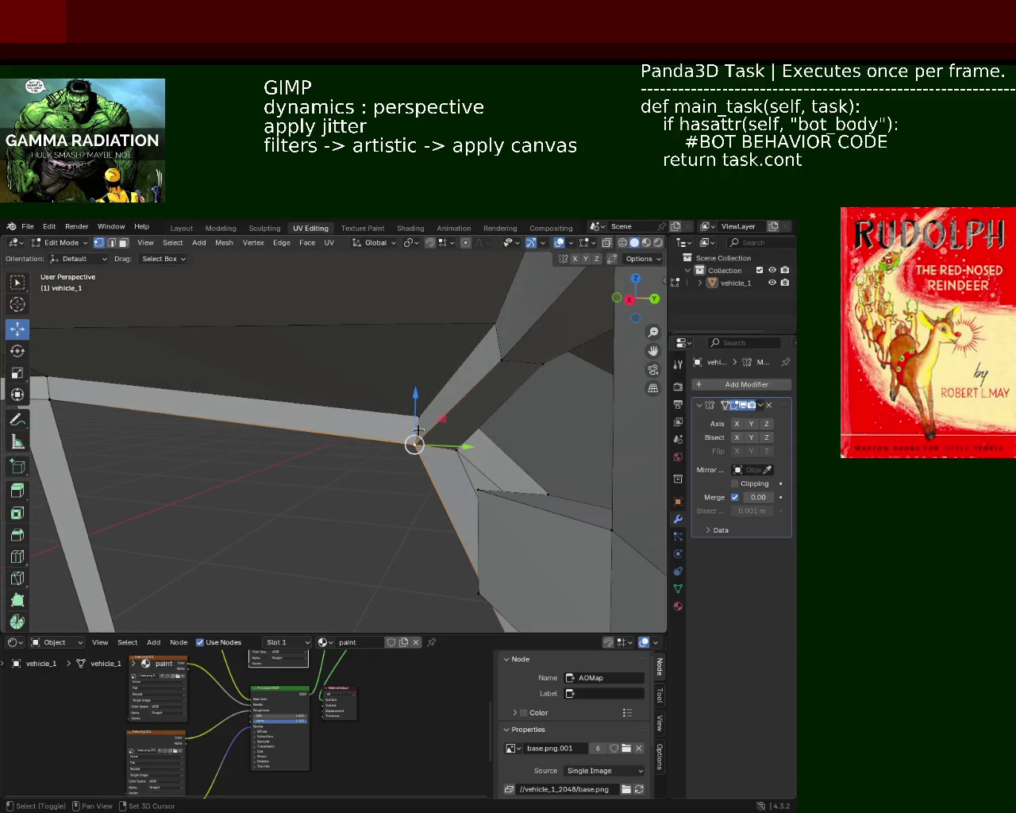
{"action": "left_click_drag", "start_coordinate": [464, 432], "coordinate": [478, 433]}
{"action": "mouse_move", "coordinate": [478, 432]}
{"action": "middle_mouse_down"}
{"action": "mouse_move", "coordinate": [443, 448]}
{"action": "mouse_move", "coordinate": [392, 451]}
{"action": "middle_mouse_up"}
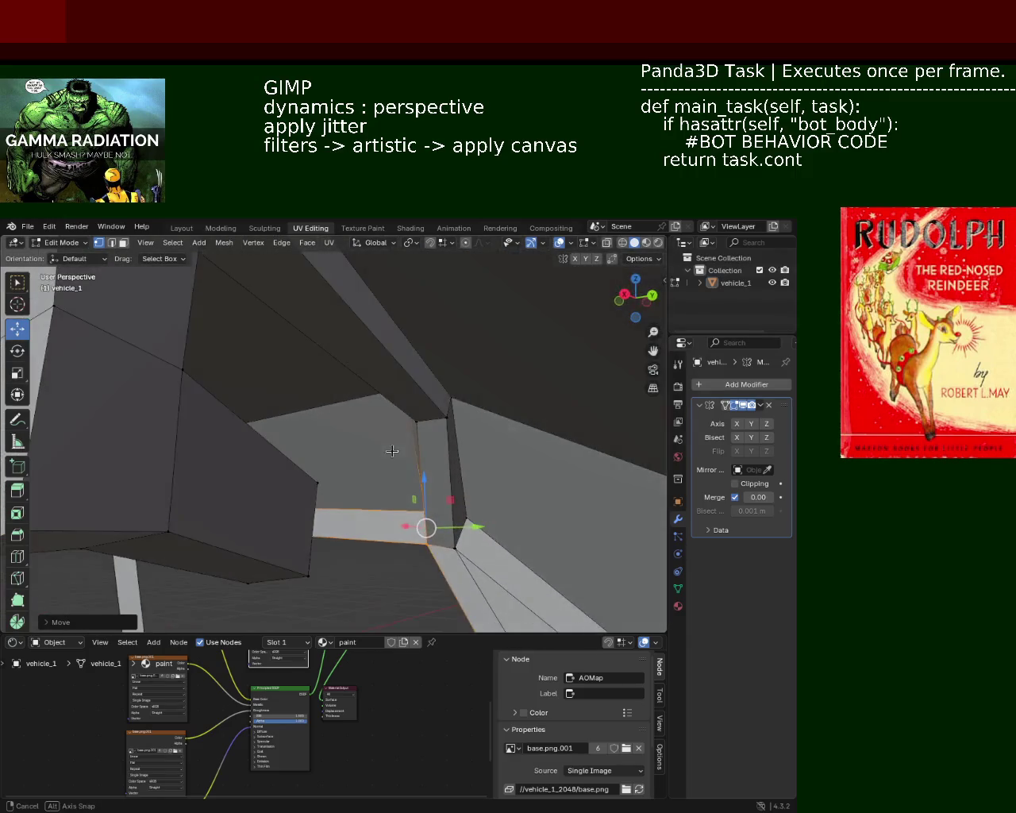
- Raise the pillar-base vertex slightly, then shift it along X
{"action": "middle_click_drag", "start_coordinate": [450, 396], "coordinate": [478, 510]}
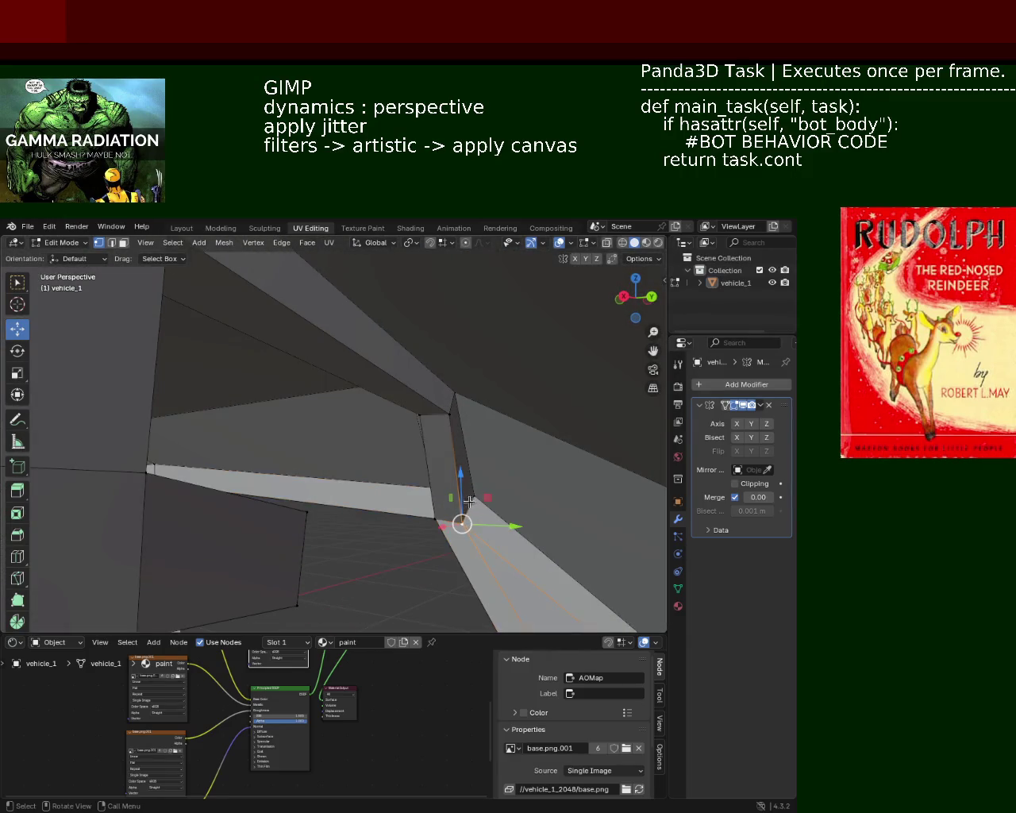
{"action": "left_click_drag", "start_coordinate": [469, 501], "coordinate": [467, 471]}
{"action": "left_click", "coordinate": [467, 474]}
{"action": "mouse_move", "coordinate": [467, 474]}
{"action": "middle_mouse_down"}
{"action": "mouse_move", "coordinate": [503, 471]}
{"action": "mouse_move", "coordinate": [490, 494]}
{"action": "mouse_move", "coordinate": [347, 452]}
{"action": "mouse_move", "coordinate": [460, 426]}
{"action": "mouse_move", "coordinate": [416, 386]}
{"action": "mouse_move", "coordinate": [231, 420]}
{"action": "mouse_move", "coordinate": [295, 389]}
{"action": "mouse_move", "coordinate": [318, 408]}
{"action": "middle_mouse_up"}
{"action": "left_click_drag", "start_coordinate": [318, 409], "coordinate": [331, 400]}
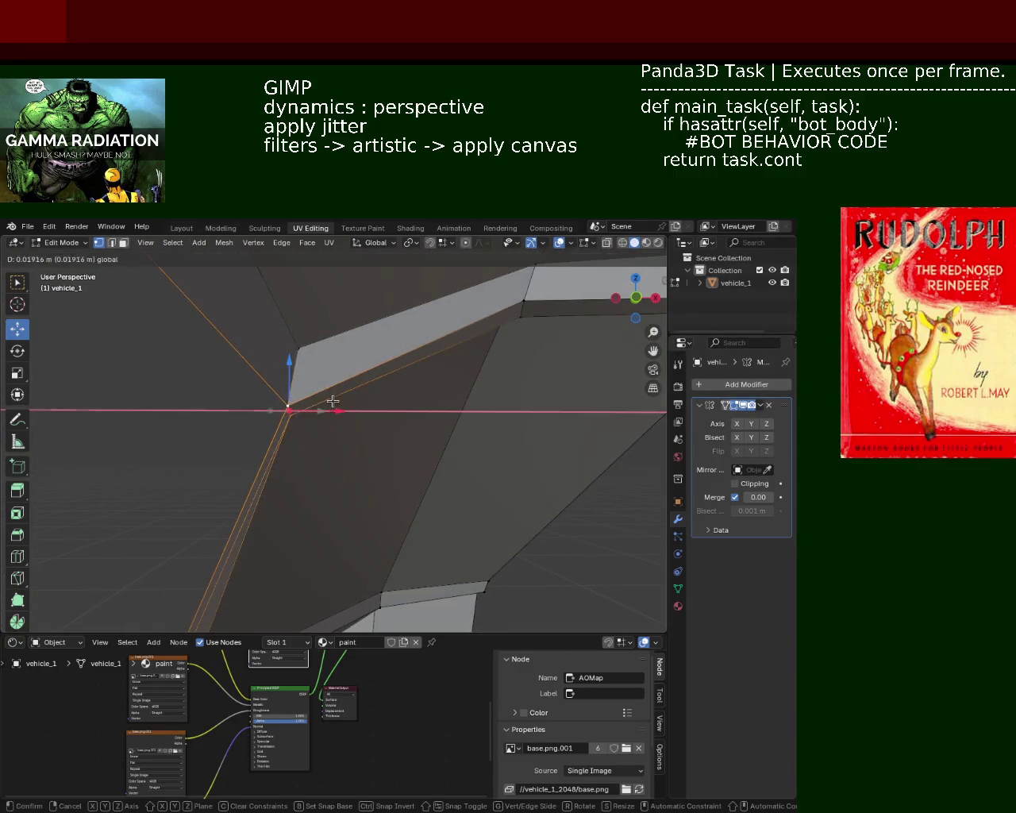
- Lift the corner vertex along Z, move it along Y, and save vehicle_1
{"action": "left_click_drag", "start_coordinate": [288, 362], "coordinate": [290, 354]}
{"action": "middle_click_drag", "start_coordinate": [290, 353], "coordinate": [412, 430]}
{"action": "mouse_move", "coordinate": [403, 372]}
{"action": "middle_mouse_down", "text": "ctrl"}
{"action": "mouse_move", "coordinate": [382, 447]}
{"action": "mouse_move", "coordinate": [482, 434]}
{"action": "mouse_move", "coordinate": [477, 454]}
{"action": "mouse_move", "coordinate": [424, 479]}
{"action": "mouse_move", "coordinate": [379, 454]}
{"action": "mouse_move", "coordinate": [378, 440]}
{"action": "mouse_move", "coordinate": [487, 402]}
{"action": "middle_mouse_up", "text": "ctrl"}
{"action": "mouse_move", "coordinate": [450, 314]}
{"action": "left_mouse_down"}
{"action": "mouse_move", "coordinate": [408, 318]}
{"action": "mouse_move", "coordinate": [440, 288]}
{"action": "mouse_move", "coordinate": [412, 318]}
{"action": "mouse_move", "coordinate": [433, 318]}
{"action": "mouse_move", "coordinate": [463, 345]}
{"action": "left_mouse_up"}
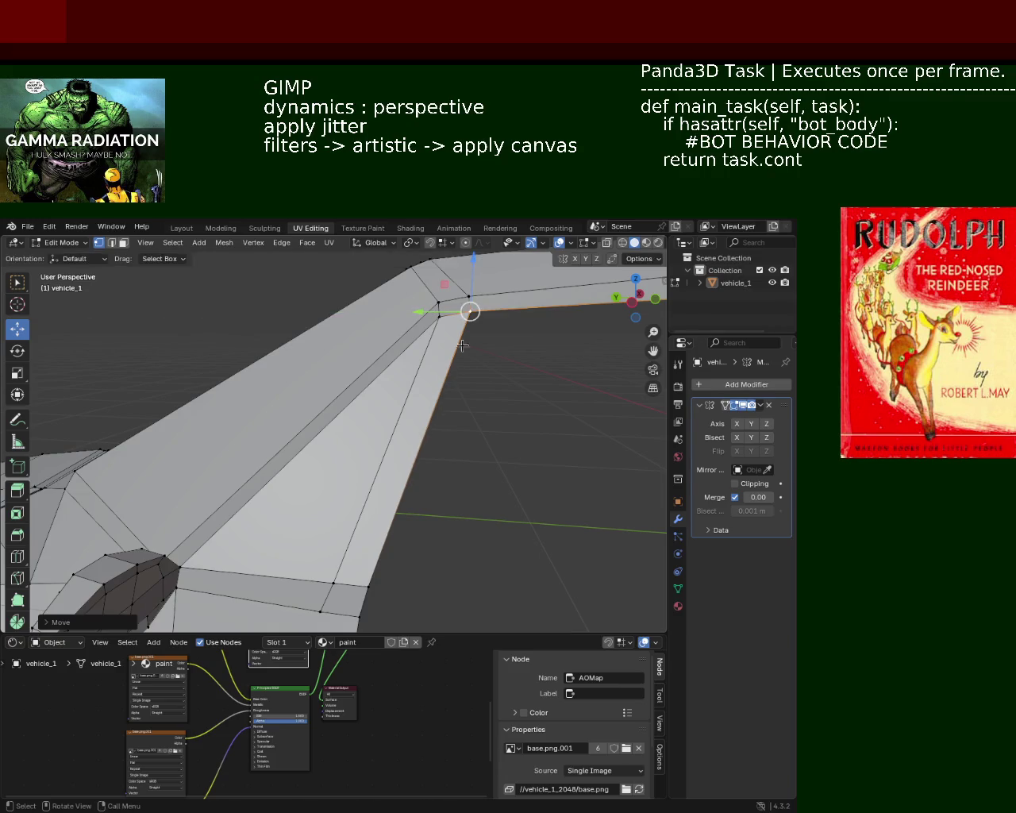
{"action": "mouse_move", "coordinate": [421, 408]}
{"action": "middle_mouse_down"}
{"action": "mouse_move", "coordinate": [454, 431]}
{"action": "mouse_move", "coordinate": [281, 403]}
{"action": "mouse_move", "coordinate": [355, 385]}
{"action": "mouse_move", "coordinate": [370, 420]}
{"action": "mouse_move", "coordinate": [403, 404]}
{"action": "mouse_move", "coordinate": [422, 427]}
{"action": "mouse_move", "coordinate": [413, 452]}
{"action": "mouse_move", "coordinate": [426, 484]}
{"action": "mouse_move", "coordinate": [451, 463]}
{"action": "mouse_move", "coordinate": [346, 481]}
{"action": "mouse_move", "coordinate": [445, 435]}
{"action": "mouse_move", "coordinate": [388, 383]}
{"action": "mouse_move", "coordinate": [469, 467]}
{"action": "mouse_move", "coordinate": [465, 447]}
{"action": "mouse_move", "coordinate": [360, 458]}
{"action": "mouse_move", "coordinate": [420, 419]}
{"action": "mouse_move", "coordinate": [329, 522]}
{"action": "mouse_move", "coordinate": [329, 341]}
{"action": "mouse_move", "coordinate": [381, 438]}
{"action": "mouse_move", "coordinate": [325, 406]}
{"action": "mouse_move", "coordinate": [370, 429]}
{"action": "mouse_move", "coordinate": [315, 422]}
{"action": "mouse_move", "coordinate": [298, 441]}
{"action": "mouse_move", "coordinate": [329, 461]}
{"action": "mouse_move", "coordinate": [458, 442]}
{"action": "mouse_move", "coordinate": [374, 448]}
{"action": "mouse_move", "coordinate": [386, 480]}
{"action": "middle_mouse_up"}
{"action": "key", "text": "ctrl+s"}
- Slide the roof corner vertex along X and adjust the pillar-top vertex
{"action": "left_click_drag", "start_coordinate": [387, 474], "coordinate": [396, 473]}
{"action": "mouse_move", "coordinate": [396, 473]}
{"action": "middle_mouse_down"}
{"action": "mouse_move", "coordinate": [288, 434]}
{"action": "mouse_move", "coordinate": [148, 484]}
{"action": "mouse_move", "coordinate": [409, 546]}
{"action": "mouse_move", "coordinate": [461, 469]}
{"action": "middle_mouse_up"}
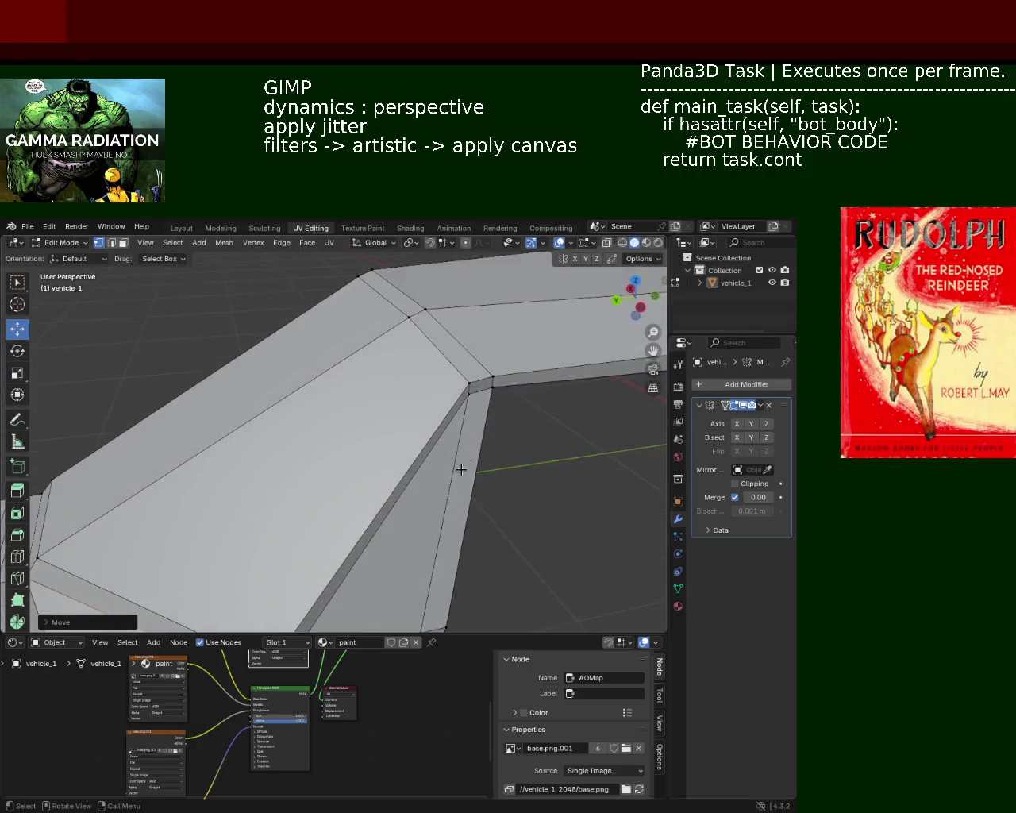
{"action": "middle_click_drag", "start_coordinate": [432, 384], "coordinate": [393, 347]}
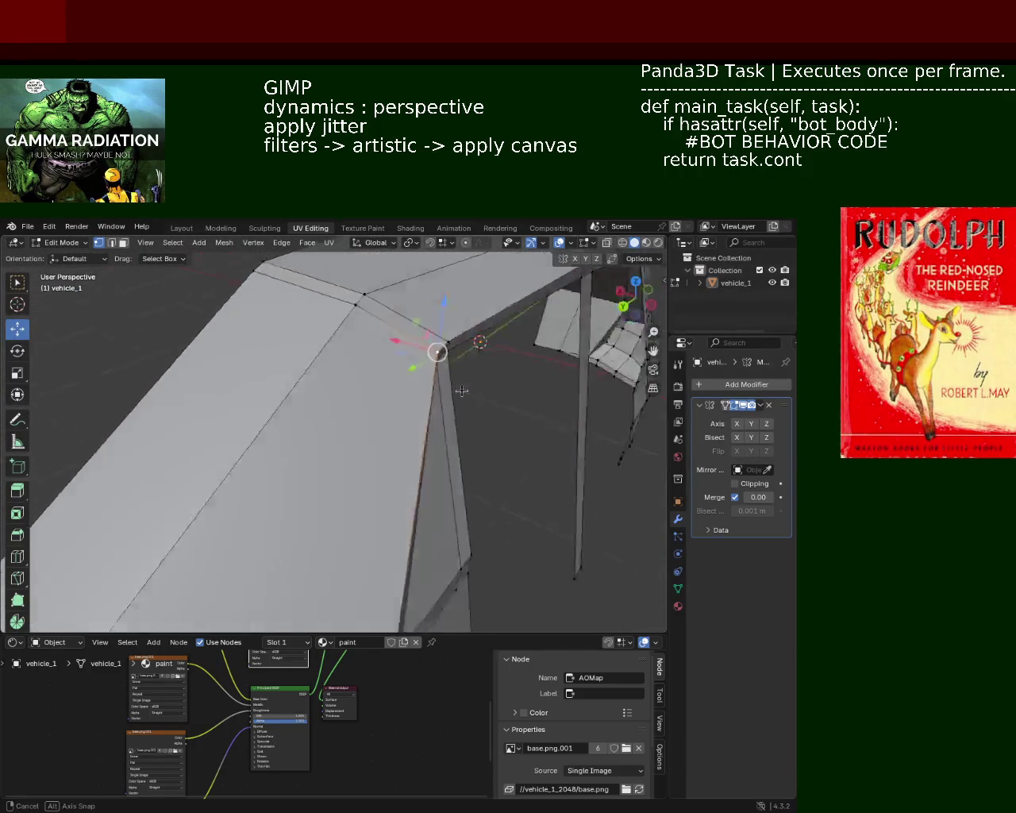
{"action": "left_click_drag", "start_coordinate": [389, 346], "coordinate": [369, 349]}
{"action": "middle_click_drag", "start_coordinate": [370, 350], "coordinate": [437, 512]}
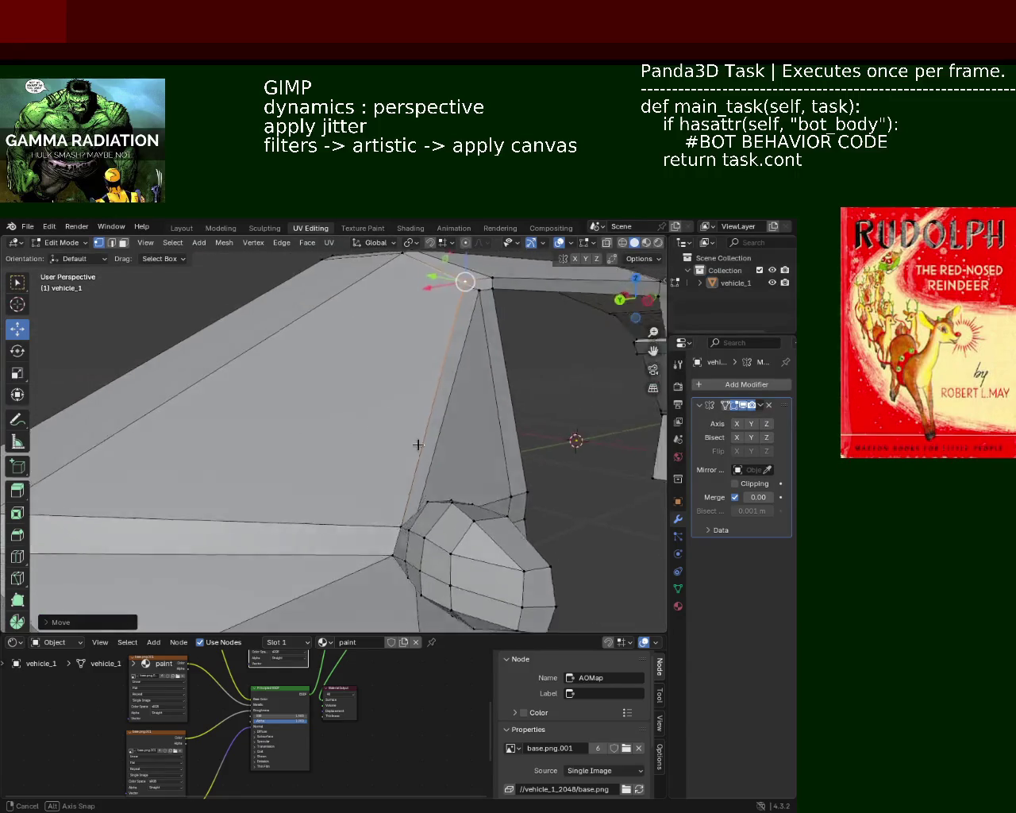
{"action": "left_click_drag", "start_coordinate": [444, 528], "coordinate": [415, 528]}
{"action": "mouse_move", "coordinate": [414, 529]}
{"action": "middle_mouse_down", "text": "ctrl"}
{"action": "mouse_move", "coordinate": [437, 346]}
{"action": "mouse_move", "coordinate": [413, 405]}
{"action": "mouse_move", "coordinate": [318, 504]}
{"action": "middle_mouse_up", "text": "ctrl"}
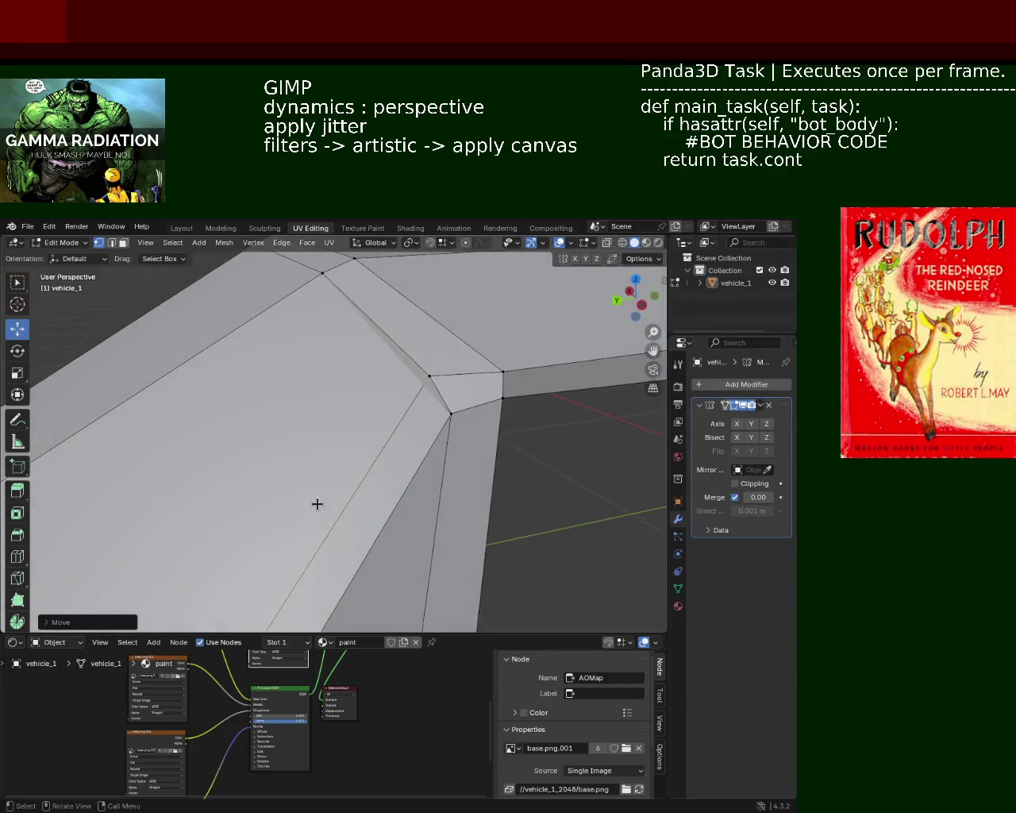
{"action": "mouse_move", "coordinate": [445, 377]}
{"action": "middle_mouse_down"}
{"action": "mouse_move", "coordinate": [449, 363]}
{"action": "mouse_move", "coordinate": [331, 442]}
{"action": "mouse_move", "coordinate": [456, 354]}
{"action": "mouse_move", "coordinate": [518, 382]}
{"action": "mouse_move", "coordinate": [436, 434]}
{"action": "middle_mouse_up"}
{"action": "mouse_move", "coordinate": [328, 474]}
{"action": "middle_mouse_down"}
{"action": "mouse_move", "coordinate": [370, 484]}
{"action": "mouse_move", "coordinate": [322, 478]}
{"action": "middle_mouse_up"}
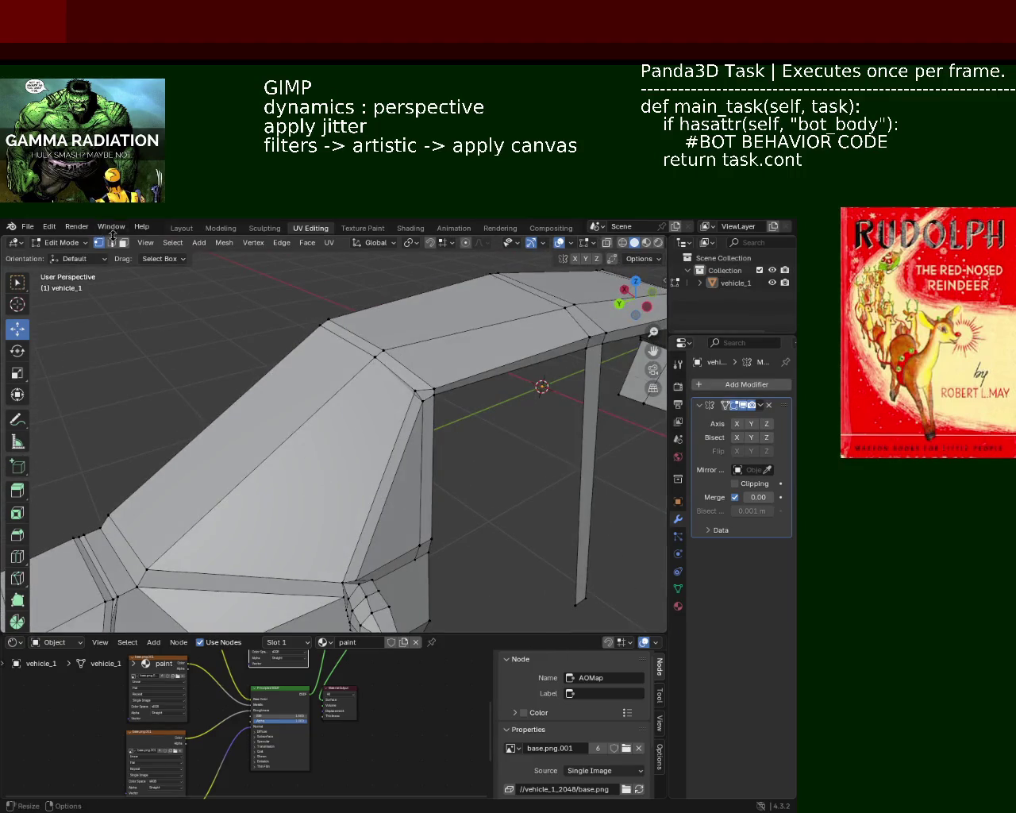
- Delete the first two small faces near the roof corner
{"action": "left_click", "coordinate": [306, 425]}
{"action": "key", "text": "x"}
{"action": "left_click", "coordinate": [315, 444]}
{"action": "mouse_move", "coordinate": [347, 463]}
{"action": "middle_mouse_down"}
{"action": "mouse_move", "coordinate": [324, 434]}
{"action": "mouse_move", "coordinate": [439, 416]}
{"action": "middle_mouse_up"}
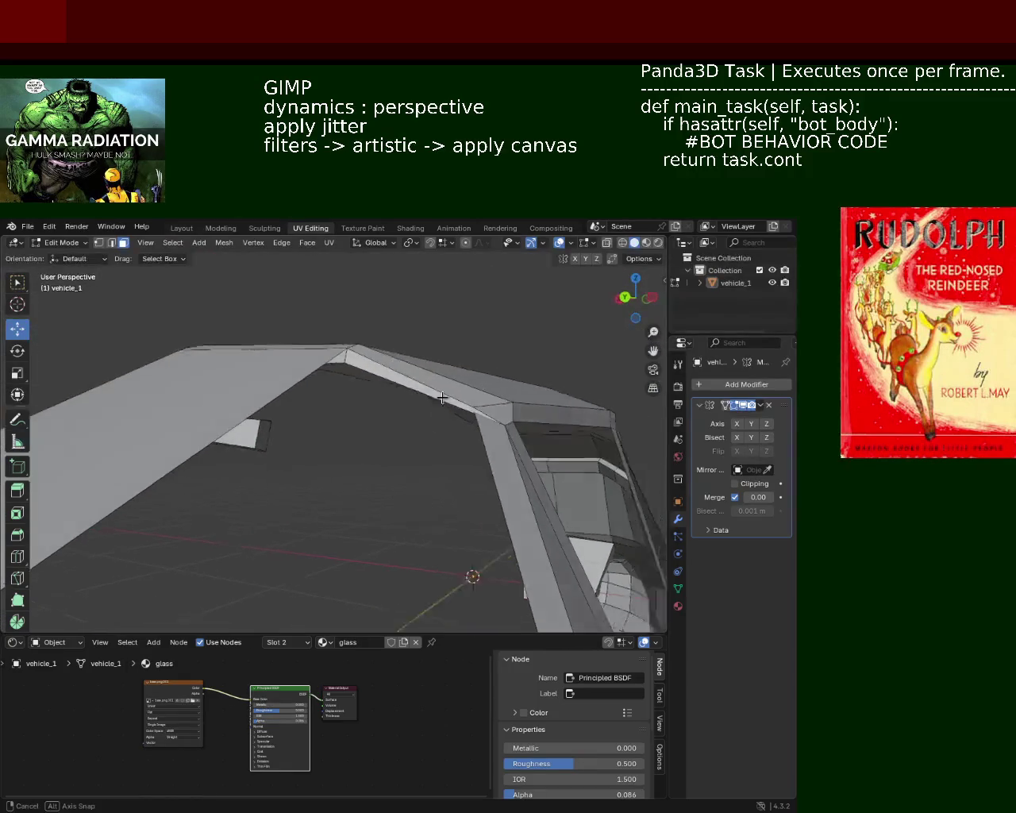
{"action": "left_click", "coordinate": [422, 415]}
{"action": "key", "text": "x"}
{"action": "left_click", "coordinate": [422, 418]}
{"action": "mouse_move", "coordinate": [421, 417]}
{"action": "middle_mouse_down"}
{"action": "mouse_move", "coordinate": [503, 388]}
{"action": "mouse_move", "coordinate": [481, 401]}
{"action": "middle_mouse_up"}
- Delete the remaining small roof faces to clear the roof area
{"action": "key", "text": "x"}
{"action": "left_click", "coordinate": [505, 389]}
{"action": "key", "text": "x"}
{"action": "left_click", "coordinate": [565, 405]}
{"action": "key", "text": "x"}
{"action": "left_click", "coordinate": [518, 385]}
{"action": "left_click", "coordinate": [477, 377]}
{"action": "key", "text": "x"}
{"action": "left_click", "coordinate": [477, 375]}
{"action": "mouse_move", "coordinate": [477, 375]}
{"action": "middle_mouse_down"}
{"action": "mouse_move", "coordinate": [481, 436]}
{"action": "mouse_move", "coordinate": [472, 442]}
{"action": "mouse_move", "coordinate": [503, 374]}
{"action": "mouse_move", "coordinate": [431, 419]}
{"action": "mouse_move", "coordinate": [527, 395]}
{"action": "mouse_move", "coordinate": [358, 400]}
{"action": "mouse_move", "coordinate": [463, 336]}
{"action": "mouse_move", "coordinate": [463, 463]}
{"action": "mouse_move", "coordinate": [374, 417]}
{"action": "mouse_move", "coordinate": [388, 349]}
{"action": "mouse_move", "coordinate": [445, 376]}
{"action": "mouse_move", "coordinate": [466, 401]}
{"action": "mouse_move", "coordinate": [338, 343]}
{"action": "mouse_move", "coordinate": [347, 357]}
{"action": "mouse_move", "coordinate": [442, 390]}
{"action": "mouse_move", "coordinate": [492, 463]}
{"action": "middle_mouse_up"}
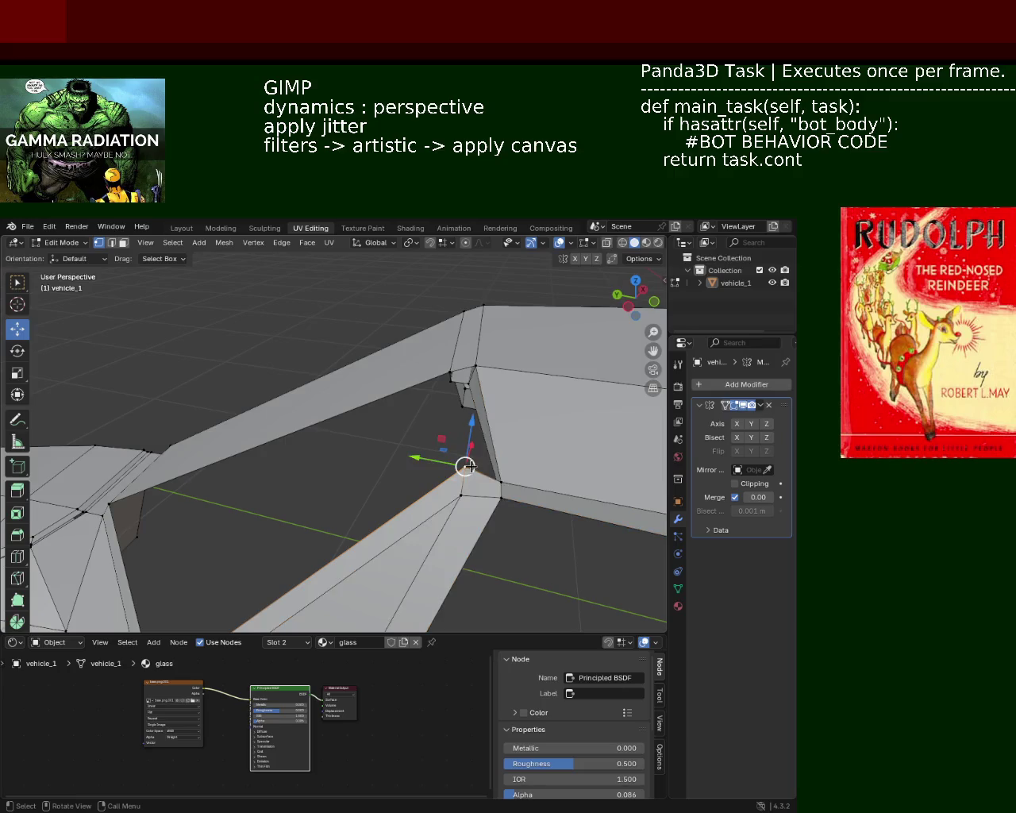
- Slide a roof vertex along X and raise another slightly along Z
{"action": "middle_click_drag", "start_coordinate": [440, 487], "coordinate": [326, 434]}
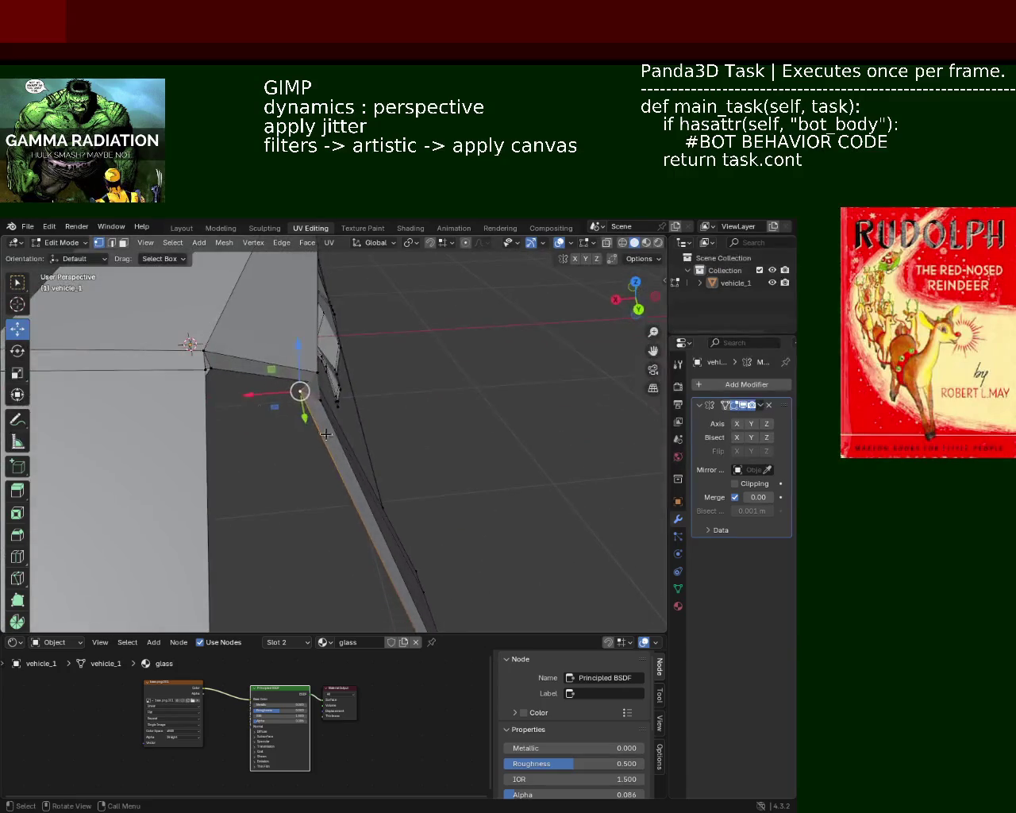
{"action": "mouse_move", "coordinate": [246, 389]}
{"action": "left_mouse_down"}
{"action": "mouse_move", "coordinate": [264, 390]}
{"action": "mouse_move", "coordinate": [251, 391]}
{"action": "left_mouse_up"}
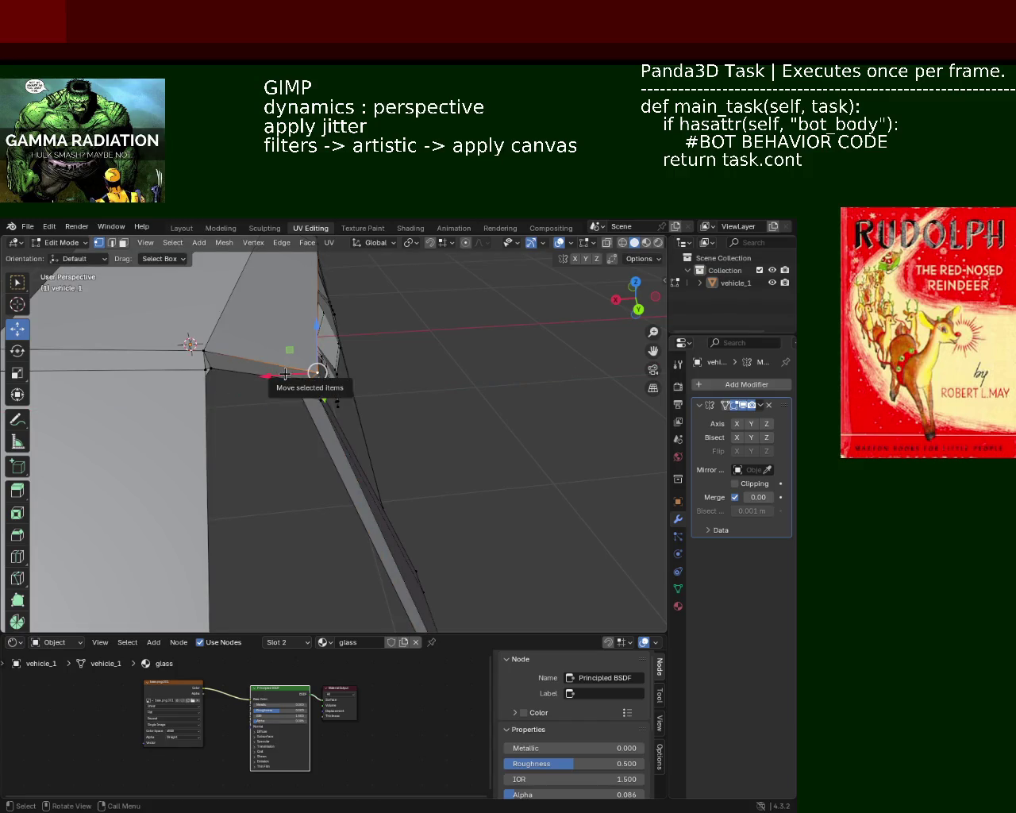
{"action": "mouse_move", "coordinate": [314, 343]}
{"action": "left_mouse_down"}
{"action": "mouse_move", "coordinate": [314, 333]}
{"action": "mouse_move", "coordinate": [279, 368]}
{"action": "mouse_move", "coordinate": [311, 359]}
{"action": "left_mouse_up"}
{"action": "mouse_move", "coordinate": [311, 359]}
{"action": "middle_mouse_down"}
{"action": "mouse_move", "coordinate": [386, 402]}
{"action": "mouse_move", "coordinate": [461, 397]}
{"action": "mouse_move", "coordinate": [369, 384]}
{"action": "middle_mouse_up"}
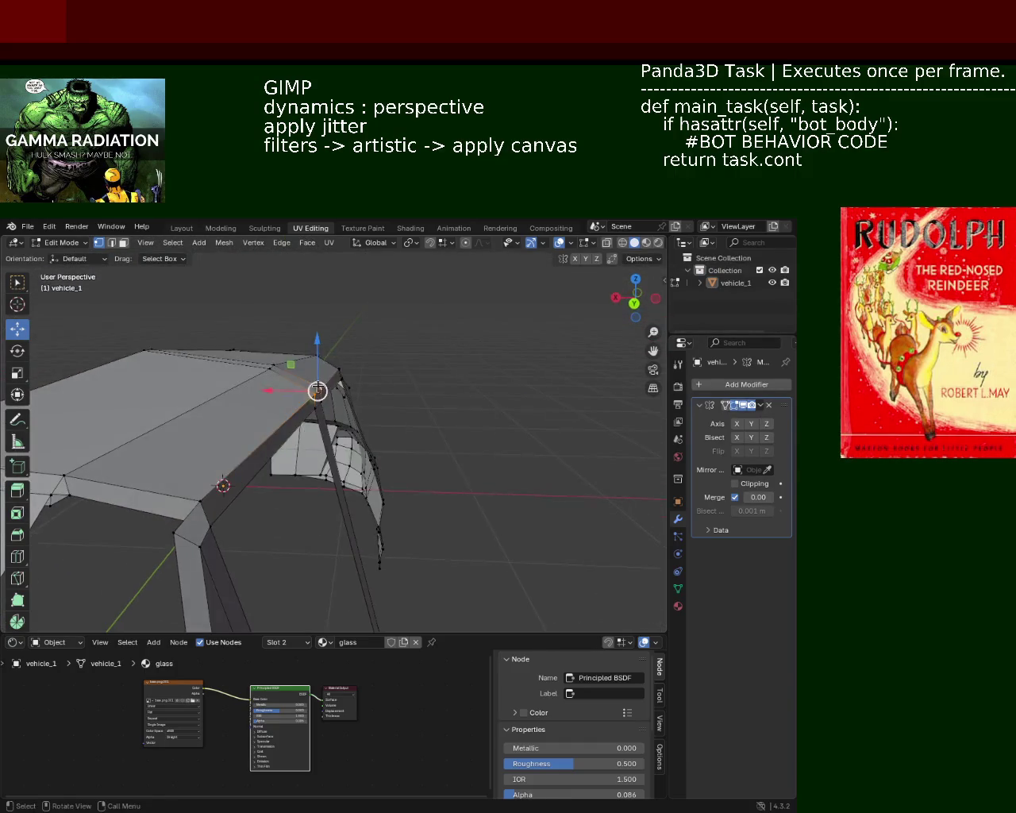
{"action": "left_click_drag", "start_coordinate": [289, 392], "coordinate": [277, 392]}
{"action": "left_click", "coordinate": [279, 393]}
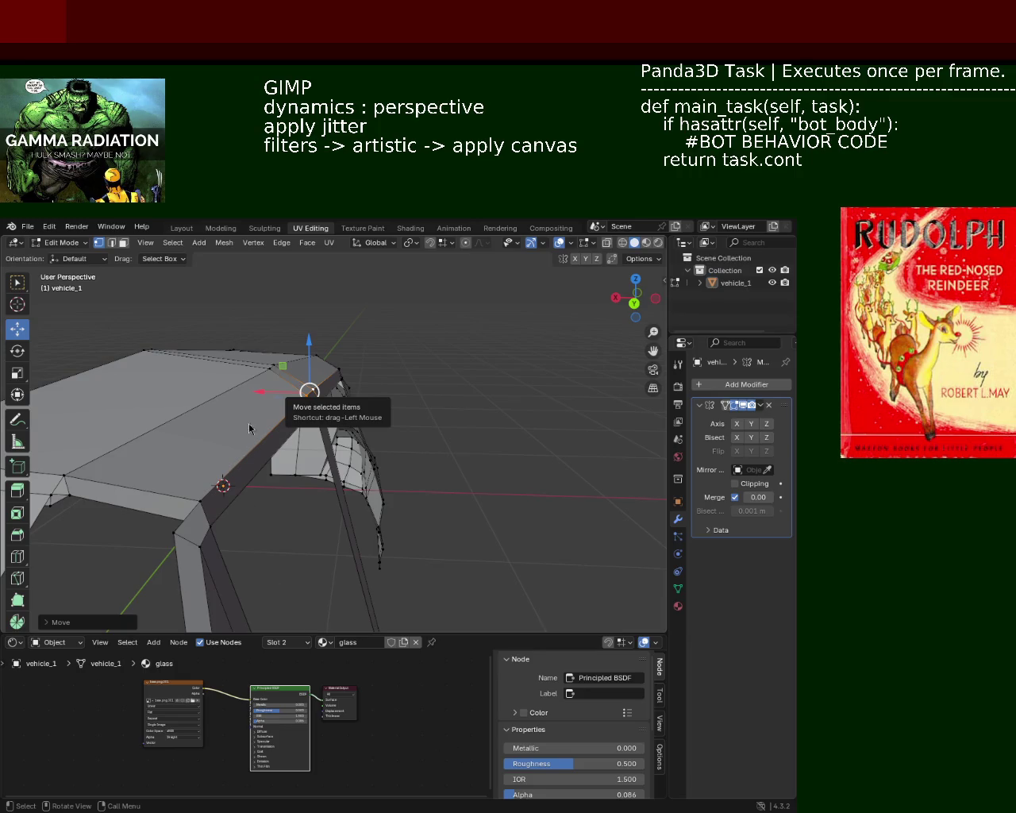
- Move the roof-rail vertex along X and nudge the roof-corner vertex into place
{"action": "mouse_move", "coordinate": [248, 424]}
{"action": "middle_mouse_down"}
{"action": "mouse_move", "coordinate": [326, 476]}
{"action": "mouse_move", "coordinate": [397, 435]}
{"action": "middle_mouse_up"}
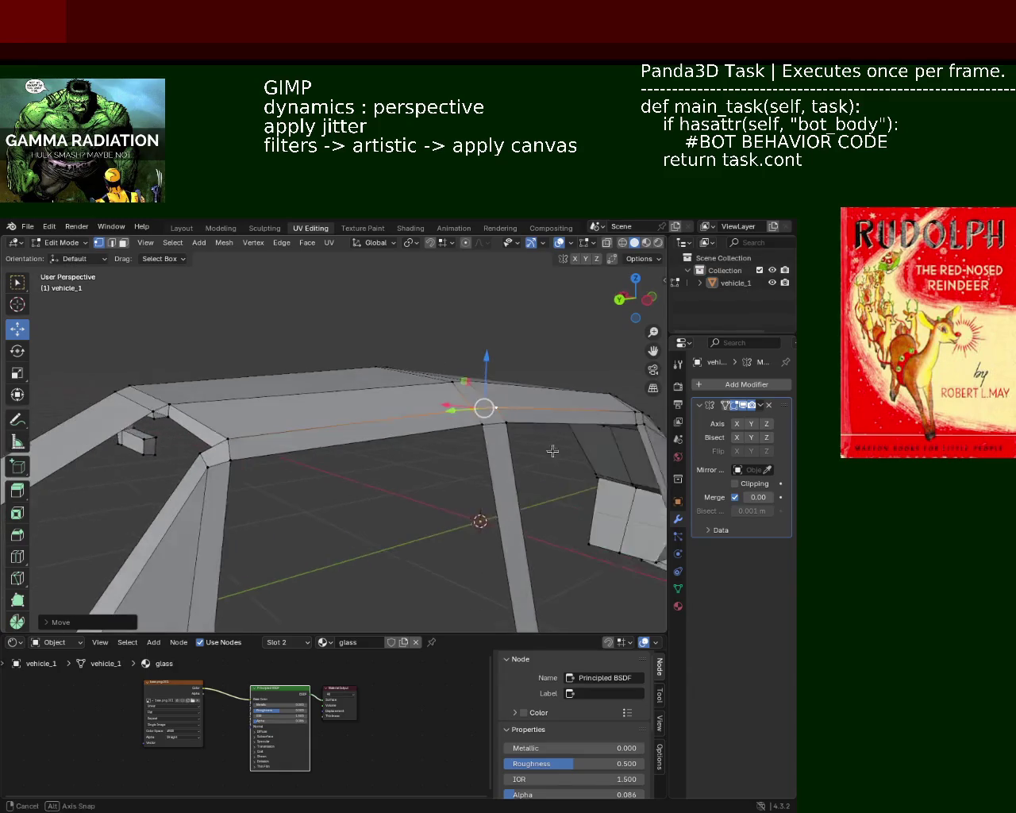
{"action": "mouse_move", "coordinate": [397, 434]}
{"action": "middle_mouse_down"}
{"action": "mouse_move", "coordinate": [374, 441]}
{"action": "mouse_move", "coordinate": [197, 399]}
{"action": "middle_mouse_up"}
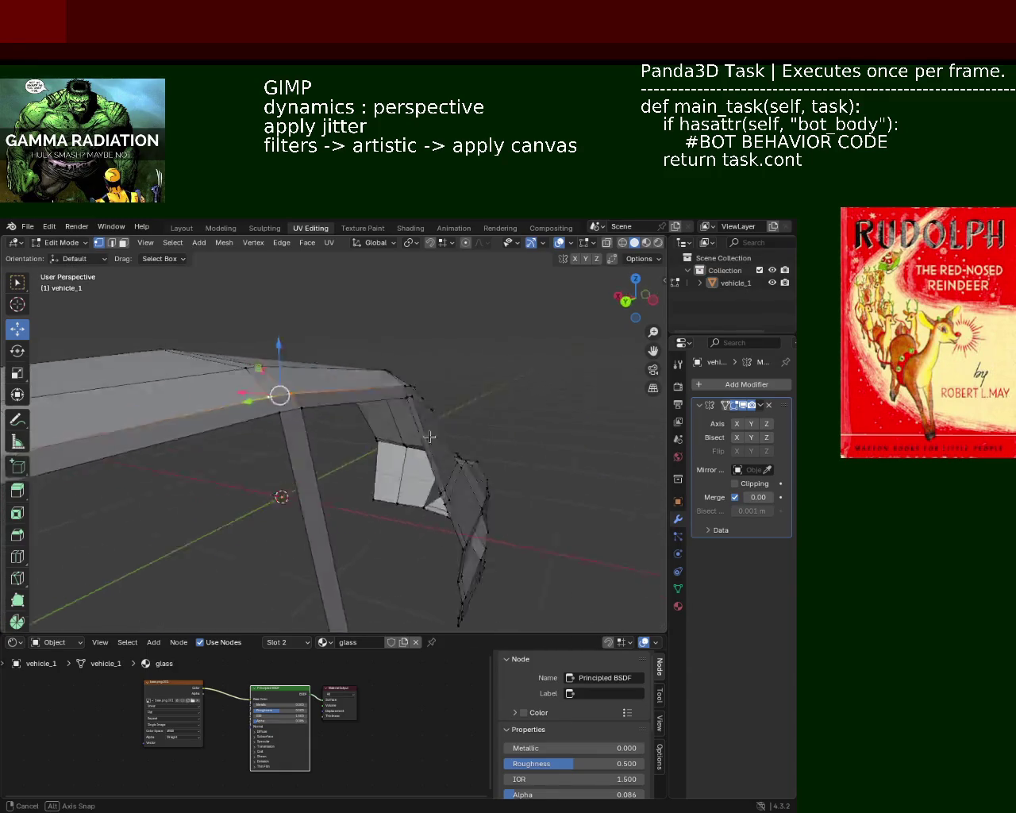
{"action": "left_click_drag", "start_coordinate": [197, 399], "coordinate": [95, 445]}
{"action": "mouse_move", "coordinate": [95, 445]}
{"action": "middle_mouse_down"}
{"action": "mouse_move", "coordinate": [86, 448]}
{"action": "mouse_move", "coordinate": [497, 402]}
{"action": "middle_mouse_up"}
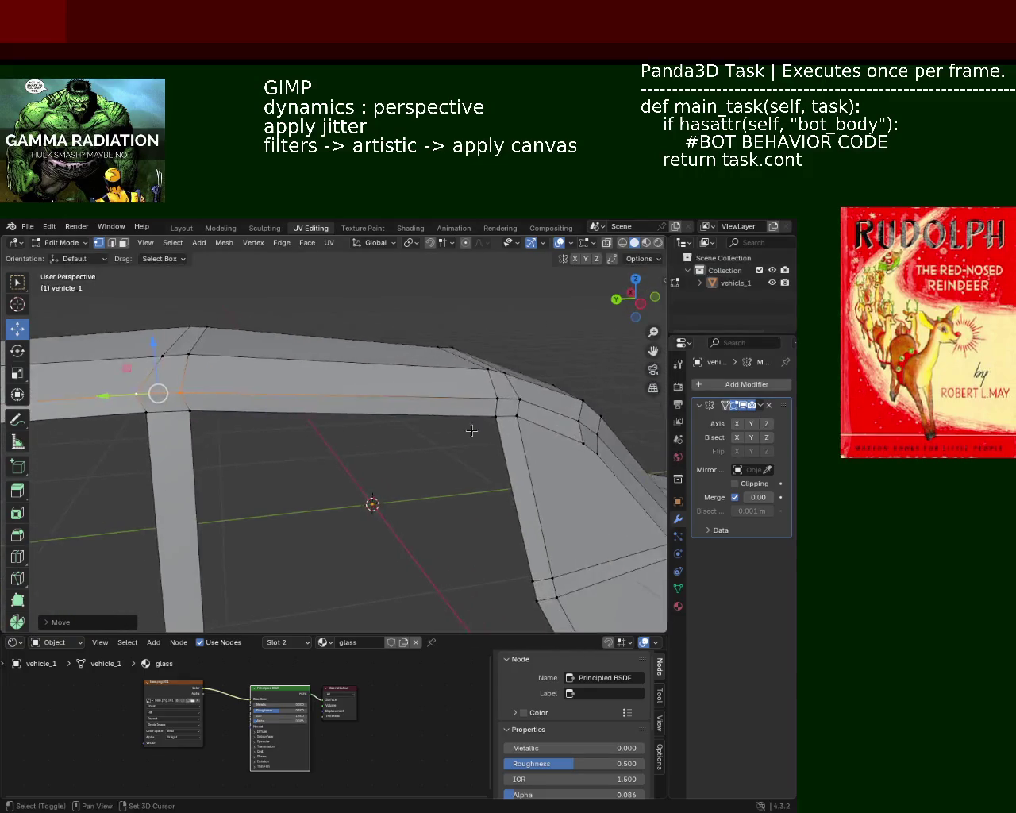
{"action": "left_click_drag", "start_coordinate": [497, 403], "coordinate": [458, 394]}
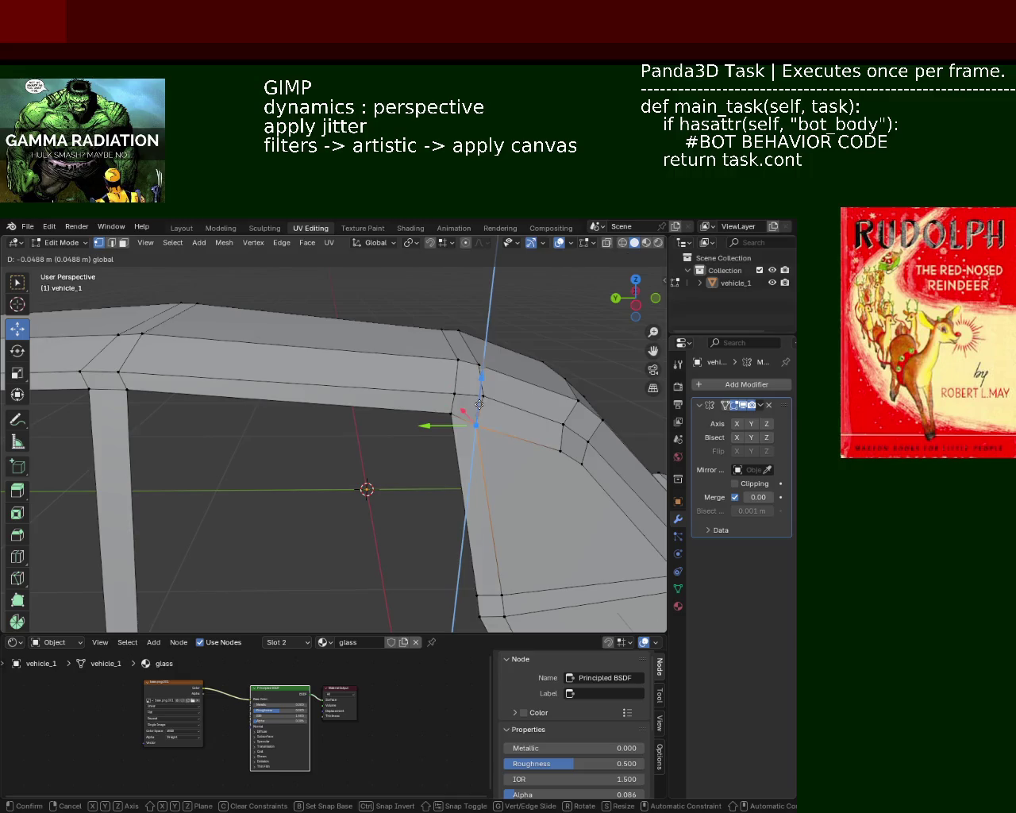
{"action": "middle_click_drag", "start_coordinate": [458, 394], "coordinate": [449, 414]}
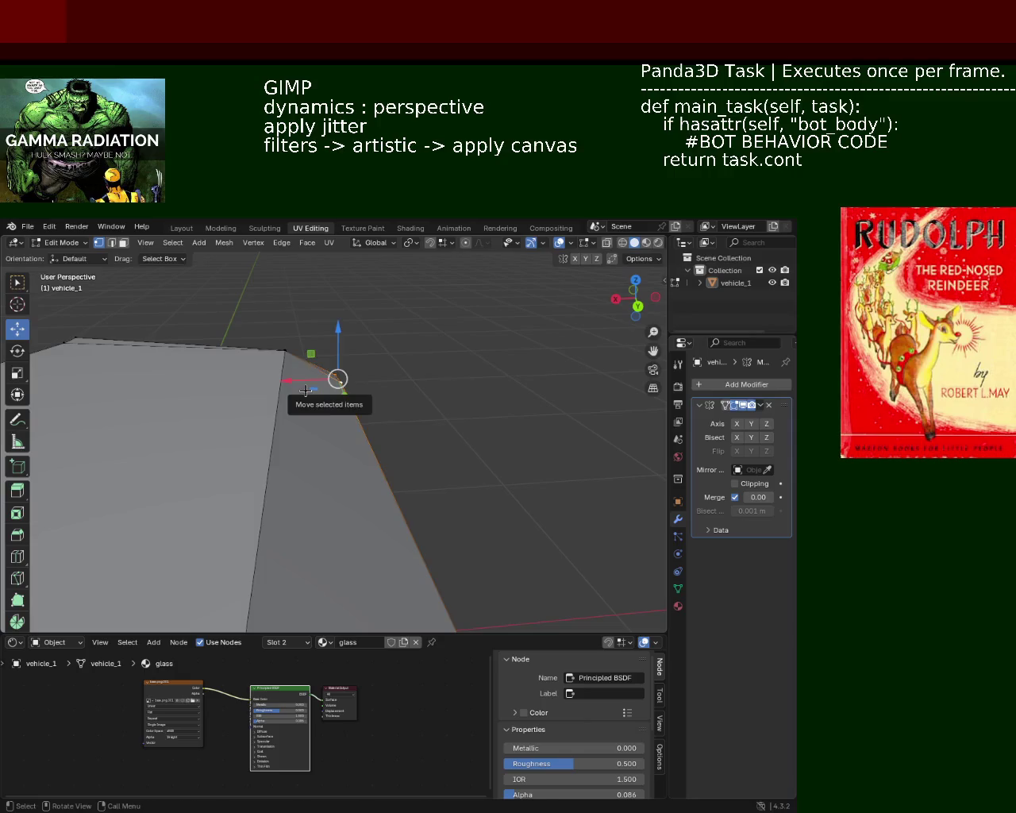
{"action": "left_click_drag", "start_coordinate": [338, 378], "coordinate": [336, 380]}
{"action": "middle_click_drag", "start_coordinate": [341, 420], "coordinate": [410, 422]}
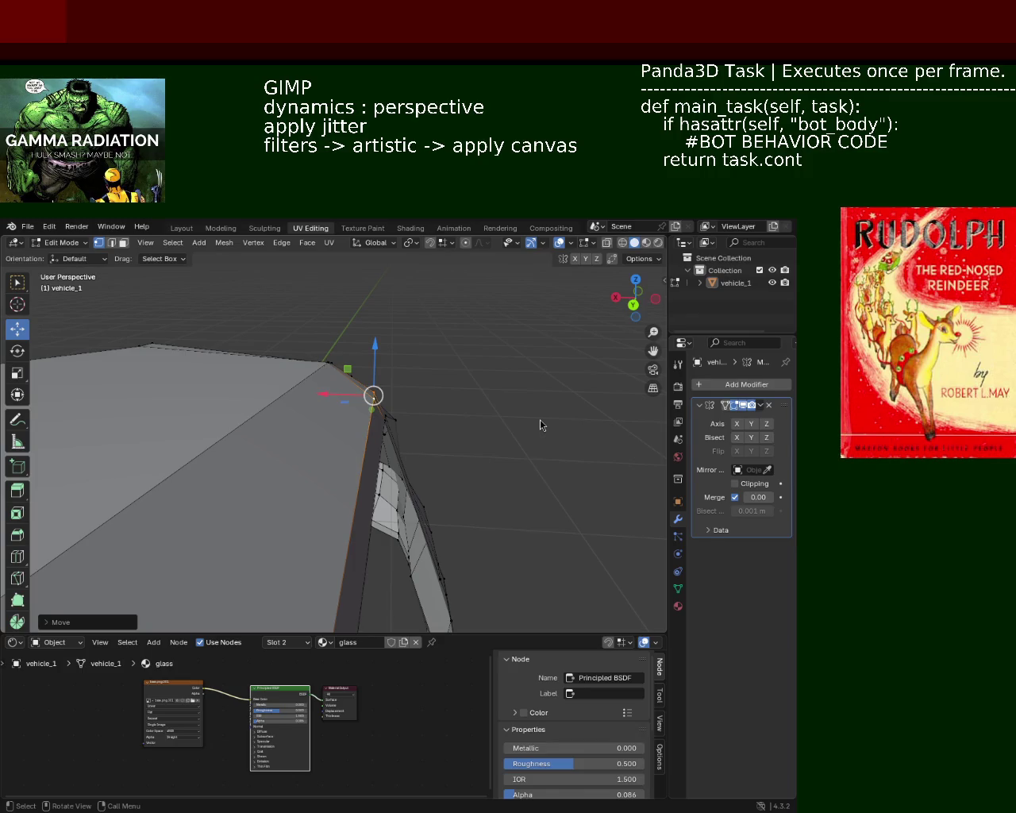
- Slide the roof-rail vertex along the Y axis further along its edge
{"action": "mouse_move", "coordinate": [249, 367]}
{"action": "middle_mouse_down"}
{"action": "mouse_move", "coordinate": [438, 404]}
{"action": "mouse_move", "coordinate": [332, 402]}
{"action": "mouse_move", "coordinate": [337, 371]}
{"action": "middle_mouse_up"}
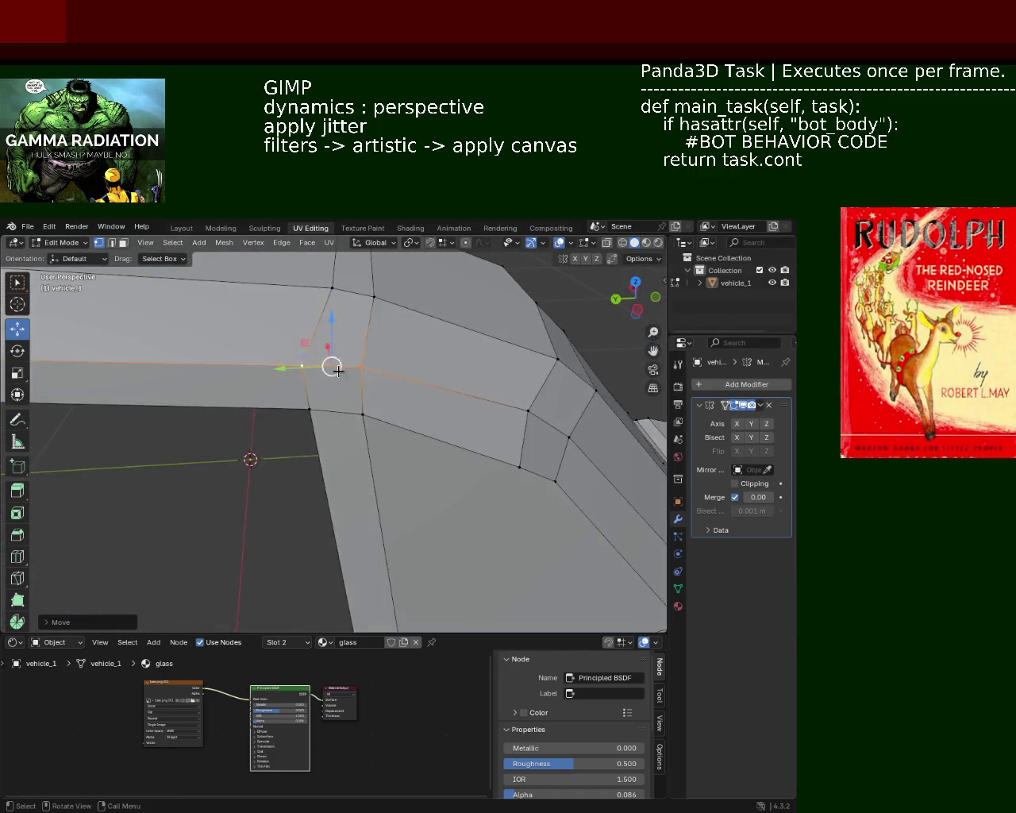
{"action": "left_click", "coordinate": [302, 367]}
{"action": "left_click_drag", "start_coordinate": [246, 367], "coordinate": [340, 366]}
{"action": "mouse_move", "coordinate": [373, 369]}
{"action": "middle_mouse_down", "text": "shift"}
{"action": "mouse_move", "coordinate": [477, 365]}
{"action": "mouse_move", "coordinate": [444, 390]}
{"action": "mouse_move", "coordinate": [358, 398]}
{"action": "mouse_move", "coordinate": [415, 316]}
{"action": "mouse_move", "coordinate": [435, 397]}
{"action": "mouse_move", "coordinate": [401, 423]}
{"action": "mouse_move", "coordinate": [390, 396]}
{"action": "mouse_move", "coordinate": [256, 397]}
{"action": "mouse_move", "coordinate": [301, 413]}
{"action": "middle_mouse_up", "text": "shift"}
- Select the rail corner edge loop and corner faces, then save vehicle_1
{"action": "left_click", "coordinate": [294, 456], "text": "alt"}
{"action": "left_click", "coordinate": [238, 456], "text": "alt+shift"}
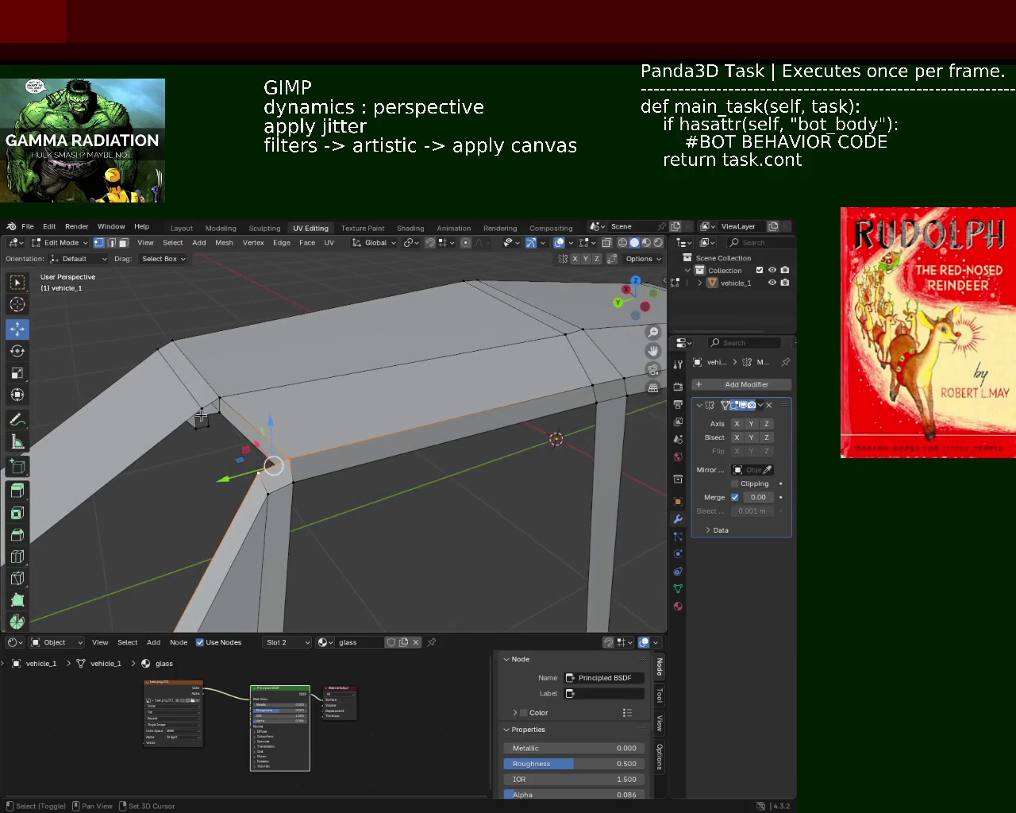
{"action": "left_click", "coordinate": [219, 405], "text": "alt+shift"}
{"action": "mouse_move", "coordinate": [219, 405]}
{"action": "middle_mouse_down"}
{"action": "mouse_move", "coordinate": [304, 395]}
{"action": "mouse_move", "coordinate": [263, 388]}
{"action": "mouse_move", "coordinate": [459, 341]}
{"action": "mouse_move", "coordinate": [370, 370]}
{"action": "middle_mouse_up"}
{"action": "key", "text": "ctrl+s"}
- Shift the rail's lower front edge loop and pillar edge along Y, saving midway
{"action": "left_click", "coordinate": [371, 393], "text": "alt"}
{"action": "left_click", "coordinate": [378, 401], "text": "alt+shift"}
{"action": "key", "text": "g"}
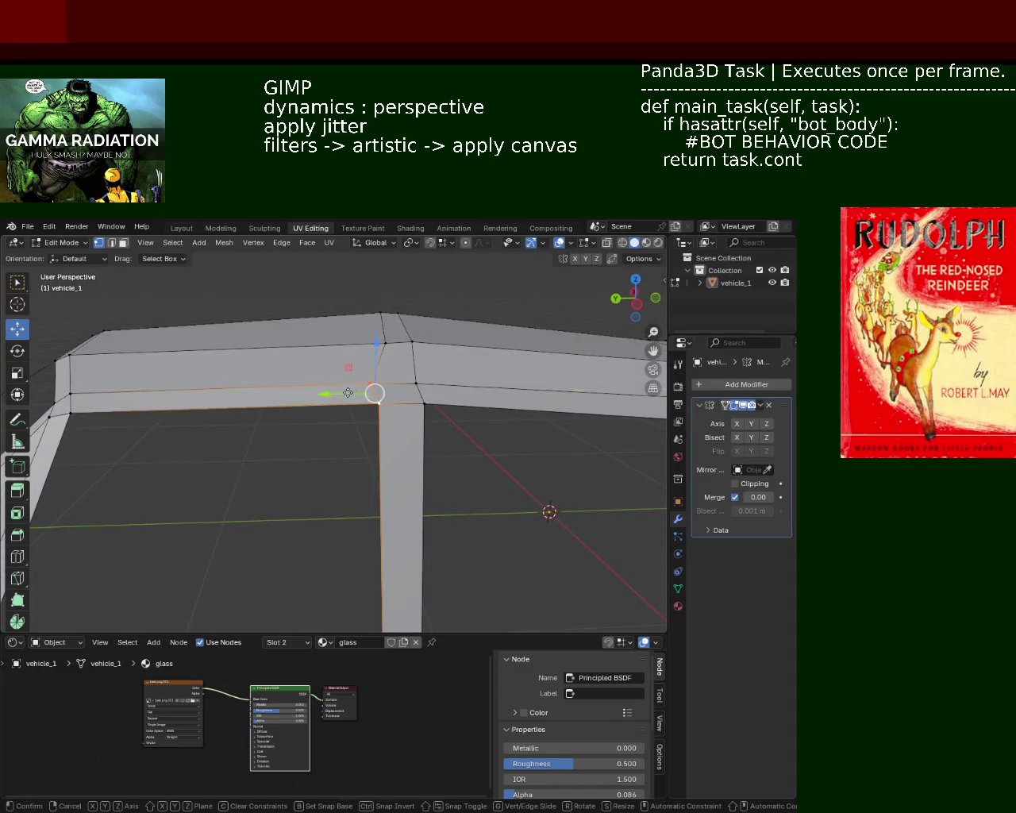
{"action": "key", "text": "y"}
{"action": "left_click", "coordinate": [359, 390]}
{"action": "key", "text": "ctrl+s"}
{"action": "key", "text": "g"}
{"action": "key", "text": "y"}
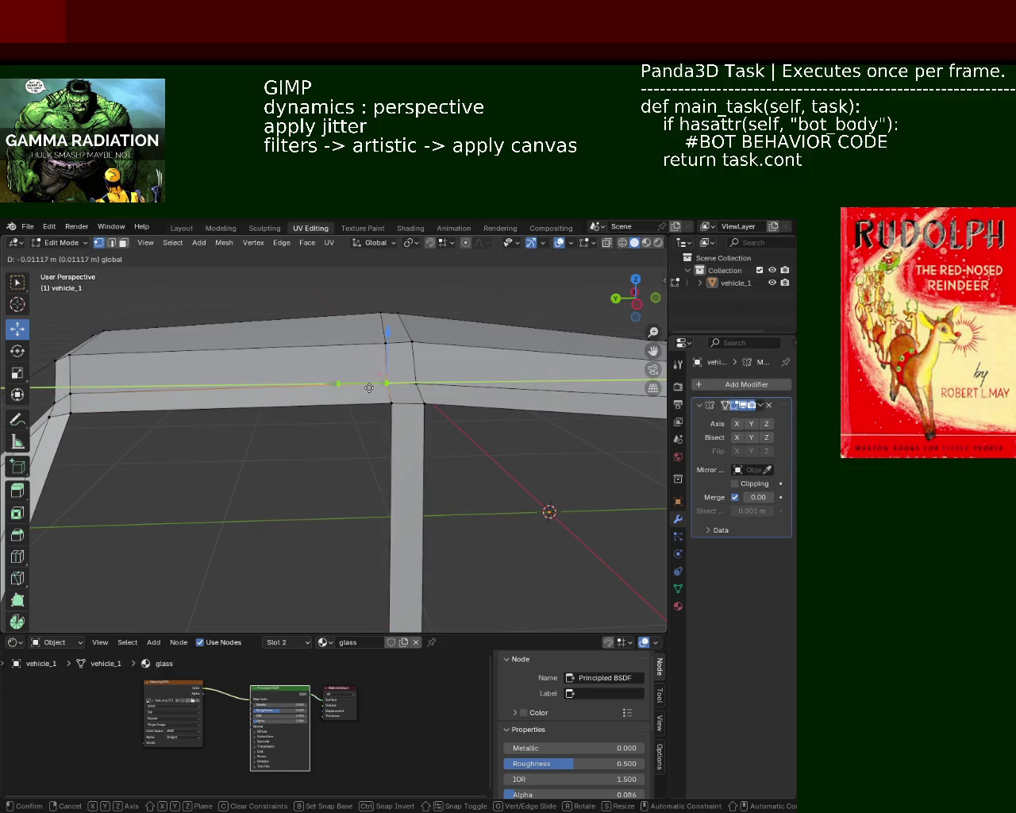
{"action": "left_click", "coordinate": [369, 387]}
{"action": "mouse_move", "coordinate": [469, 358]}
{"action": "middle_mouse_down"}
{"action": "mouse_move", "coordinate": [421, 310]}
{"action": "mouse_move", "coordinate": [437, 362]}
{"action": "middle_mouse_up"}
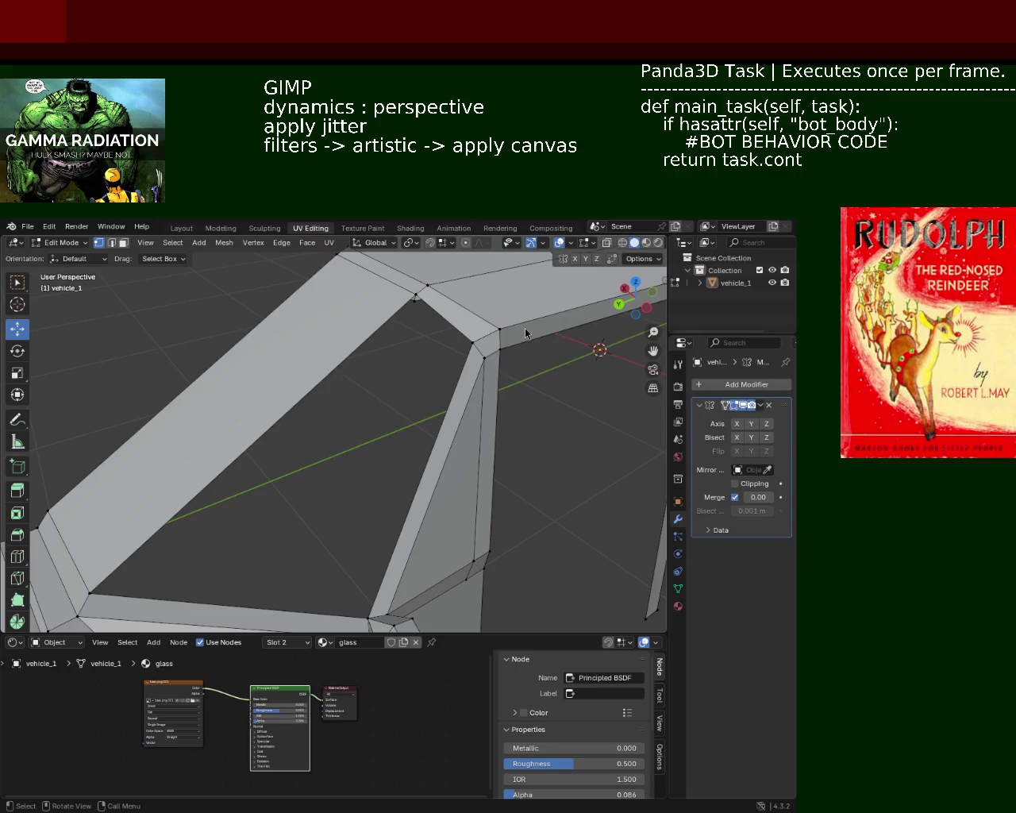
{"action": "mouse_move", "coordinate": [416, 353]}
{"action": "middle_mouse_down"}
{"action": "mouse_move", "coordinate": [488, 310]}
{"action": "mouse_move", "coordinate": [402, 354]}
{"action": "middle_mouse_up"}
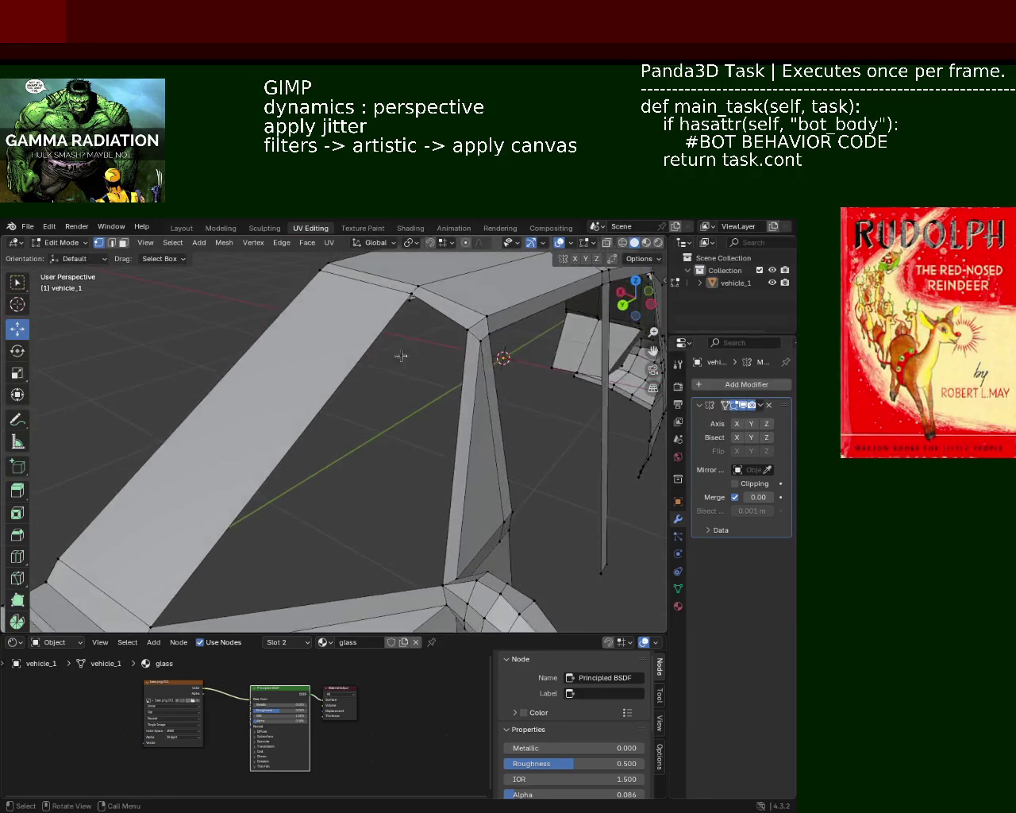
- Move the upper face beside the windshield pillar into place with the gizmo
{"action": "middle_click_drag", "start_coordinate": [405, 305], "coordinate": [310, 345]}
{"action": "middle_click_drag", "start_coordinate": [303, 372], "coordinate": [413, 307]}
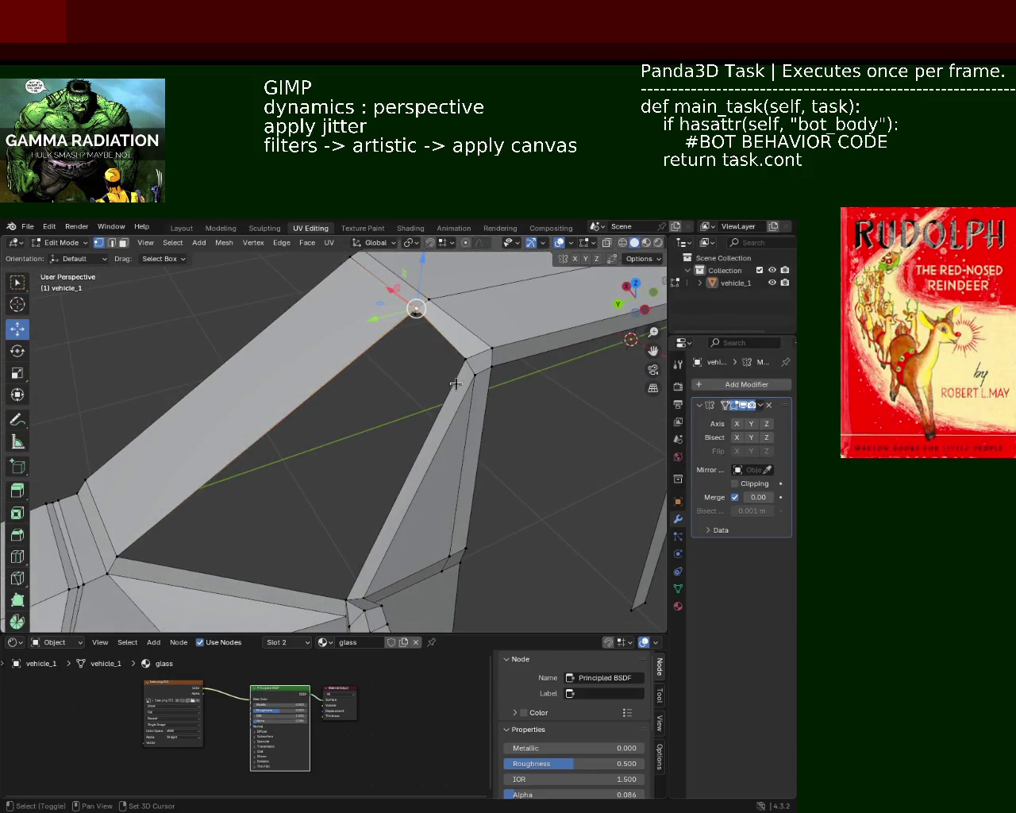
{"action": "middle_click_drag", "start_coordinate": [455, 384], "coordinate": [452, 428], "text": "shift"}
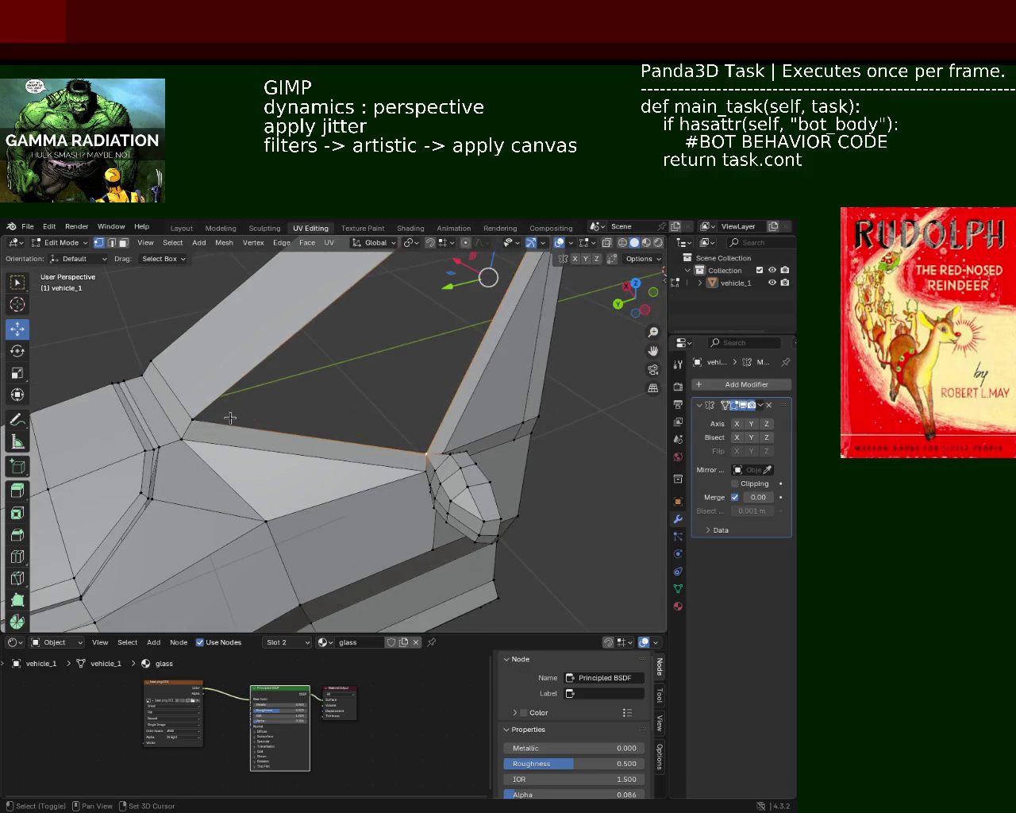
{"action": "left_click", "coordinate": [306, 333]}
{"action": "mouse_move", "coordinate": [307, 333]}
{"action": "middle_mouse_down"}
{"action": "mouse_move", "coordinate": [291, 390]}
{"action": "mouse_move", "coordinate": [472, 393]}
{"action": "middle_mouse_up"}
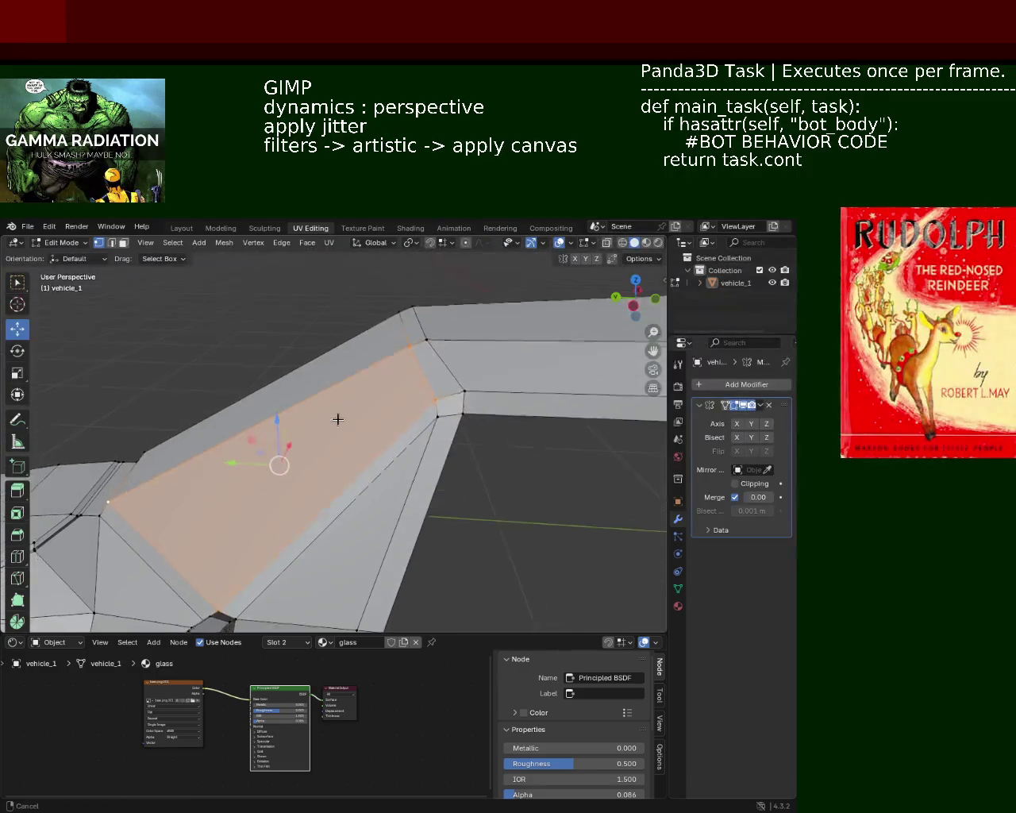
{"action": "left_click_drag", "start_coordinate": [429, 397], "coordinate": [445, 393]}
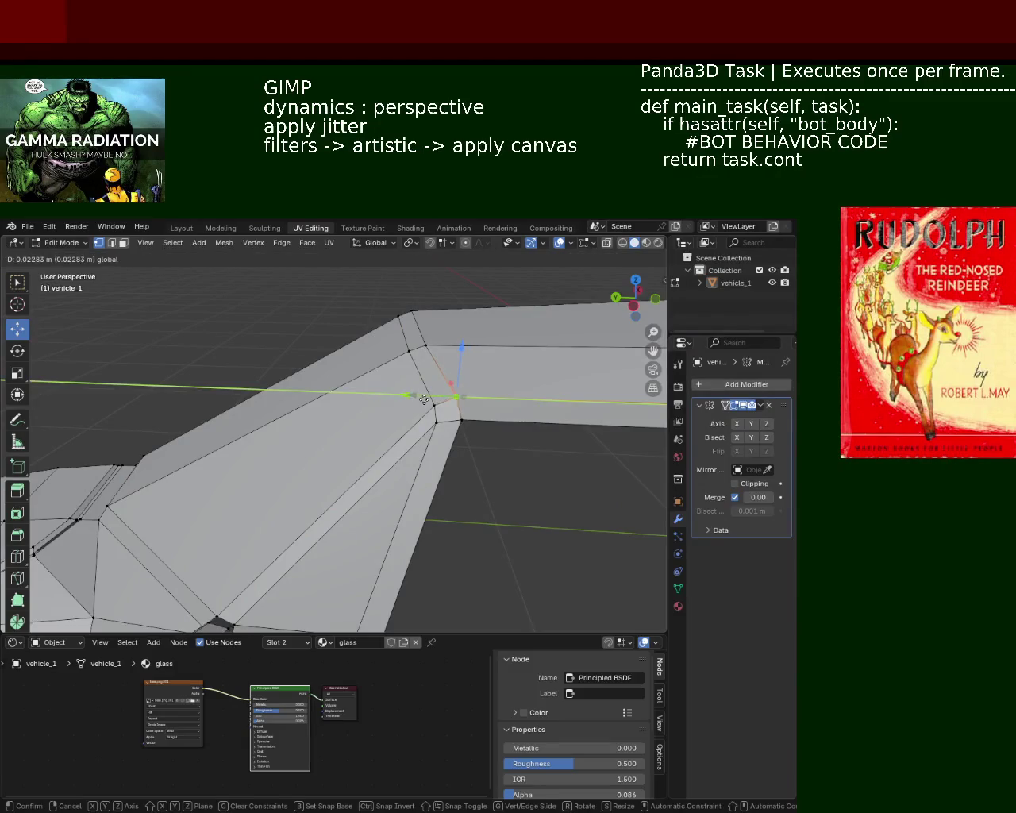
{"action": "mouse_move", "coordinate": [444, 393]}
{"action": "middle_mouse_down"}
{"action": "mouse_move", "coordinate": [358, 425]}
{"action": "mouse_move", "coordinate": [428, 452]}
{"action": "mouse_move", "coordinate": [445, 386]}
{"action": "mouse_move", "coordinate": [418, 438]}
{"action": "mouse_move", "coordinate": [405, 385]}
{"action": "mouse_move", "coordinate": [305, 460]}
{"action": "mouse_move", "coordinate": [367, 405]}
{"action": "mouse_move", "coordinate": [418, 401]}
{"action": "mouse_move", "coordinate": [377, 413]}
{"action": "mouse_move", "coordinate": [365, 389]}
{"action": "mouse_move", "coordinate": [354, 424]}
{"action": "mouse_move", "coordinate": [372, 374]}
{"action": "mouse_move", "coordinate": [397, 350]}
{"action": "middle_mouse_up"}
- Lower the roof edge slightly along Z
{"action": "scroll", "coordinate": [404, 386], "scroll_direction": "down", "scroll_amount": 5}
{"action": "scroll", "coordinate": [419, 402], "scroll_direction": "up", "scroll_amount": 3}
{"action": "left_click_drag", "start_coordinate": [397, 333], "coordinate": [396, 331]}
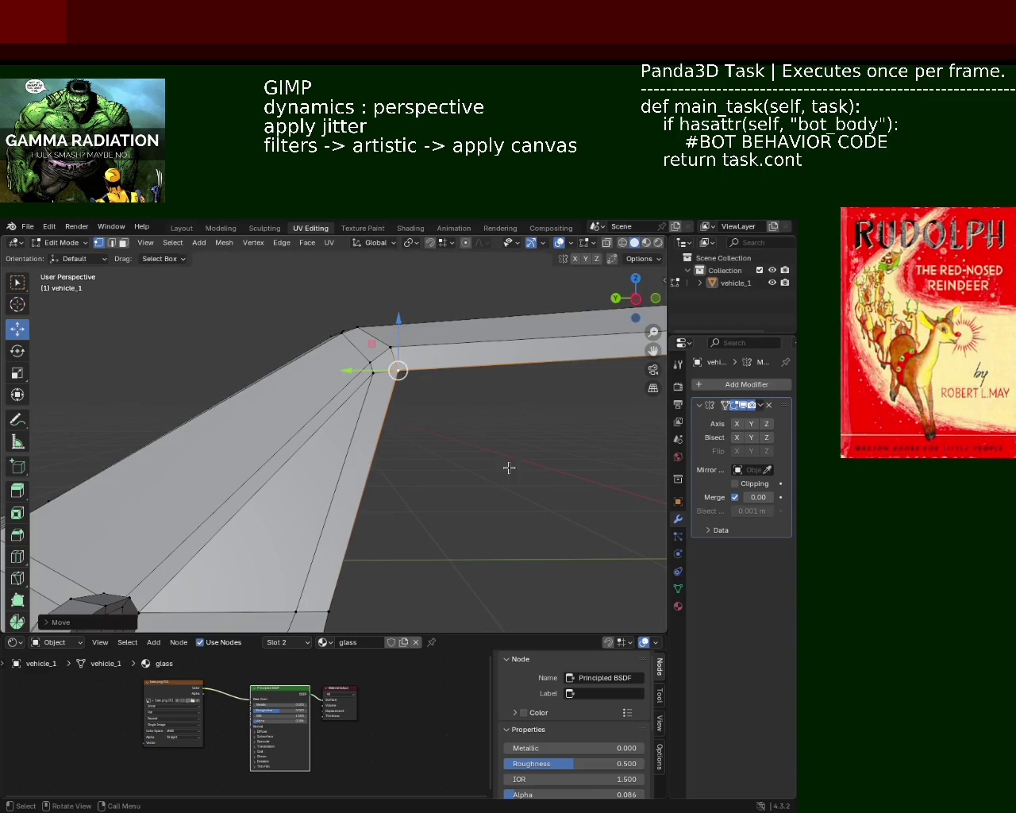
{"action": "mouse_move", "coordinate": [431, 413]}
{"action": "middle_mouse_down"}
{"action": "mouse_move", "coordinate": [449, 477]}
{"action": "mouse_move", "coordinate": [406, 447]}
{"action": "middle_mouse_up"}
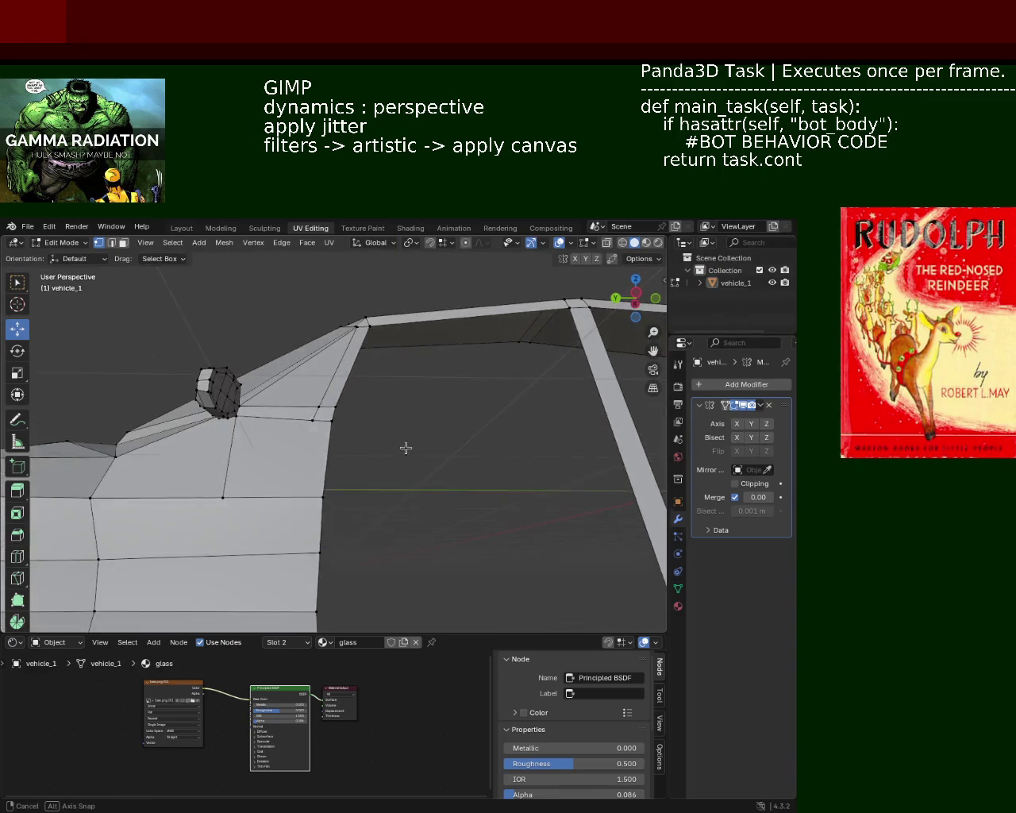
- Slide the vertices near the side mirror part along Y
{"action": "mouse_move", "coordinate": [372, 388]}
{"action": "middle_mouse_down"}
{"action": "mouse_move", "coordinate": [262, 402]}
{"action": "mouse_move", "coordinate": [342, 460]}
{"action": "mouse_move", "coordinate": [263, 445]}
{"action": "mouse_move", "coordinate": [274, 481]}
{"action": "middle_mouse_up"}
{"action": "scroll", "coordinate": [270, 402], "scroll_direction": "up", "scroll_amount": 2}
{"action": "left_click_drag", "start_coordinate": [247, 514], "coordinate": [270, 509]}
{"action": "mouse_move", "coordinate": [344, 458]}
{"action": "middle_mouse_down"}
{"action": "mouse_move", "coordinate": [391, 397]}
{"action": "mouse_move", "coordinate": [388, 425]}
{"action": "mouse_move", "coordinate": [487, 386]}
{"action": "mouse_move", "coordinate": [447, 413]}
{"action": "mouse_move", "coordinate": [543, 471]}
{"action": "mouse_move", "coordinate": [268, 433]}
{"action": "mouse_move", "coordinate": [313, 429]}
{"action": "middle_mouse_up"}
- Save vehicle_1.blend and inspect the side pillar and roof edge
{"action": "key", "text": "ctrl+s"}
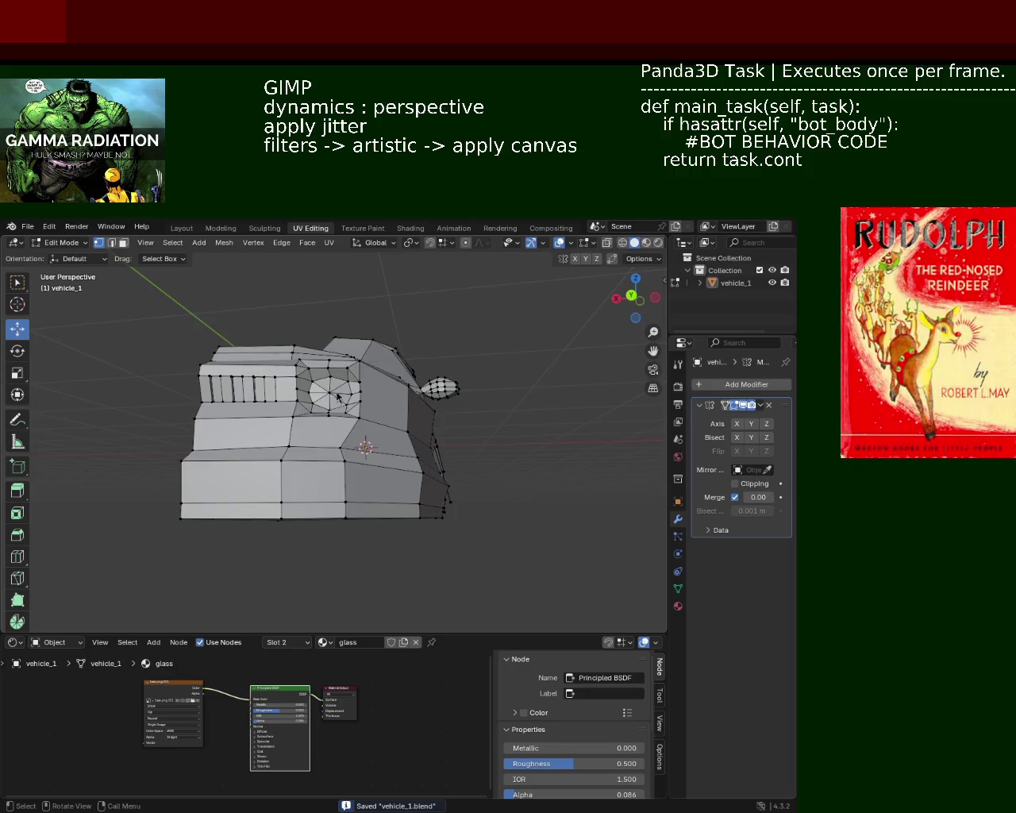
{"action": "scroll", "coordinate": [340, 403], "scroll_direction": "up", "scroll_amount": 5}
{"action": "mouse_move", "coordinate": [340, 404]}
{"action": "middle_mouse_down"}
{"action": "mouse_move", "coordinate": [351, 420]}
{"action": "mouse_move", "coordinate": [365, 350]}
{"action": "mouse_move", "coordinate": [272, 397]}
{"action": "mouse_move", "coordinate": [336, 374]}
{"action": "middle_mouse_up"}
{"action": "scroll", "coordinate": [350, 420], "scroll_direction": "up", "scroll_amount": 3}
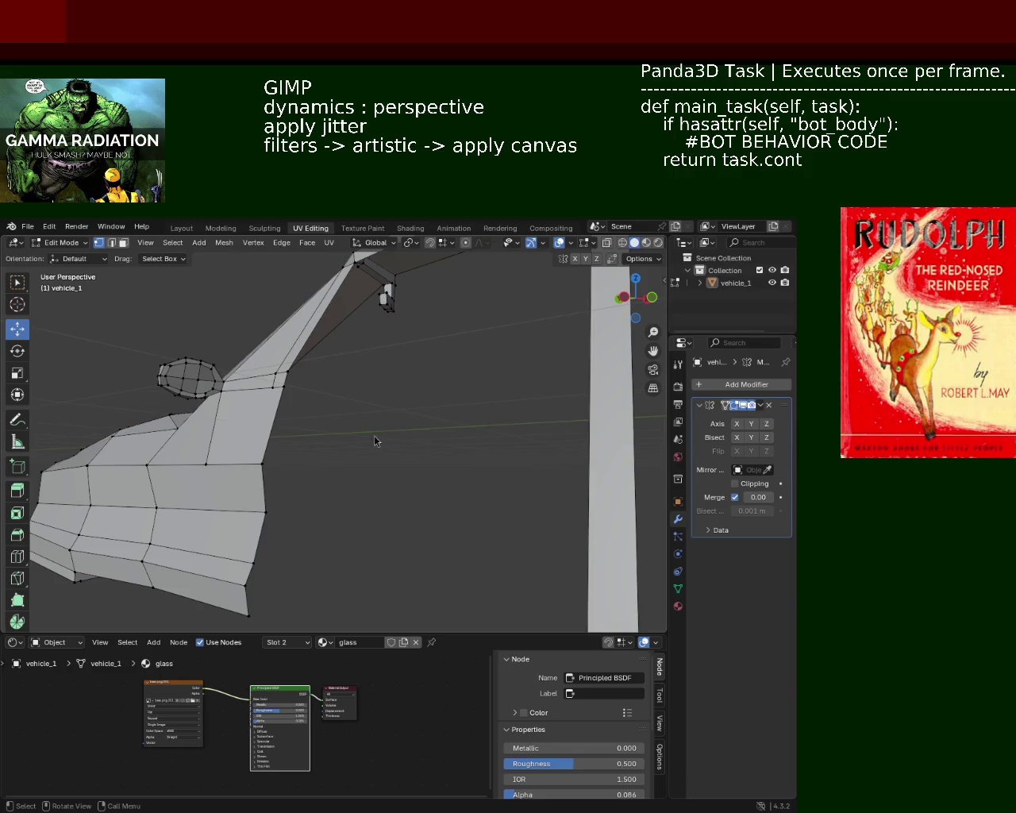
{"action": "mouse_move", "coordinate": [294, 370]}
{"action": "middle_mouse_down"}
{"action": "mouse_move", "coordinate": [363, 345]}
{"action": "mouse_move", "coordinate": [397, 503]}
{"action": "mouse_move", "coordinate": [471, 474]}
{"action": "mouse_move", "coordinate": [474, 463]}
{"action": "mouse_move", "coordinate": [465, 485]}
{"action": "mouse_move", "coordinate": [476, 480]}
{"action": "mouse_move", "coordinate": [335, 492]}
{"action": "mouse_move", "coordinate": [405, 474]}
{"action": "mouse_move", "coordinate": [301, 458]}
{"action": "mouse_move", "coordinate": [289, 474]}
{"action": "mouse_move", "coordinate": [326, 465]}
{"action": "mouse_move", "coordinate": [426, 494]}
{"action": "middle_mouse_up"}
- Shift the roof pillar corner vertex along Y and raise it along Z
{"action": "scroll", "coordinate": [352, 414], "scroll_direction": "up", "scroll_amount": 3}
{"action": "scroll", "coordinate": [352, 415], "scroll_direction": "up", "scroll_amount": 2}
{"action": "mouse_move", "coordinate": [352, 415]}
{"action": "middle_mouse_down"}
{"action": "mouse_move", "coordinate": [402, 368]}
{"action": "mouse_move", "coordinate": [341, 429]}
{"action": "mouse_move", "coordinate": [340, 403]}
{"action": "middle_mouse_up"}
{"action": "left_click", "coordinate": [336, 447]}
{"action": "left_click_drag", "start_coordinate": [324, 410], "coordinate": [340, 408]}
{"action": "mouse_move", "coordinate": [340, 408]}
{"action": "middle_mouse_down"}
{"action": "mouse_move", "coordinate": [347, 307]}
{"action": "mouse_move", "coordinate": [370, 343]}
{"action": "middle_mouse_up"}
{"action": "left_click_drag", "start_coordinate": [370, 343], "coordinate": [370, 353]}
{"action": "mouse_move", "coordinate": [370, 353]}
{"action": "middle_mouse_down"}
{"action": "mouse_move", "coordinate": [381, 413]}
{"action": "mouse_move", "coordinate": [433, 474]}
{"action": "mouse_move", "coordinate": [358, 400]}
{"action": "mouse_move", "coordinate": [309, 384]}
{"action": "mouse_move", "coordinate": [356, 388]}
{"action": "mouse_move", "coordinate": [378, 423]}
{"action": "middle_mouse_up"}
- Move the T-junction vertex along Y and save the file
{"action": "left_click", "coordinate": [378, 423]}
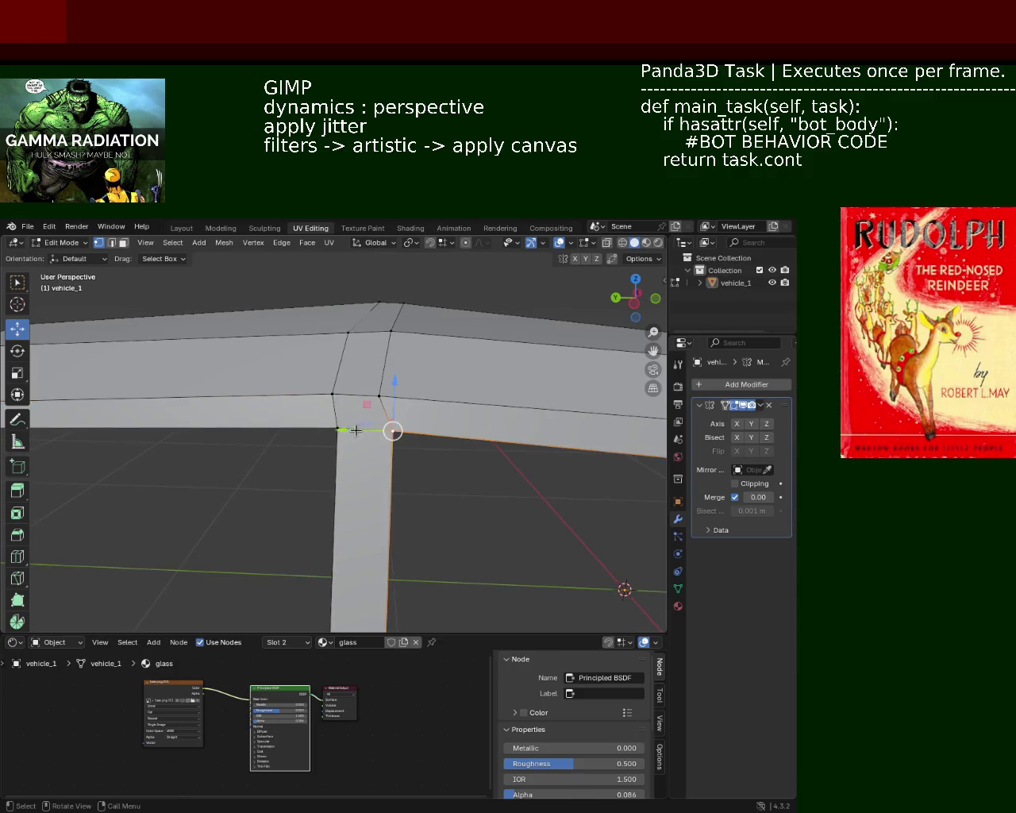
{"action": "mouse_move", "coordinate": [381, 429]}
{"action": "left_mouse_down"}
{"action": "mouse_move", "coordinate": [303, 432]}
{"action": "mouse_move", "coordinate": [324, 428]}
{"action": "left_mouse_up"}
{"action": "key", "text": "y"}
{"action": "key", "text": "ctrl+s"}
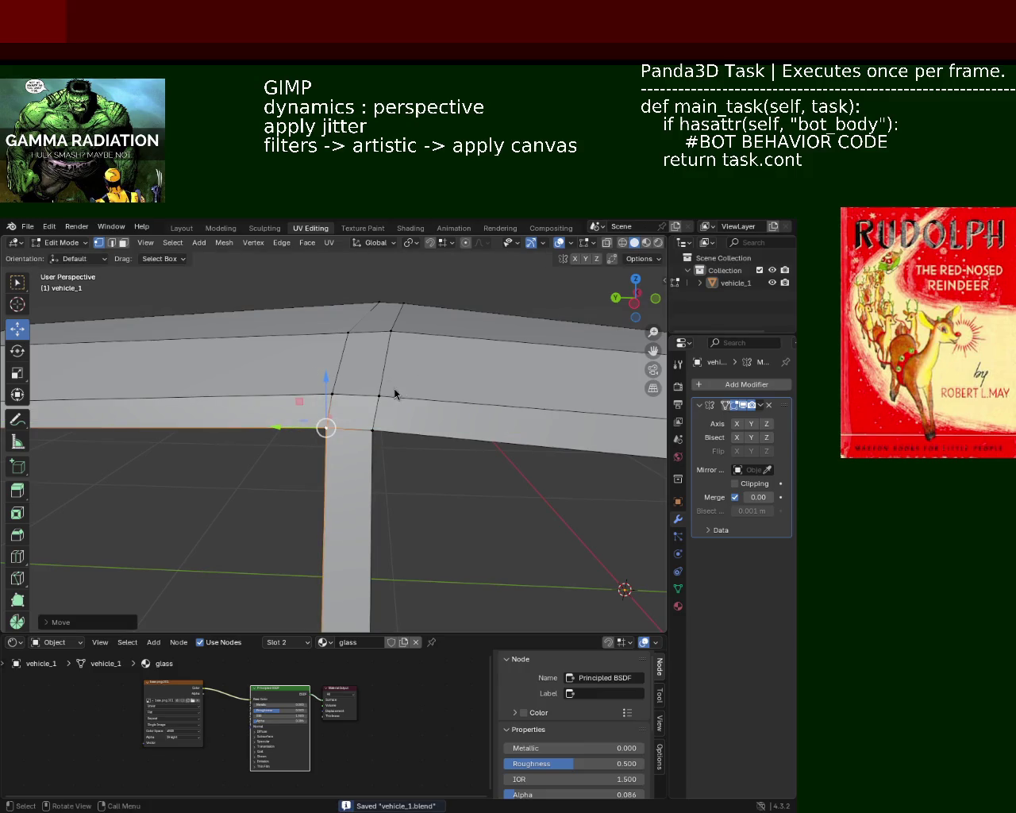
- Enable the Mirror modifier's Y axis to show both halves of the body
{"action": "mouse_move", "coordinate": [340, 363]}
{"action": "middle_mouse_down", "text": "ctrl"}
{"action": "mouse_move", "coordinate": [468, 451]}
{"action": "mouse_move", "coordinate": [412, 432]}
{"action": "mouse_move", "coordinate": [594, 300]}
{"action": "middle_mouse_up", "text": "ctrl"}
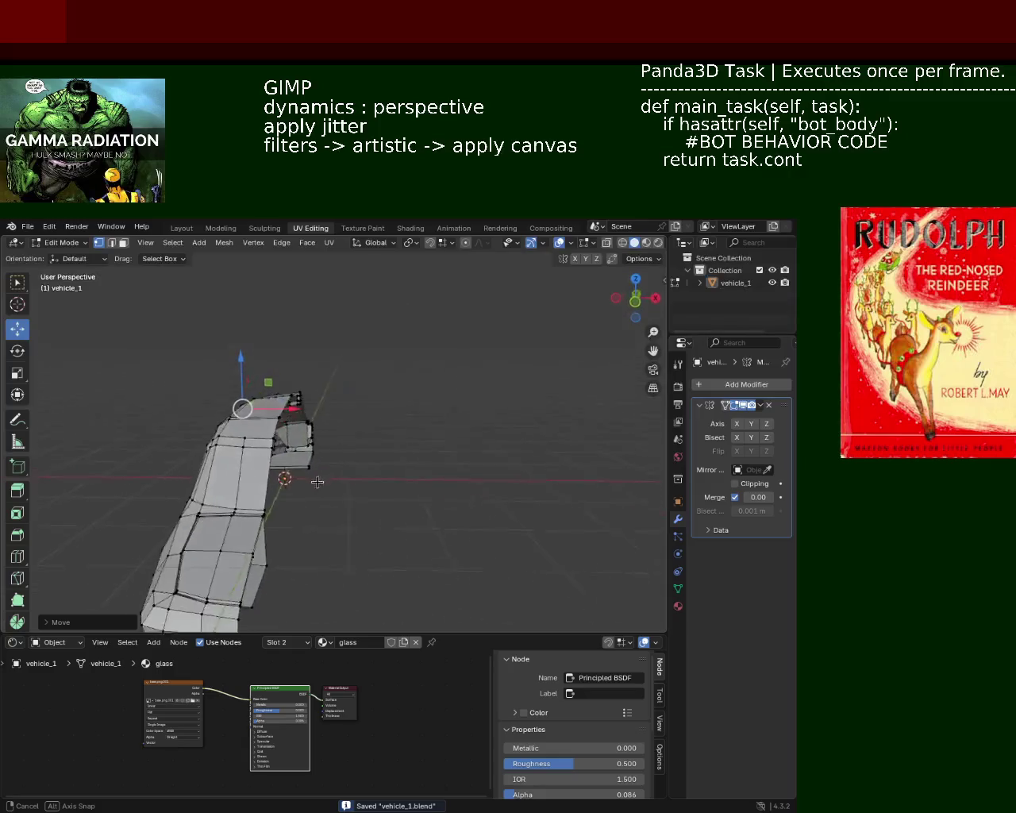
{"action": "left_click", "coordinate": [752, 424]}
{"action": "mouse_move", "coordinate": [556, 429]}
{"action": "middle_mouse_down"}
{"action": "mouse_move", "coordinate": [659, 461]}
{"action": "mouse_move", "coordinate": [389, 411]}
{"action": "mouse_move", "coordinate": [390, 487]}
{"action": "mouse_move", "coordinate": [387, 461]}
{"action": "middle_mouse_up"}
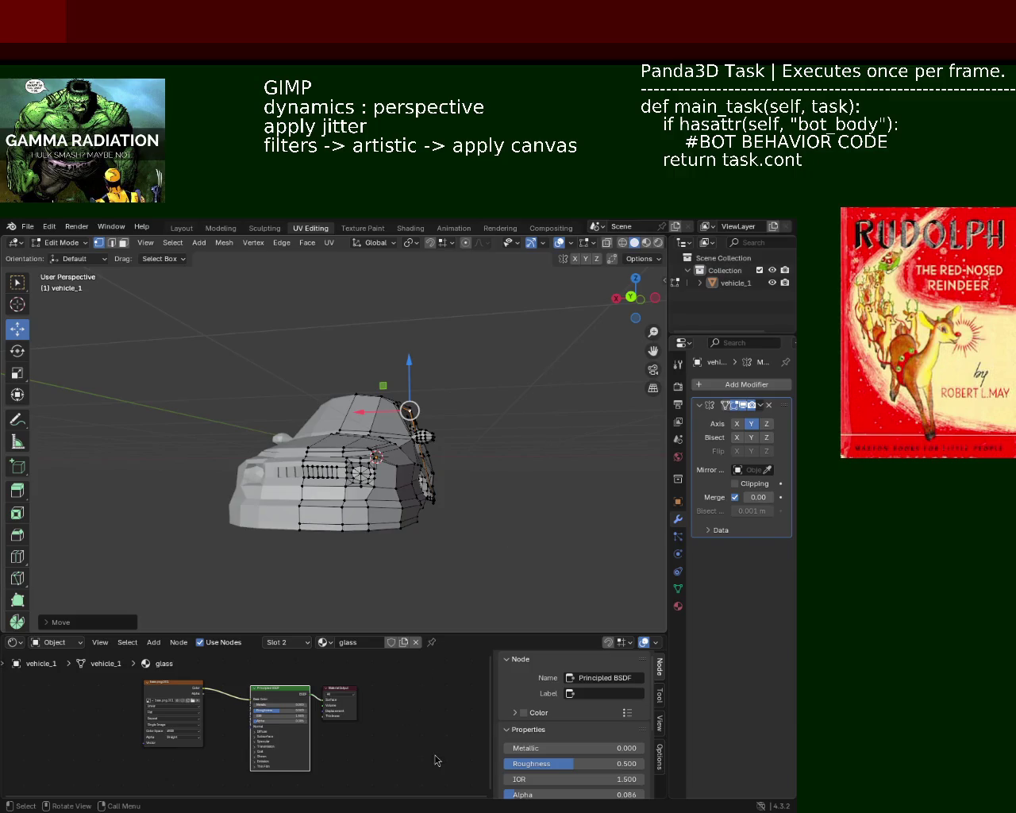
- Raise the roof corner vertex and shift it along X and Z
{"action": "scroll", "coordinate": [426, 540], "scroll_direction": "up", "scroll_amount": 3}
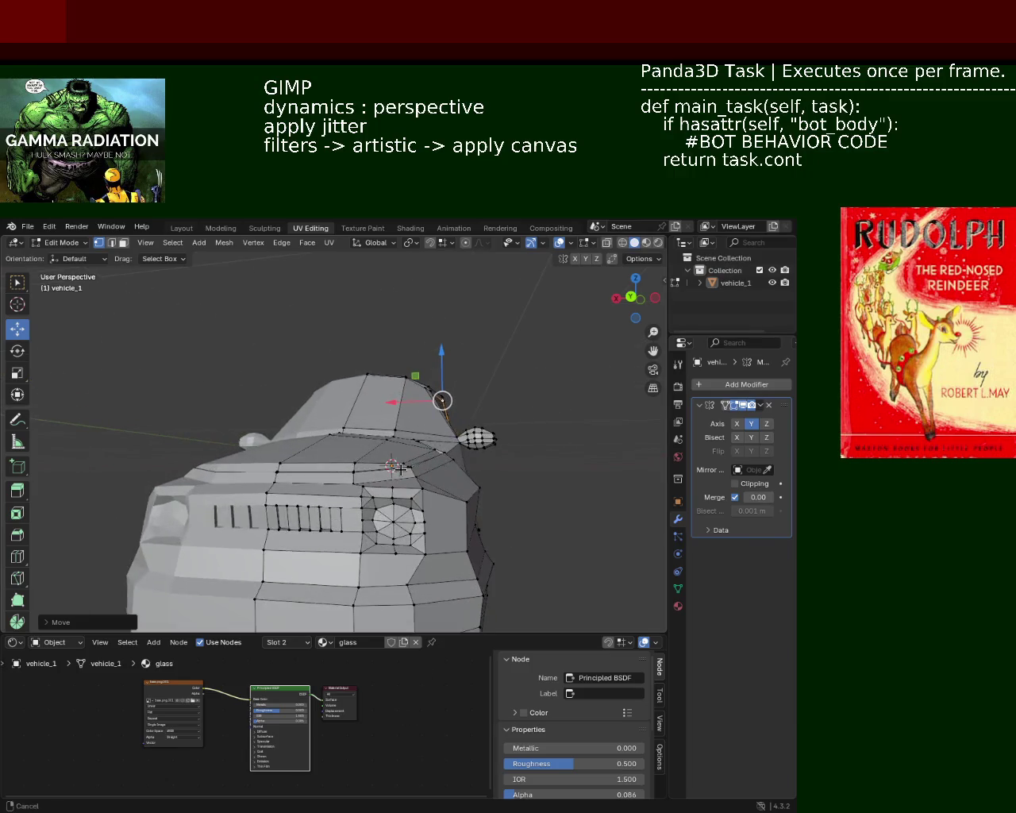
{"action": "mouse_move", "coordinate": [427, 540]}
{"action": "middle_mouse_down"}
{"action": "mouse_move", "coordinate": [426, 434]}
{"action": "mouse_move", "coordinate": [388, 474]}
{"action": "middle_mouse_up"}
{"action": "left_click", "coordinate": [374, 465]}
{"action": "left_click_drag", "start_coordinate": [375, 445], "coordinate": [373, 414]}
{"action": "middle_click_drag", "start_coordinate": [373, 414], "coordinate": [429, 460]}
{"action": "left_click_drag", "start_coordinate": [423, 459], "coordinate": [439, 464]}
{"action": "mouse_move", "coordinate": [439, 463]}
{"action": "middle_mouse_down"}
{"action": "mouse_move", "coordinate": [449, 373]}
{"action": "mouse_move", "coordinate": [481, 403]}
{"action": "mouse_move", "coordinate": [470, 401]}
{"action": "middle_mouse_up"}
{"action": "key", "text": "z"}
{"action": "left_click", "coordinate": [450, 346]}
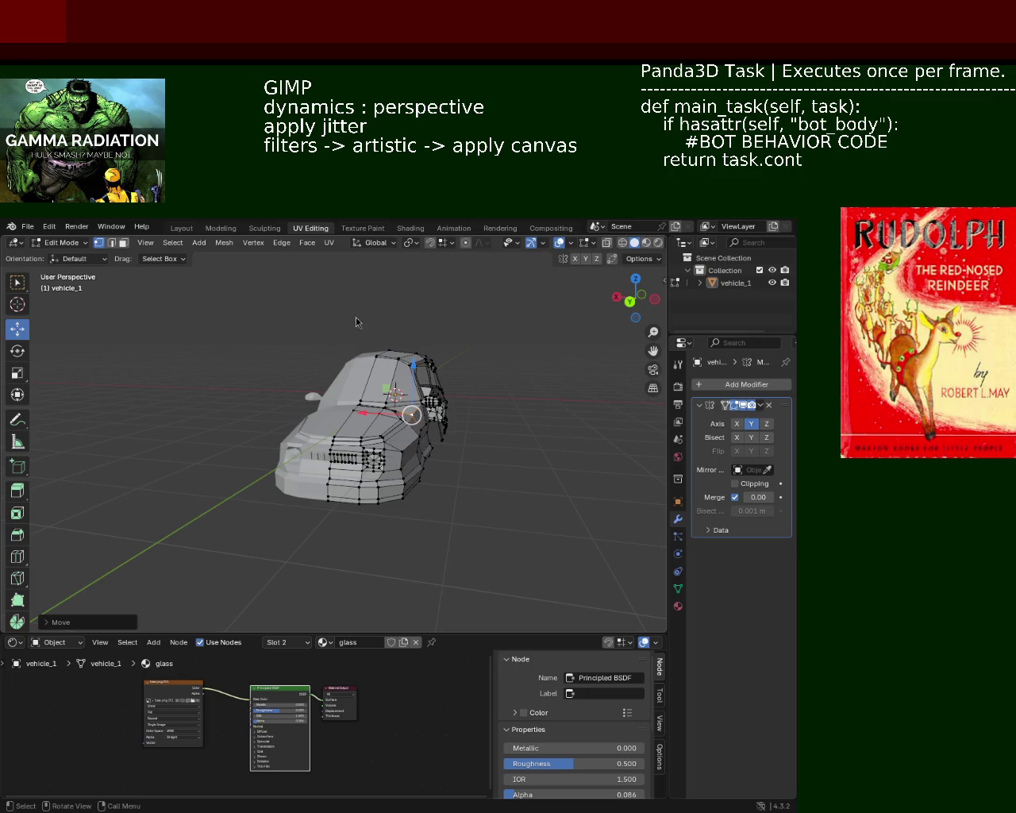
{"action": "mouse_move", "coordinate": [465, 416]}
{"action": "middle_mouse_down"}
{"action": "mouse_move", "coordinate": [355, 363]}
{"action": "mouse_move", "coordinate": [360, 384]}
{"action": "middle_mouse_up"}
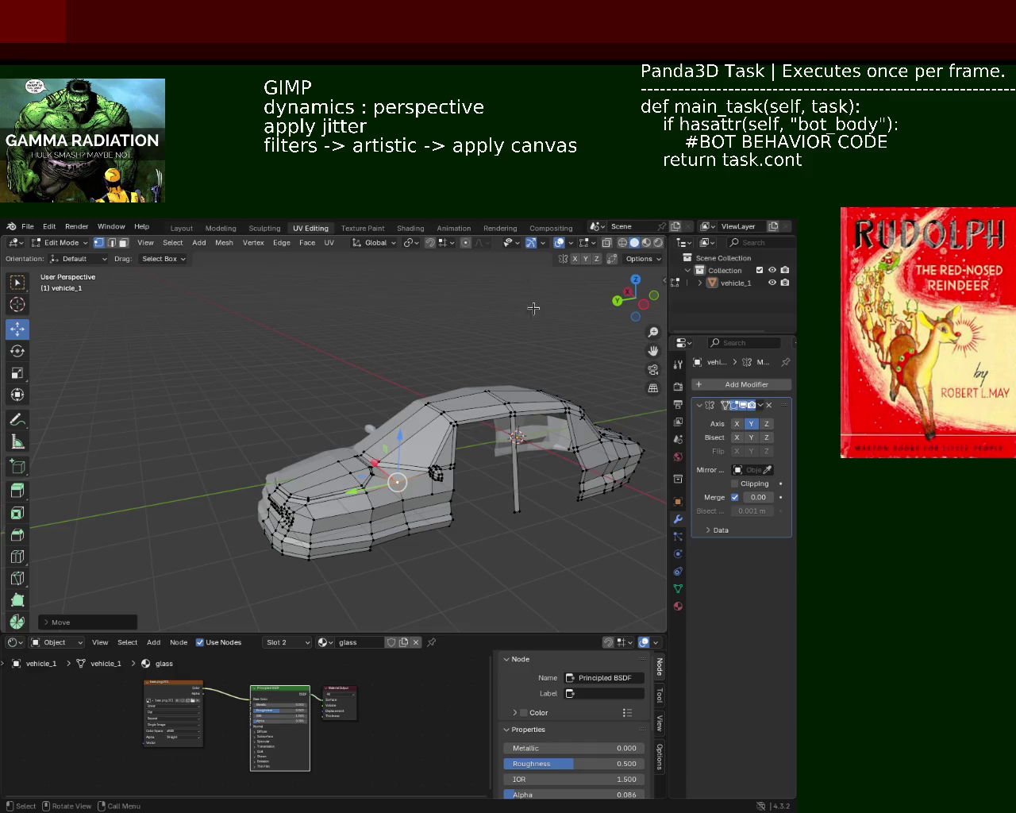
{"action": "middle_click_drag", "start_coordinate": [424, 390], "coordinate": [587, 415]}
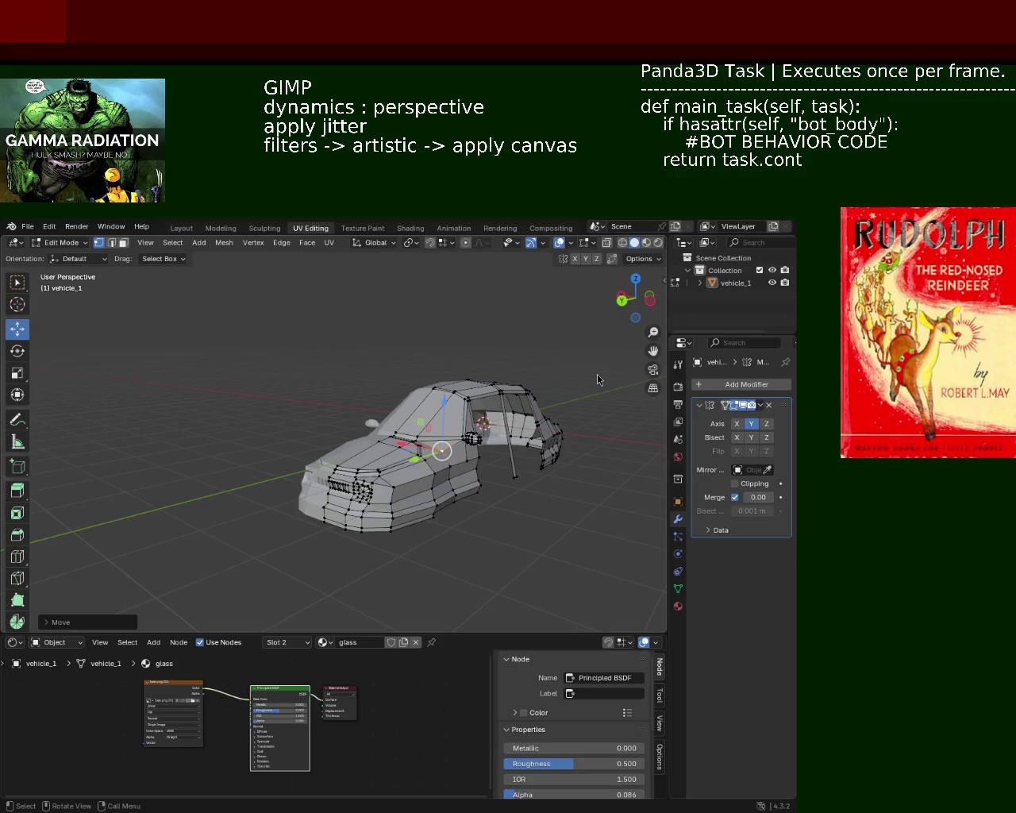
{"action": "mouse_move", "coordinate": [247, 350]}
{"action": "middle_mouse_down"}
{"action": "mouse_move", "coordinate": [191, 460]}
{"action": "mouse_move", "coordinate": [421, 433]}
{"action": "middle_mouse_up"}
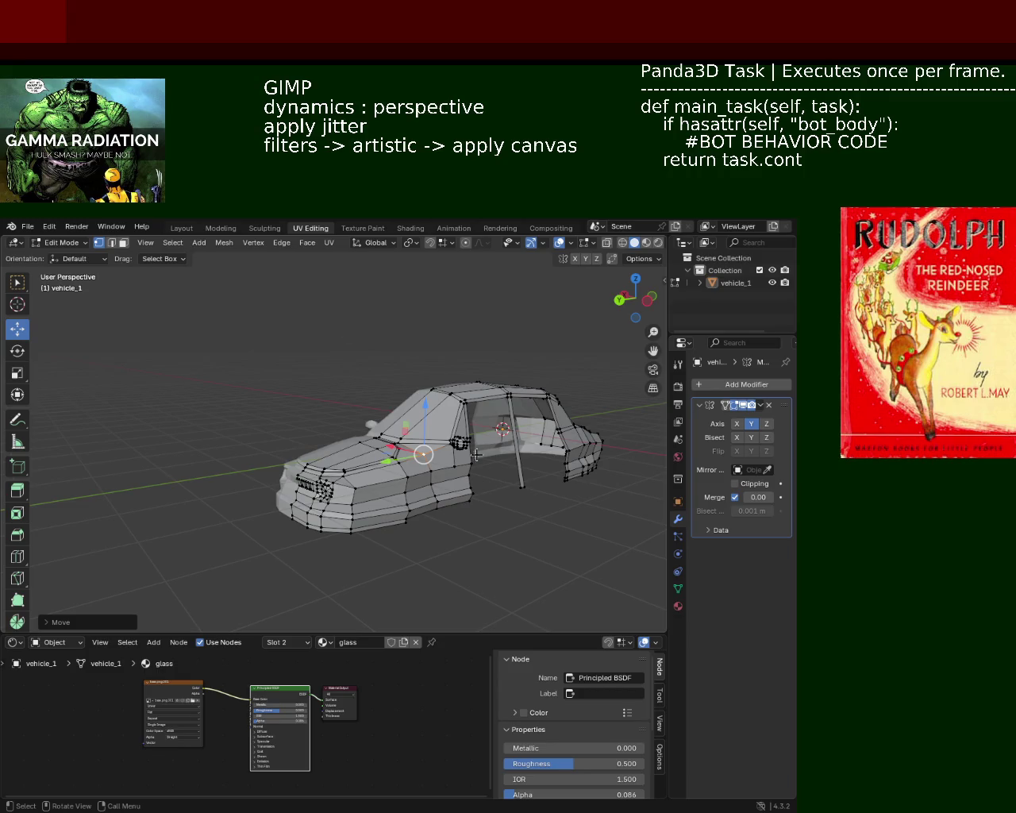
{"action": "middle_click_drag", "start_coordinate": [343, 316], "coordinate": [262, 373]}
{"action": "middle_click_drag", "start_coordinate": [273, 488], "coordinate": [282, 435]}
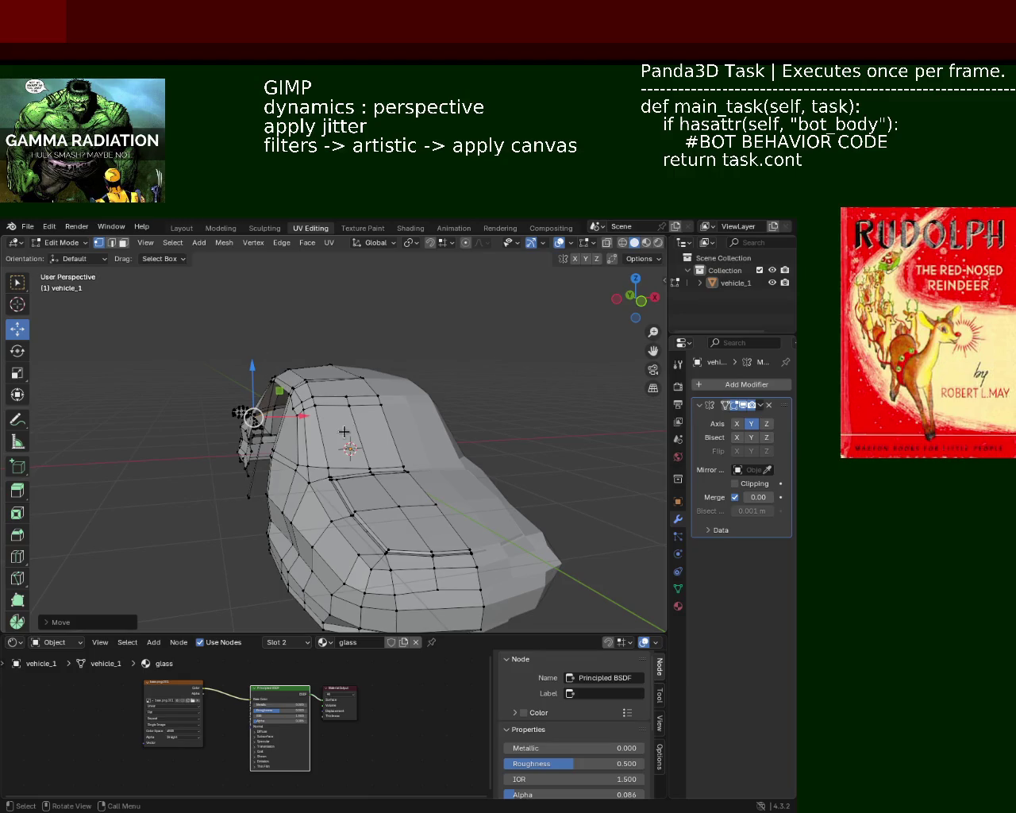
- Raise the roof vertices above the windshield along Z
{"action": "scroll", "coordinate": [344, 431], "scroll_direction": "up", "scroll_amount": 3}
{"action": "mouse_move", "coordinate": [381, 390]}
{"action": "middle_mouse_down"}
{"action": "mouse_move", "coordinate": [361, 402]}
{"action": "mouse_move", "coordinate": [385, 374]}
{"action": "middle_mouse_up"}
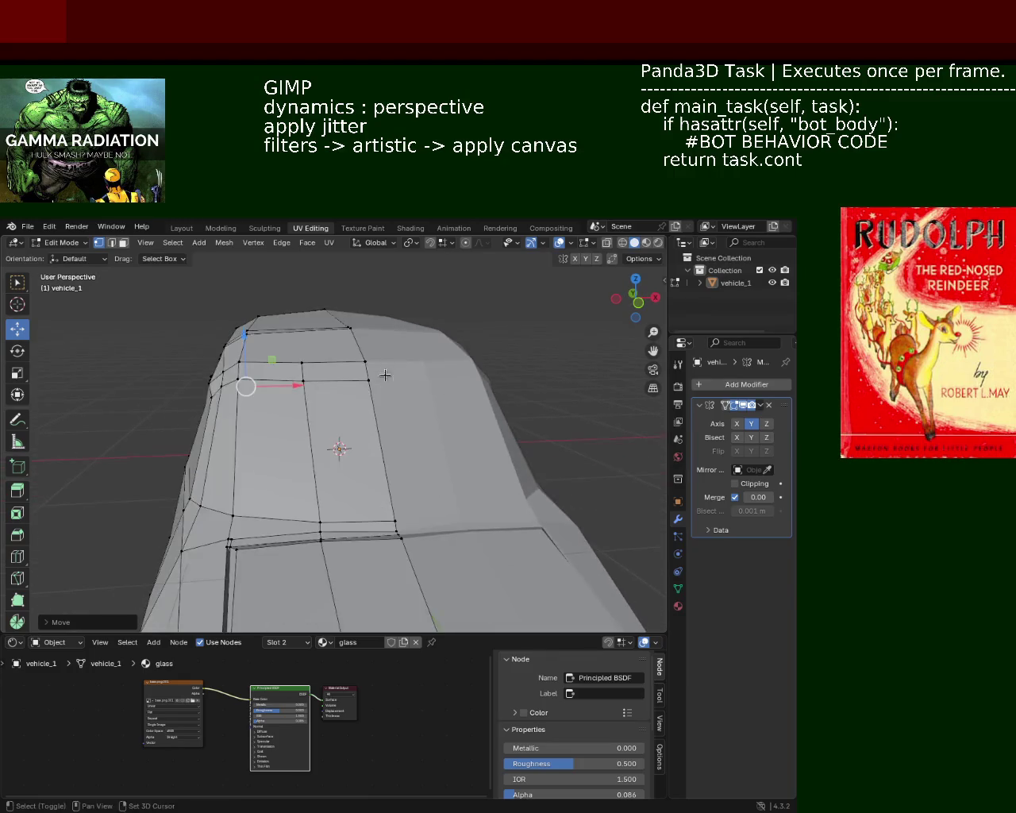
{"action": "left_click_drag", "start_coordinate": [355, 392], "coordinate": [355, 393]}
{"action": "left_click_drag", "start_coordinate": [374, 342], "coordinate": [370, 324]}
{"action": "left_click", "coordinate": [302, 339]}
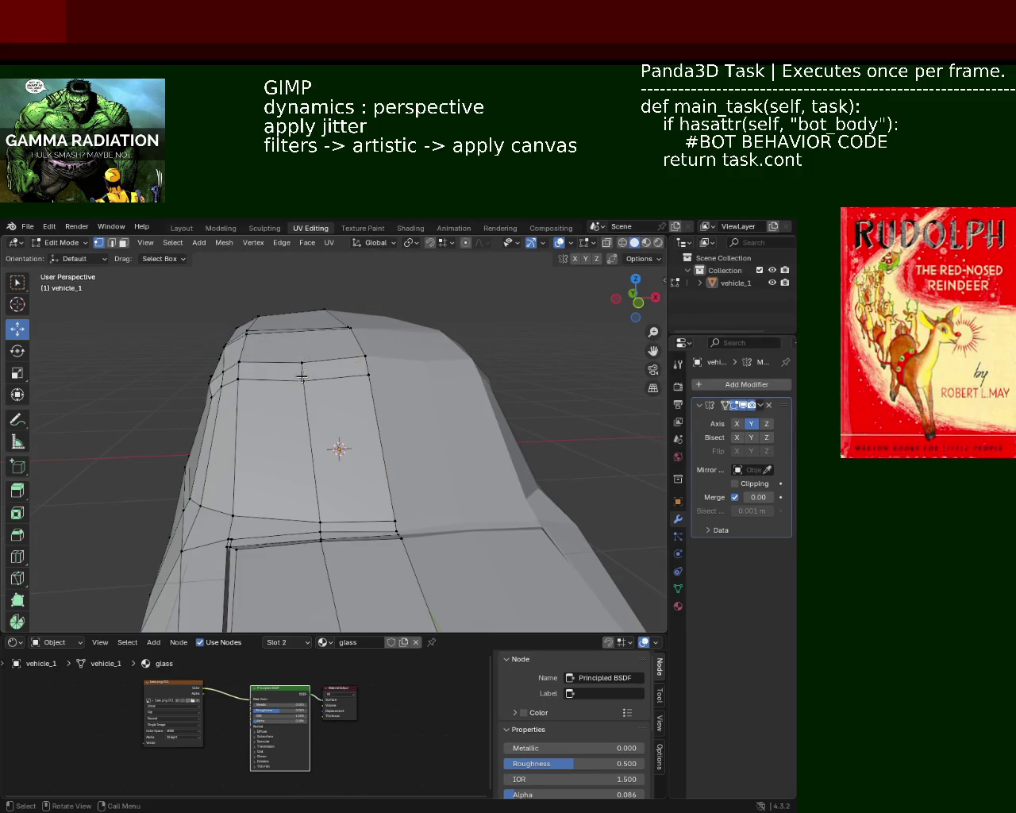
{"action": "left_click_drag", "start_coordinate": [302, 332], "coordinate": [303, 325]}
{"action": "mouse_move", "coordinate": [303, 334]}
{"action": "middle_mouse_down"}
{"action": "mouse_move", "coordinate": [443, 403]}
{"action": "mouse_move", "coordinate": [331, 354]}
{"action": "middle_mouse_up"}
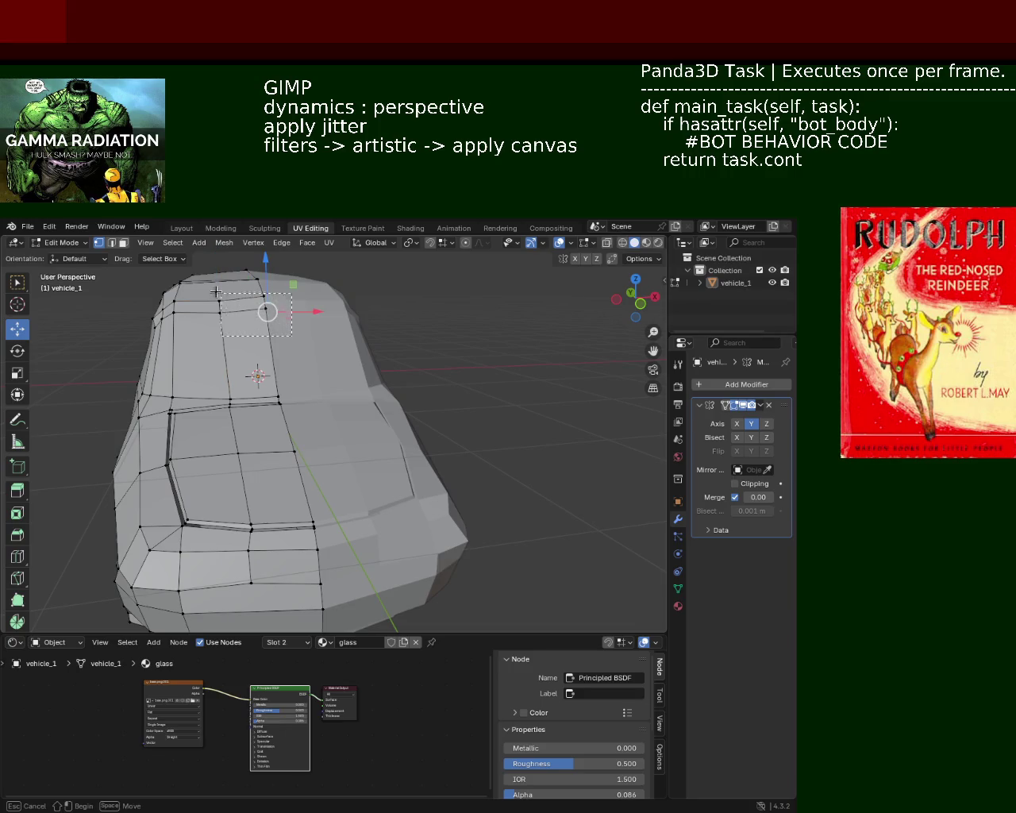
{"action": "left_click_drag", "start_coordinate": [245, 284], "coordinate": [254, 272]}
{"action": "mouse_move", "coordinate": [254, 274]}
{"action": "middle_mouse_down"}
{"action": "mouse_move", "coordinate": [296, 393]}
{"action": "mouse_move", "coordinate": [290, 386]}
{"action": "mouse_move", "coordinate": [365, 389]}
{"action": "mouse_move", "coordinate": [444, 373]}
{"action": "mouse_move", "coordinate": [476, 389]}
{"action": "mouse_move", "coordinate": [445, 373]}
{"action": "mouse_move", "coordinate": [389, 372]}
{"action": "mouse_move", "coordinate": [433, 353]}
{"action": "mouse_move", "coordinate": [373, 329]}
{"action": "mouse_move", "coordinate": [293, 338]}
{"action": "middle_mouse_up"}
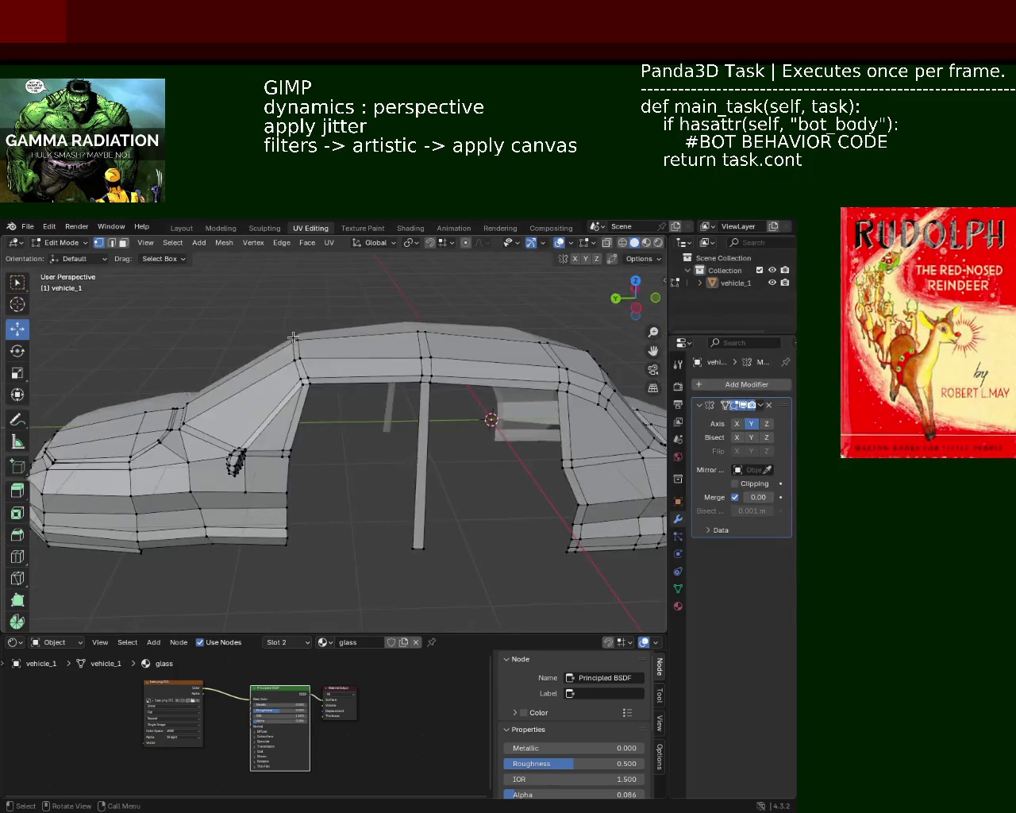
- Shift the side roof-edge corner vertex sideways and lower it slightly
{"action": "scroll", "coordinate": [265, 349], "scroll_direction": "up", "scroll_amount": 2}
{"action": "scroll", "coordinate": [270, 358], "scroll_direction": "up", "scroll_amount": 2}
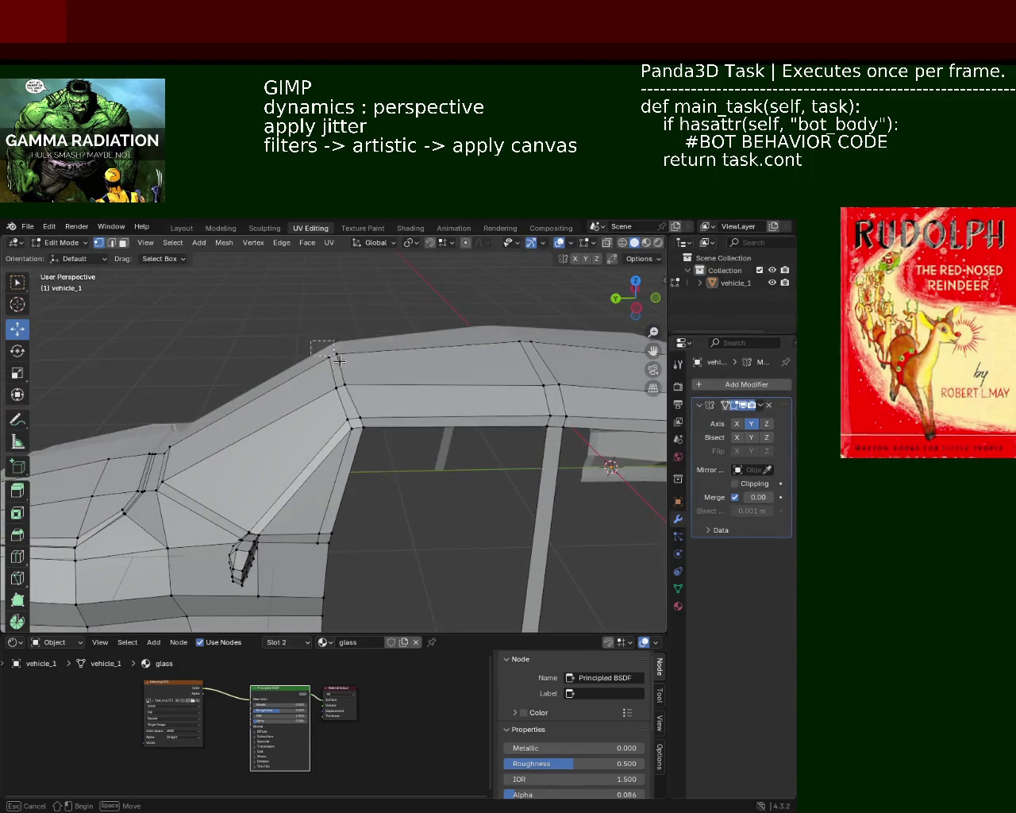
{"action": "left_click_drag", "start_coordinate": [302, 372], "coordinate": [280, 376]}
{"action": "left_click_drag", "start_coordinate": [309, 331], "coordinate": [312, 337]}
{"action": "mouse_move", "coordinate": [312, 336]}
{"action": "middle_mouse_down"}
{"action": "mouse_move", "coordinate": [291, 346]}
{"action": "mouse_move", "coordinate": [446, 379]}
{"action": "mouse_move", "coordinate": [466, 392]}
{"action": "mouse_move", "coordinate": [458, 424]}
{"action": "mouse_move", "coordinate": [568, 429]}
{"action": "mouse_move", "coordinate": [325, 408]}
{"action": "mouse_move", "coordinate": [412, 422]}
{"action": "mouse_move", "coordinate": [401, 427]}
{"action": "middle_mouse_up"}
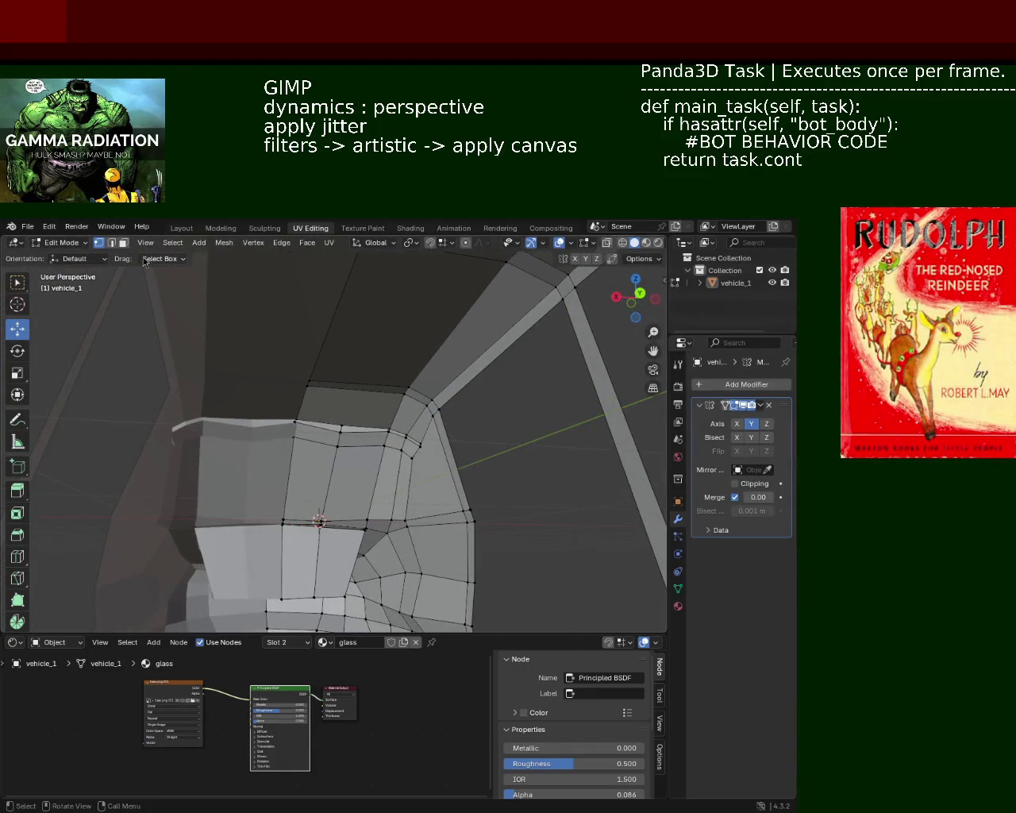
{"action": "left_click", "coordinate": [407, 446]}
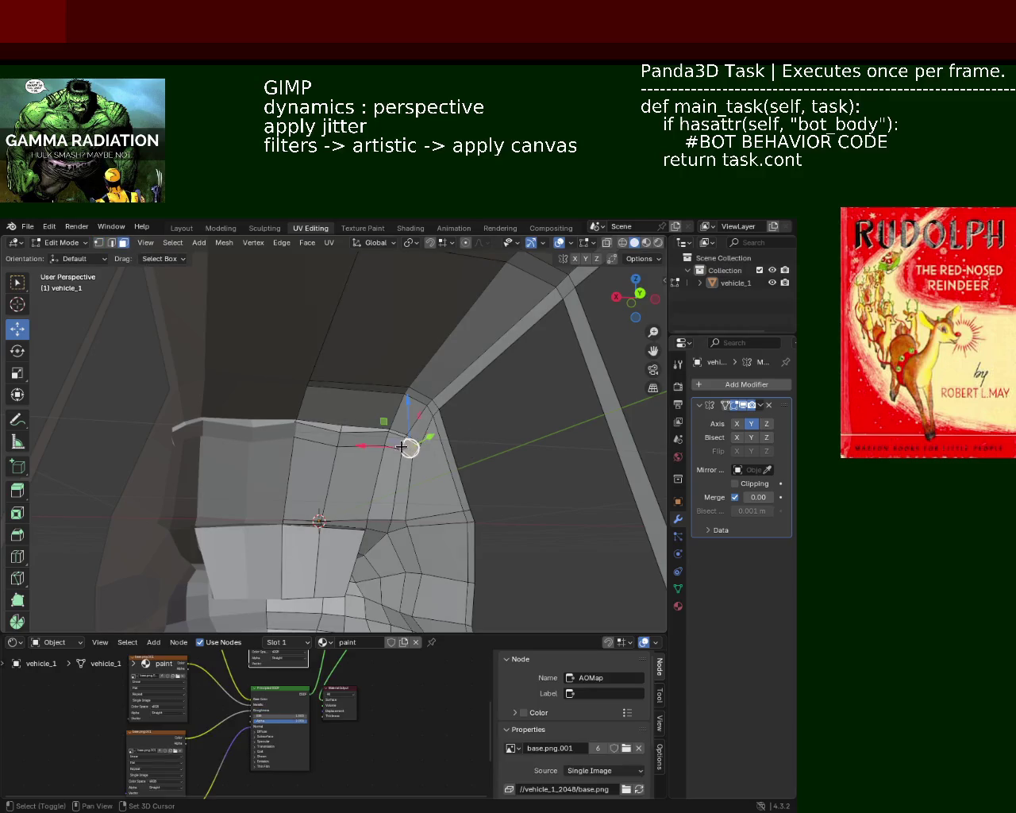
- Apply context-menu edits to the window base faces and edge loop
{"action": "right_click", "coordinate": [353, 452]}
{"action": "left_click", "coordinate": [354, 461]}
{"action": "mouse_move", "coordinate": [353, 453]}
{"action": "middle_mouse_down", "text": "ctrl"}
{"action": "mouse_move", "coordinate": [368, 453]}
{"action": "mouse_move", "coordinate": [323, 452]}
{"action": "middle_mouse_up", "text": "ctrl"}
{"action": "left_click", "coordinate": [324, 452]}
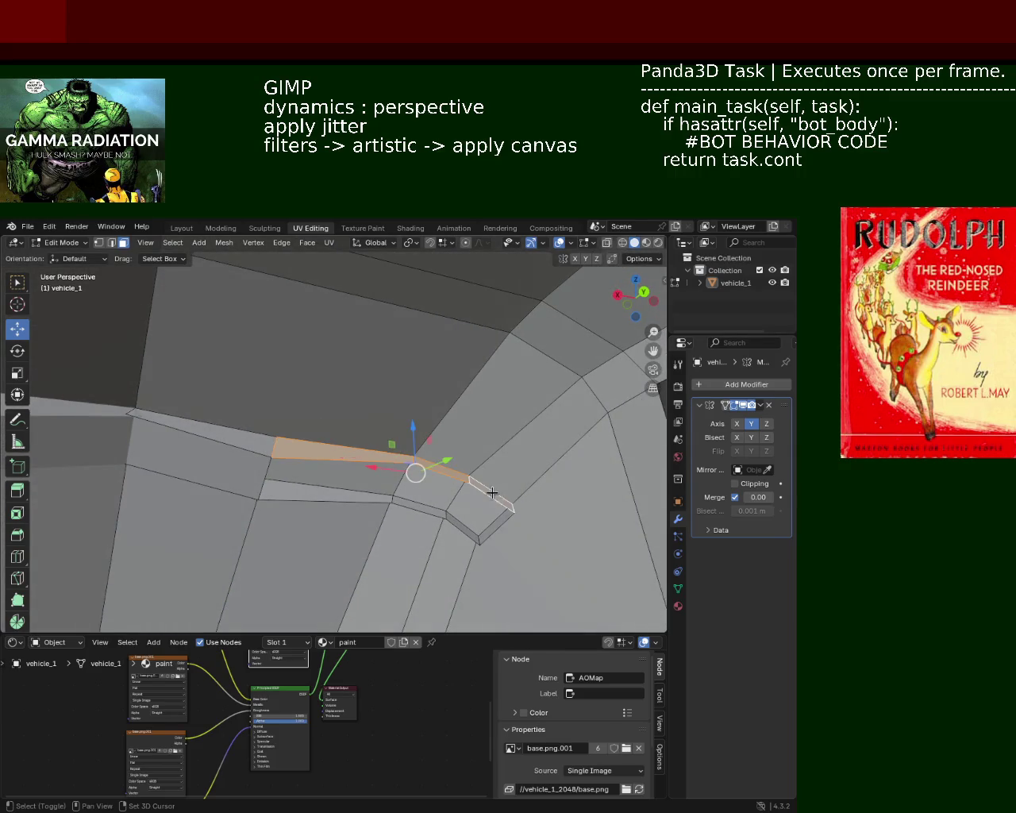
{"action": "left_click", "coordinate": [397, 506]}
{"action": "left_click", "coordinate": [369, 500], "text": "alt"}
{"action": "right_click", "coordinate": [368, 498]}
{"action": "left_click", "coordinate": [361, 486]}
{"action": "mouse_move", "coordinate": [361, 486]}
{"action": "middle_mouse_down"}
{"action": "mouse_move", "coordinate": [337, 451]}
{"action": "mouse_move", "coordinate": [448, 399]}
{"action": "middle_mouse_up"}
- Apply further context-menu edits to a face beside the window base
{"action": "right_click", "coordinate": [340, 447]}
{"action": "left_click", "coordinate": [341, 449]}
{"action": "left_click", "coordinate": [375, 422]}
{"action": "right_click", "coordinate": [375, 425]}
{"action": "left_click", "coordinate": [376, 425]}
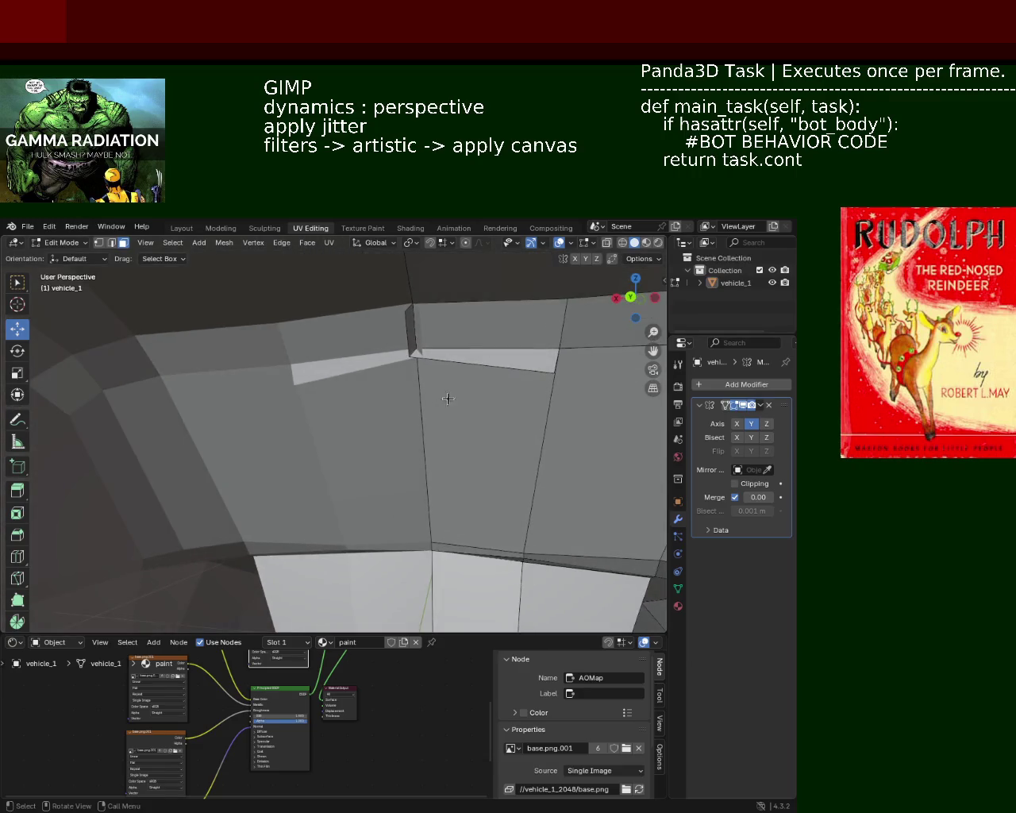
{"action": "left_click", "coordinate": [498, 363]}
- Delete the thin stray face strip
{"action": "right_click", "coordinate": [409, 340]}
{"action": "left_click", "coordinate": [408, 340]}
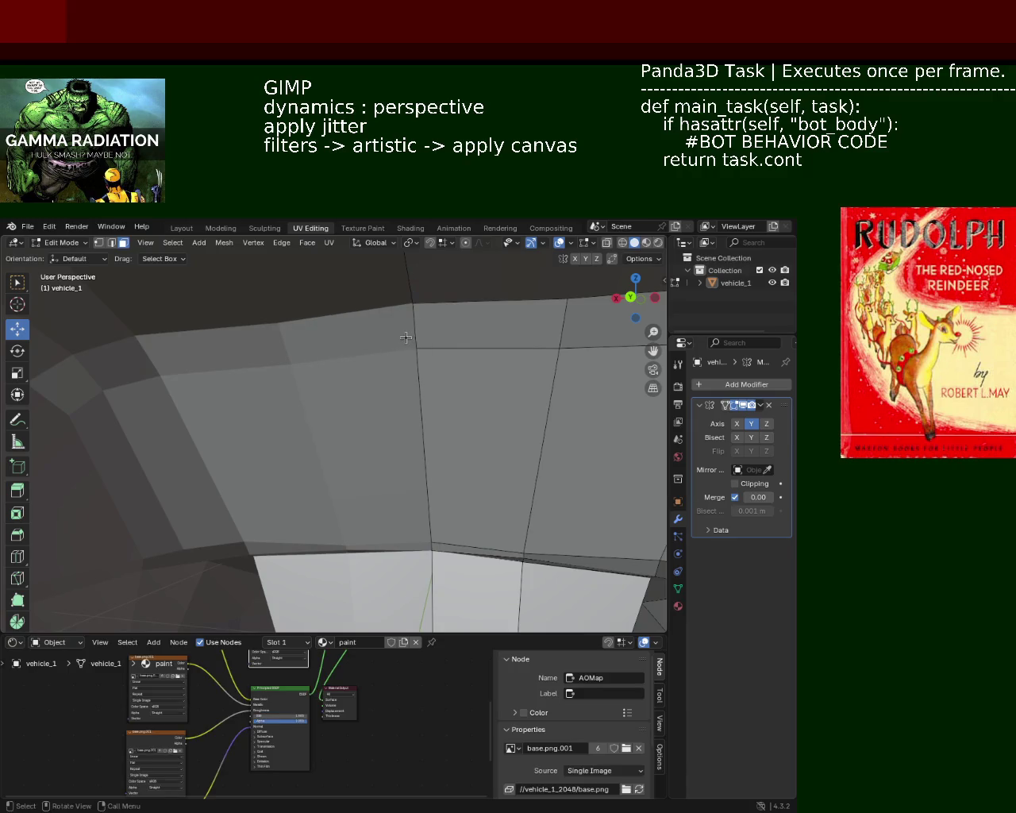
{"action": "scroll", "coordinate": [433, 366], "scroll_direction": "down", "scroll_amount": 6}
{"action": "mouse_move", "coordinate": [438, 389]}
{"action": "middle_mouse_down"}
{"action": "mouse_move", "coordinate": [444, 420]}
{"action": "mouse_move", "coordinate": [465, 390]}
{"action": "mouse_move", "coordinate": [266, 412]}
{"action": "mouse_move", "coordinate": [408, 386]}
{"action": "mouse_move", "coordinate": [341, 392]}
{"action": "mouse_move", "coordinate": [317, 422]}
{"action": "mouse_move", "coordinate": [374, 365]}
{"action": "mouse_move", "coordinate": [378, 422]}
{"action": "middle_mouse_up"}
- Delete the first beam top face with X
{"action": "key", "text": "x"}
{"action": "key", "text": "Escape"}
{"action": "left_click", "coordinate": [304, 399]}
{"action": "key", "text": "x"}
{"action": "left_click", "coordinate": [304, 400]}
{"action": "middle_click_drag", "start_coordinate": [303, 399], "coordinate": [417, 434]}
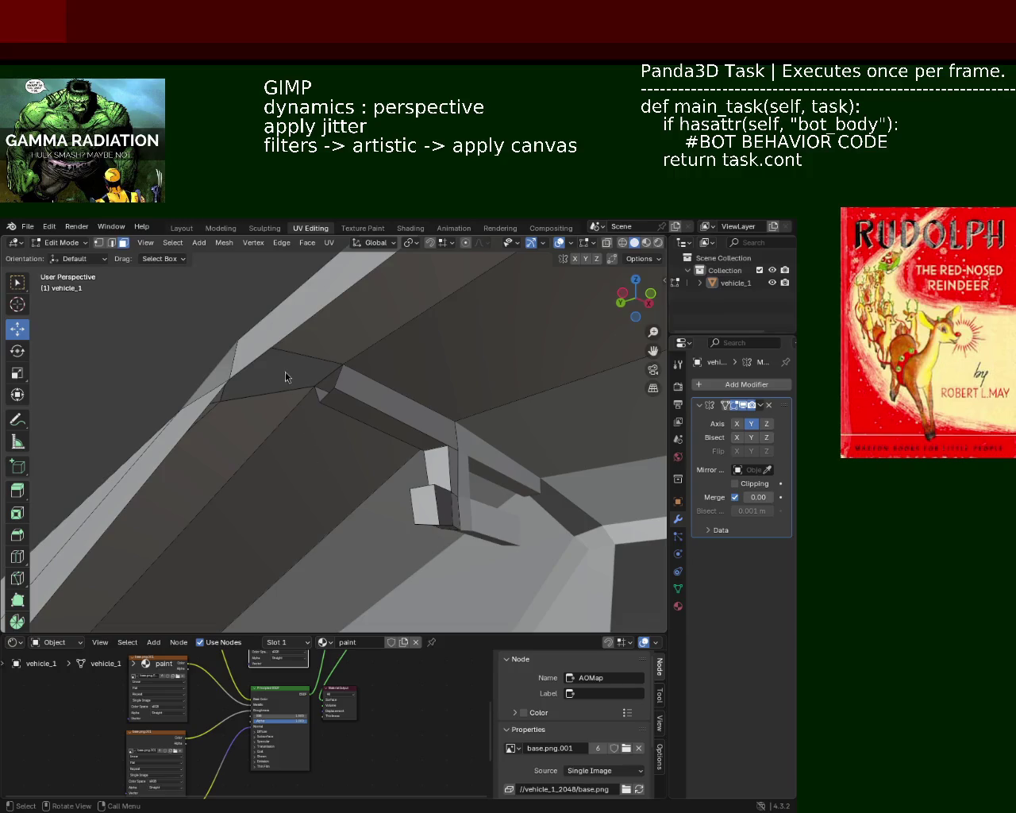
- Delete the remaining top faces of the beam blocks
{"action": "left_click", "coordinate": [359, 407]}
{"action": "key", "text": "x"}
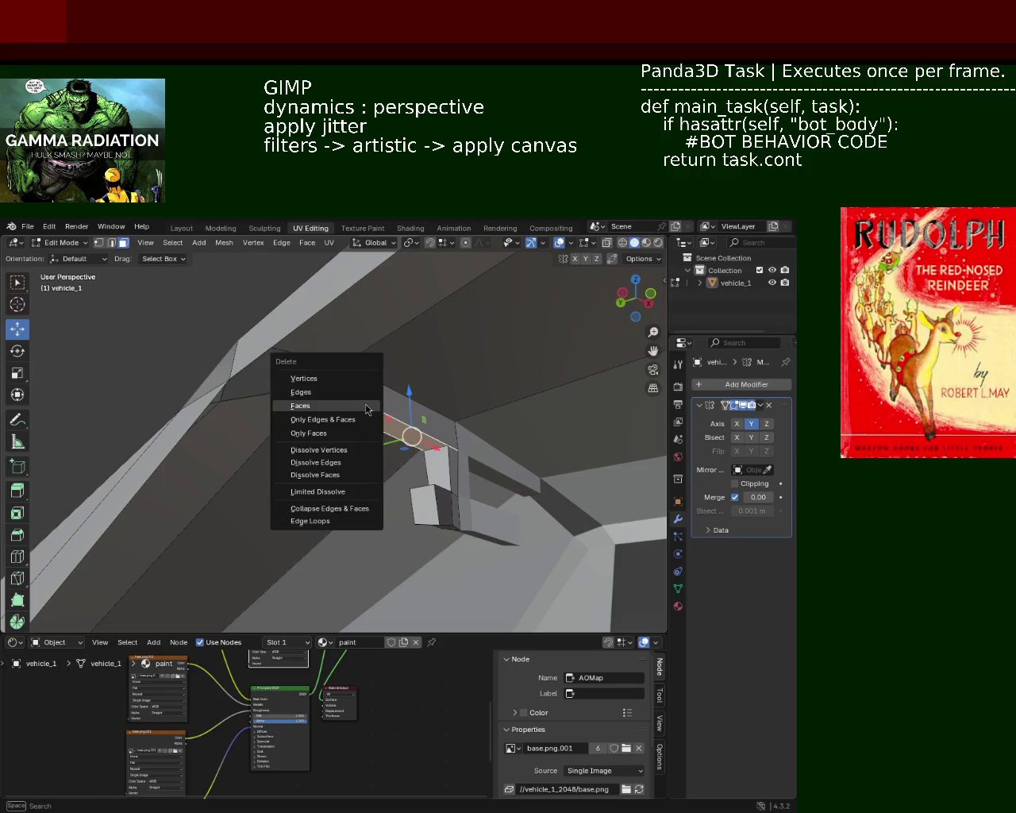
{"action": "key", "text": "Escape"}
{"action": "key", "text": "x"}
{"action": "left_click", "coordinate": [373, 428]}
{"action": "key", "text": "x"}
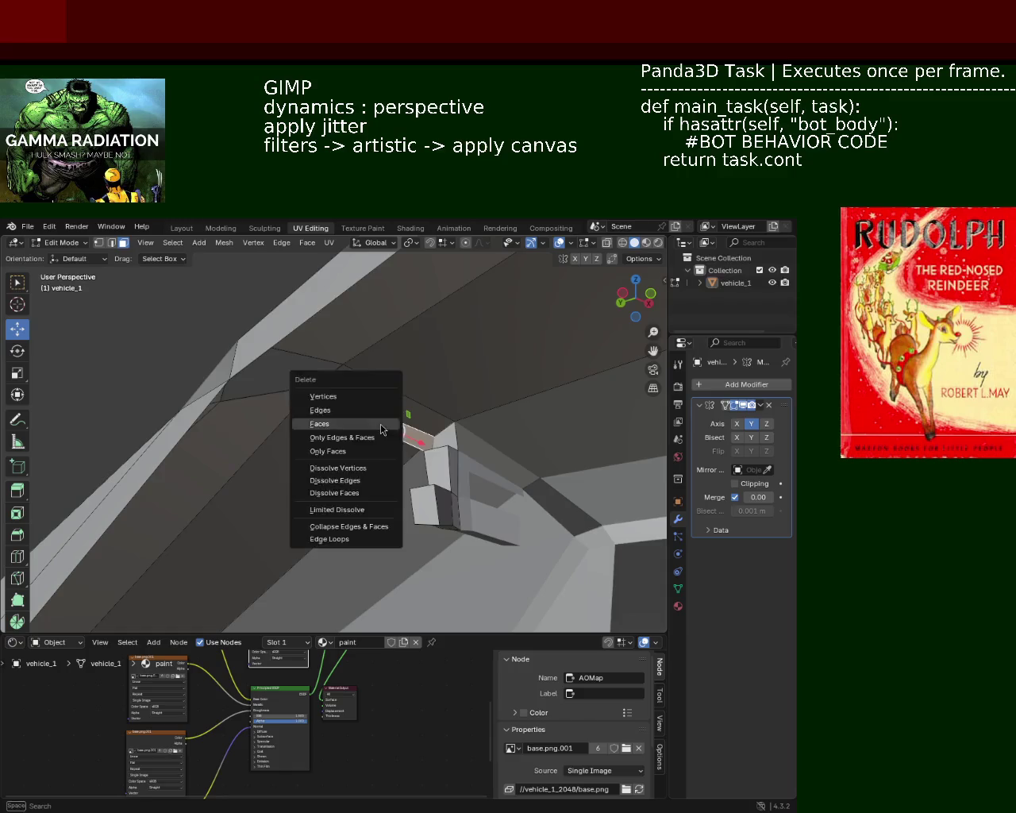
{"action": "left_click", "coordinate": [389, 426]}
{"action": "scroll", "coordinate": [325, 431], "scroll_direction": "up", "scroll_amount": 3}
{"action": "mouse_move", "coordinate": [325, 432]}
{"action": "middle_mouse_down"}
{"action": "mouse_move", "coordinate": [336, 450]}
{"action": "mouse_move", "coordinate": [512, 416]}
{"action": "mouse_move", "coordinate": [431, 431]}
{"action": "mouse_move", "coordinate": [434, 445]}
{"action": "mouse_move", "coordinate": [452, 402]}
{"action": "mouse_move", "coordinate": [449, 424]}
{"action": "mouse_move", "coordinate": [456, 411]}
{"action": "middle_mouse_up"}
- Delete the last unwanted block face and turn off the Mirror modifier's Y axis
{"action": "left_click", "coordinate": [452, 402]}
{"action": "key", "text": "x"}
{"action": "left_click", "coordinate": [452, 397]}
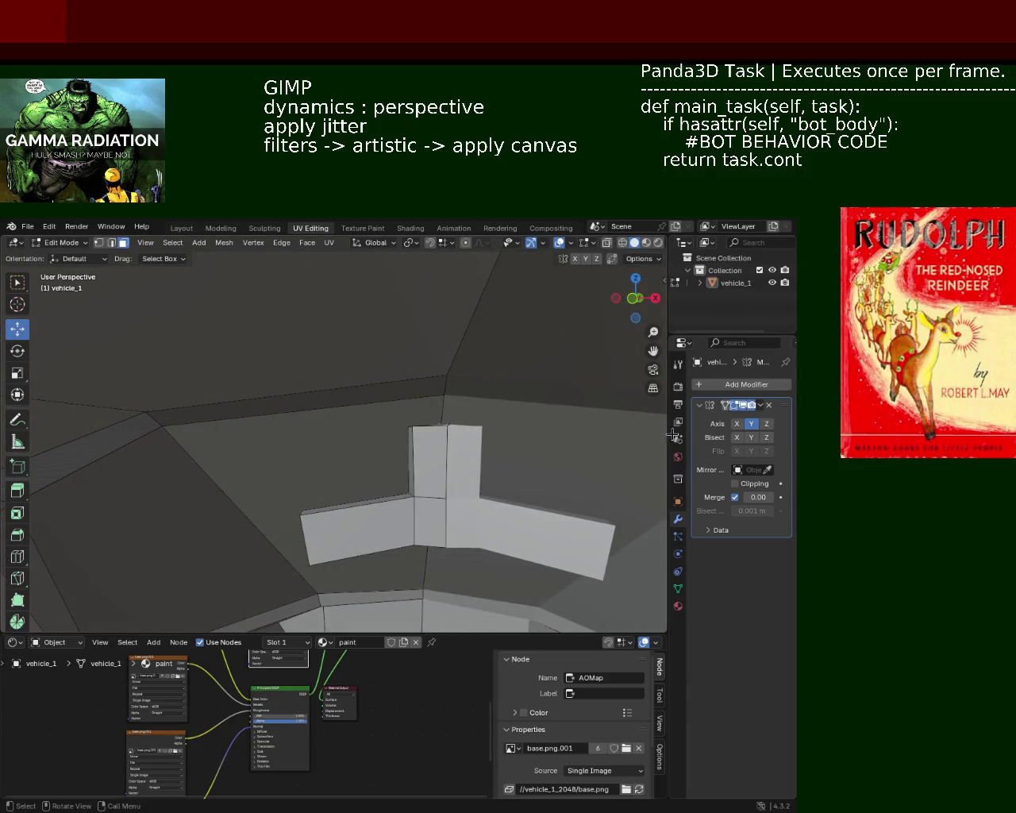
{"action": "left_click", "coordinate": [747, 431]}
- Select the pillar's top edge vertices and slide them along the roof with Shift+V
{"action": "mouse_move", "coordinate": [517, 442]}
{"action": "middle_mouse_down"}
{"action": "mouse_move", "coordinate": [427, 420]}
{"action": "mouse_move", "coordinate": [542, 435]}
{"action": "mouse_move", "coordinate": [333, 408]}
{"action": "mouse_move", "coordinate": [394, 408]}
{"action": "mouse_move", "coordinate": [203, 462]}
{"action": "mouse_move", "coordinate": [302, 447]}
{"action": "middle_mouse_up"}
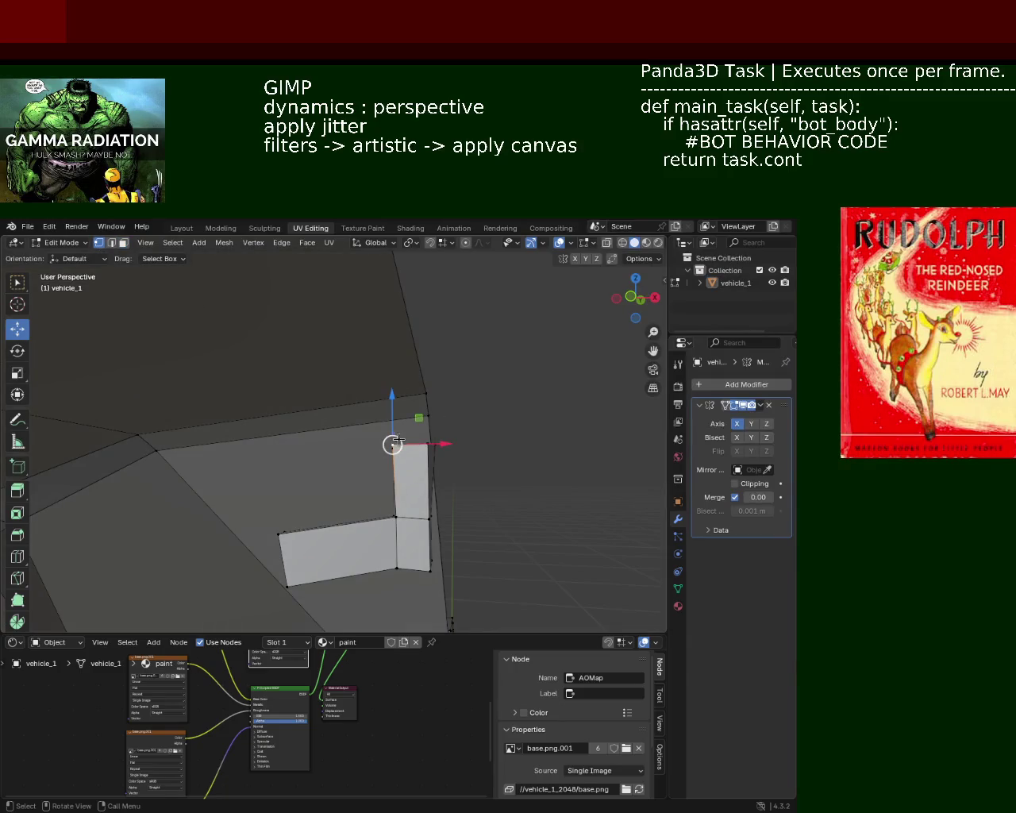
{"action": "middle_click_drag", "start_coordinate": [397, 442], "coordinate": [403, 428]}
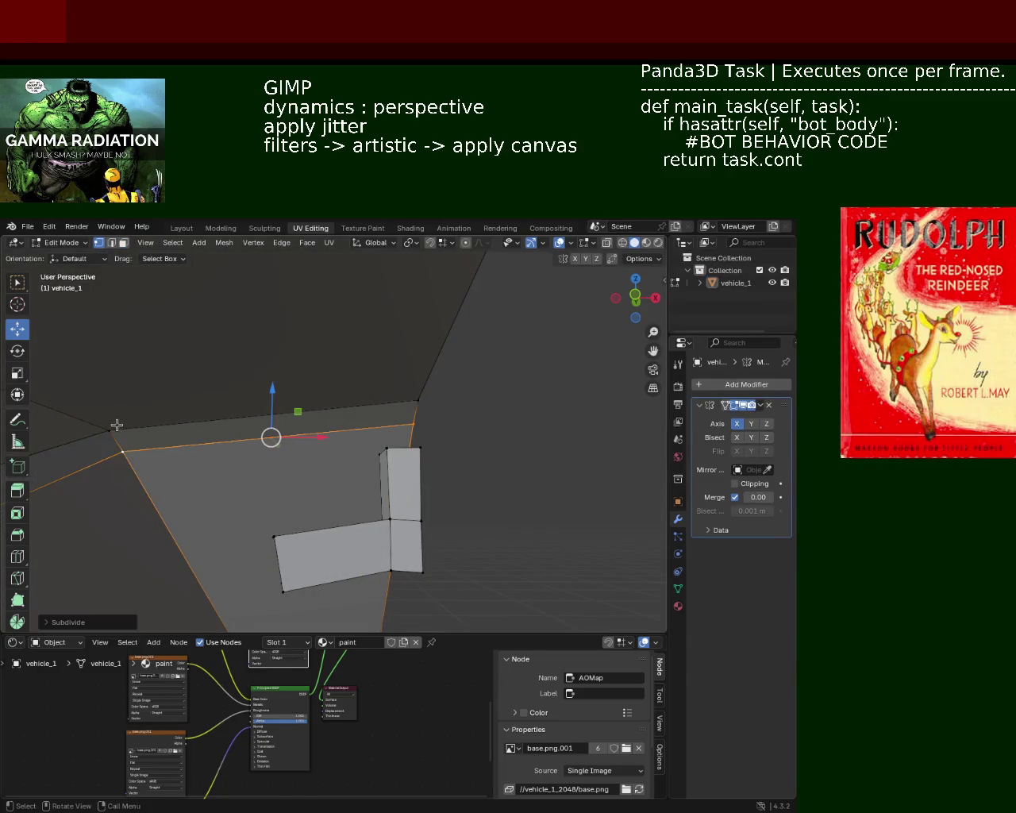
{"action": "left_click", "coordinate": [109, 431]}
{"action": "right_click", "coordinate": [417, 399]}
{"action": "key", "text": "Escape"}
{"action": "left_click", "coordinate": [417, 400]}
{"action": "right_click", "coordinate": [97, 426]}
{"action": "left_click", "coordinate": [251, 426]}
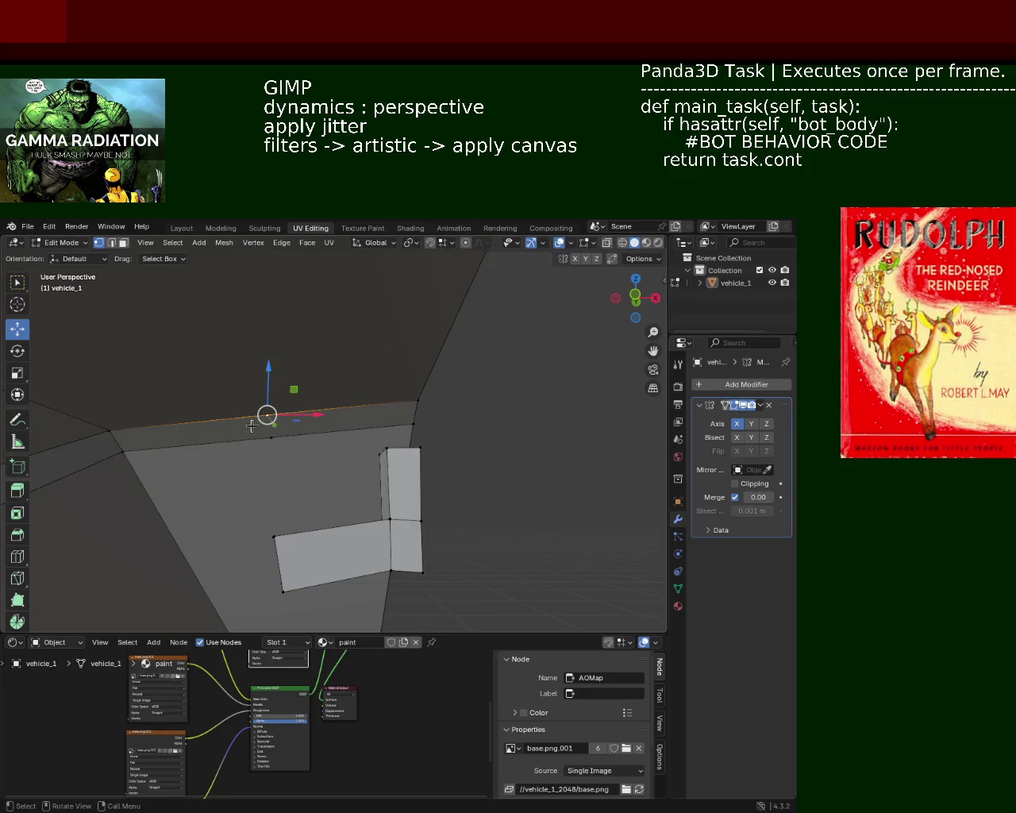
{"action": "key", "text": "shift+v"}
{"action": "left_click", "coordinate": [405, 432]}
{"action": "mouse_move", "coordinate": [405, 431]}
{"action": "middle_mouse_down"}
{"action": "mouse_move", "coordinate": [362, 419]}
{"action": "mouse_move", "coordinate": [373, 411]}
{"action": "middle_mouse_up"}
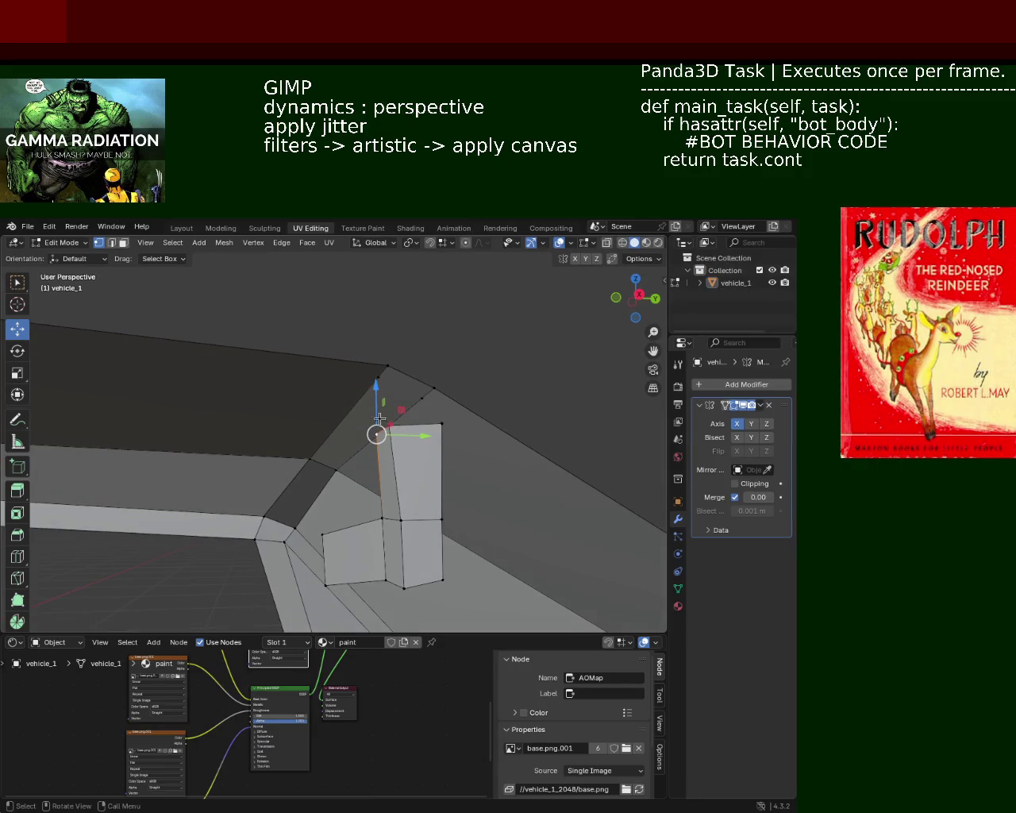
- Merge the pillar's top vertices At Last into the roof edge
{"action": "key", "text": "m"}
{"action": "left_click", "coordinate": [377, 387]}
{"action": "middle_click_drag", "start_coordinate": [390, 428], "coordinate": [410, 360]}
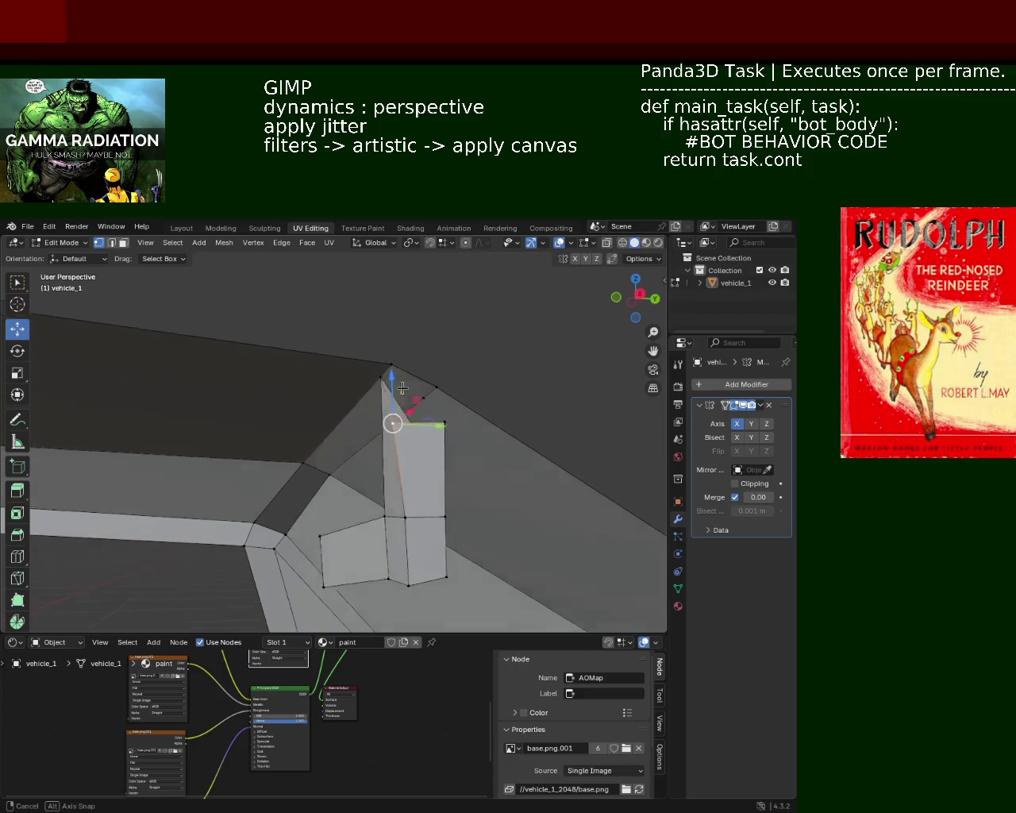
{"action": "key", "text": "m"}
{"action": "left_click", "coordinate": [411, 358]}
{"action": "left_click", "coordinate": [455, 419]}
{"action": "key", "text": "m"}
{"action": "left_click", "coordinate": [441, 395]}
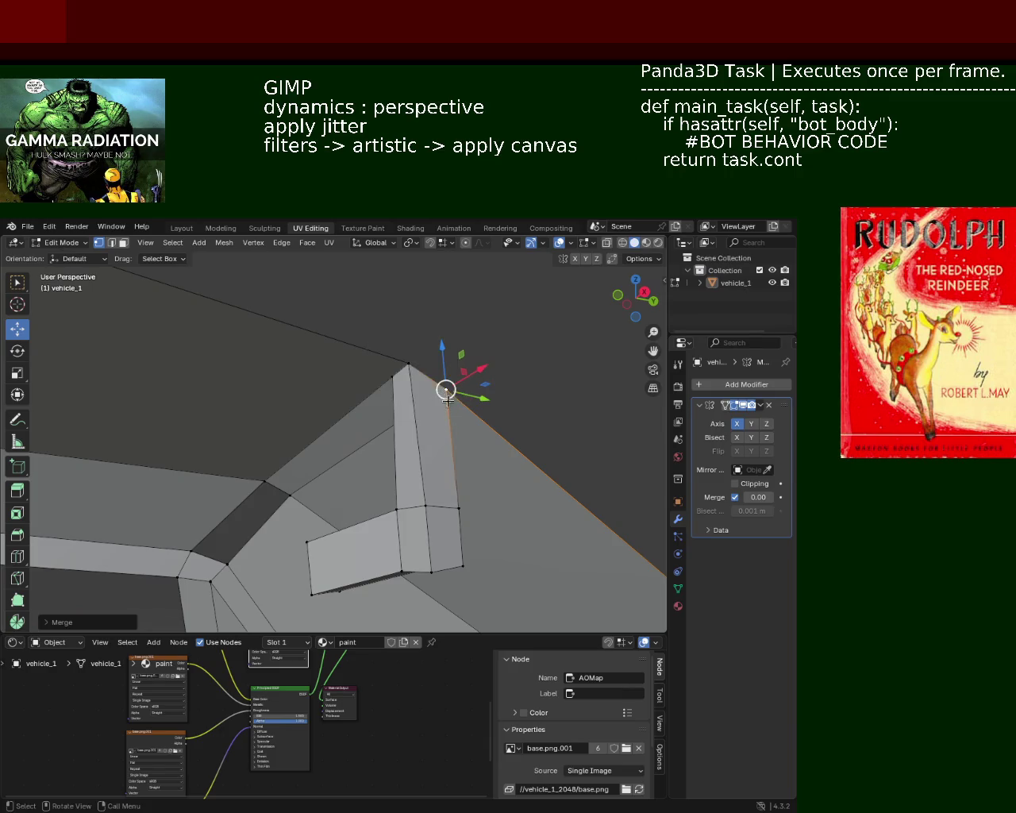
{"action": "middle_click_drag", "start_coordinate": [440, 395], "coordinate": [347, 403]}
{"action": "left_click", "coordinate": [326, 366], "text": "shift"}
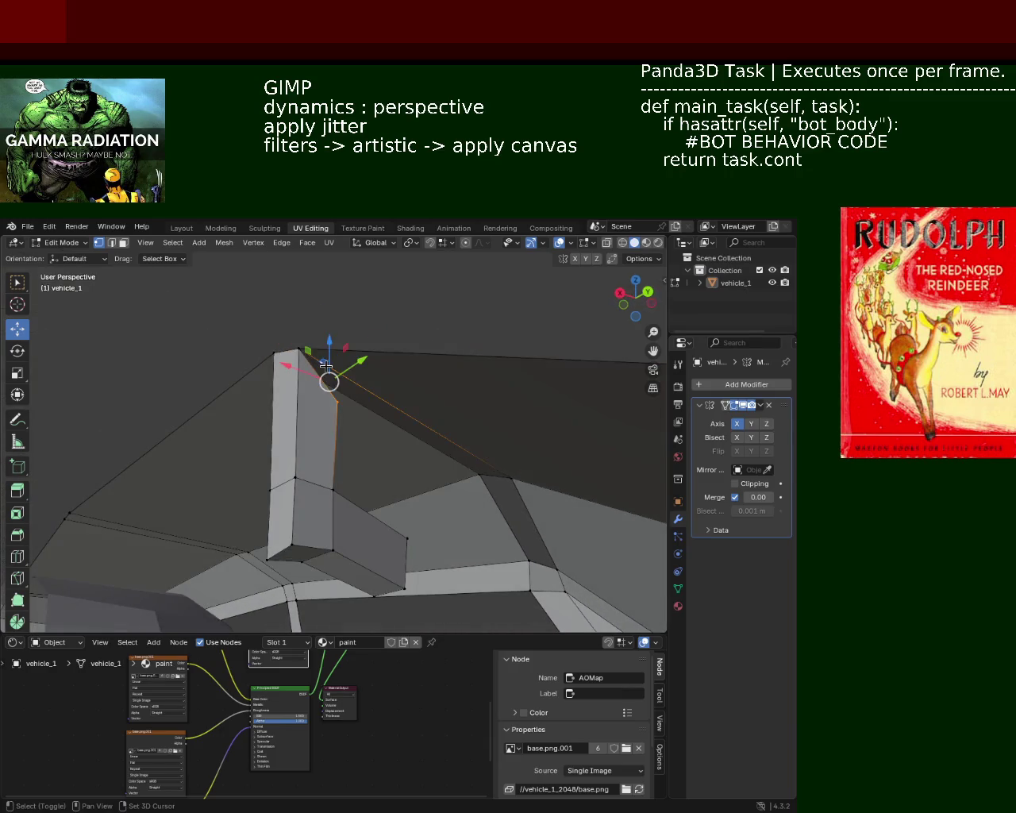
{"action": "key", "text": "m"}
{"action": "left_click", "coordinate": [329, 370]}
- Nudge the merged pillar top slightly along X and switch off the Mirror X axis
{"action": "middle_click_drag", "start_coordinate": [329, 370], "coordinate": [238, 369]}
{"action": "left_click_drag", "start_coordinate": [238, 368], "coordinate": [256, 376]}
{"action": "mouse_move", "coordinate": [281, 372]}
{"action": "middle_mouse_down"}
{"action": "mouse_move", "coordinate": [399, 422]}
{"action": "mouse_move", "coordinate": [394, 494]}
{"action": "mouse_move", "coordinate": [413, 477]}
{"action": "mouse_move", "coordinate": [390, 459]}
{"action": "mouse_move", "coordinate": [288, 506]}
{"action": "mouse_move", "coordinate": [152, 474]}
{"action": "mouse_move", "coordinate": [337, 431]}
{"action": "mouse_move", "coordinate": [317, 444]}
{"action": "mouse_move", "coordinate": [345, 406]}
{"action": "mouse_move", "coordinate": [410, 438]}
{"action": "mouse_move", "coordinate": [461, 445]}
{"action": "middle_mouse_up"}
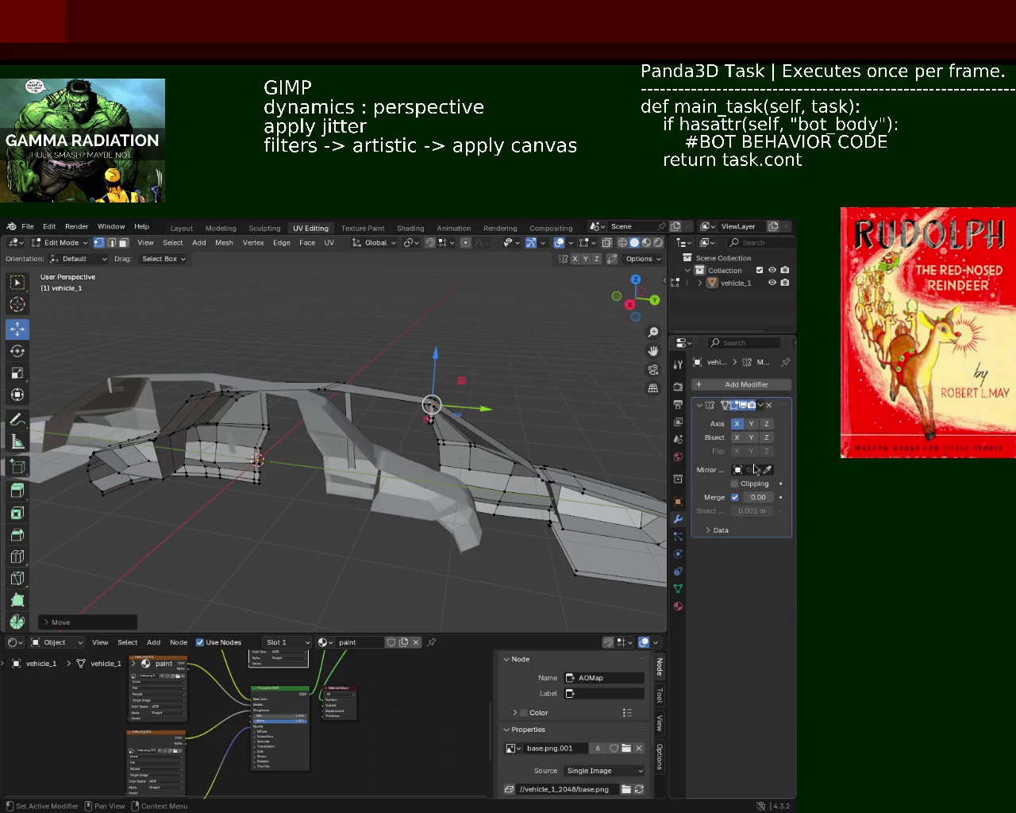
{"action": "left_click", "coordinate": [741, 421]}
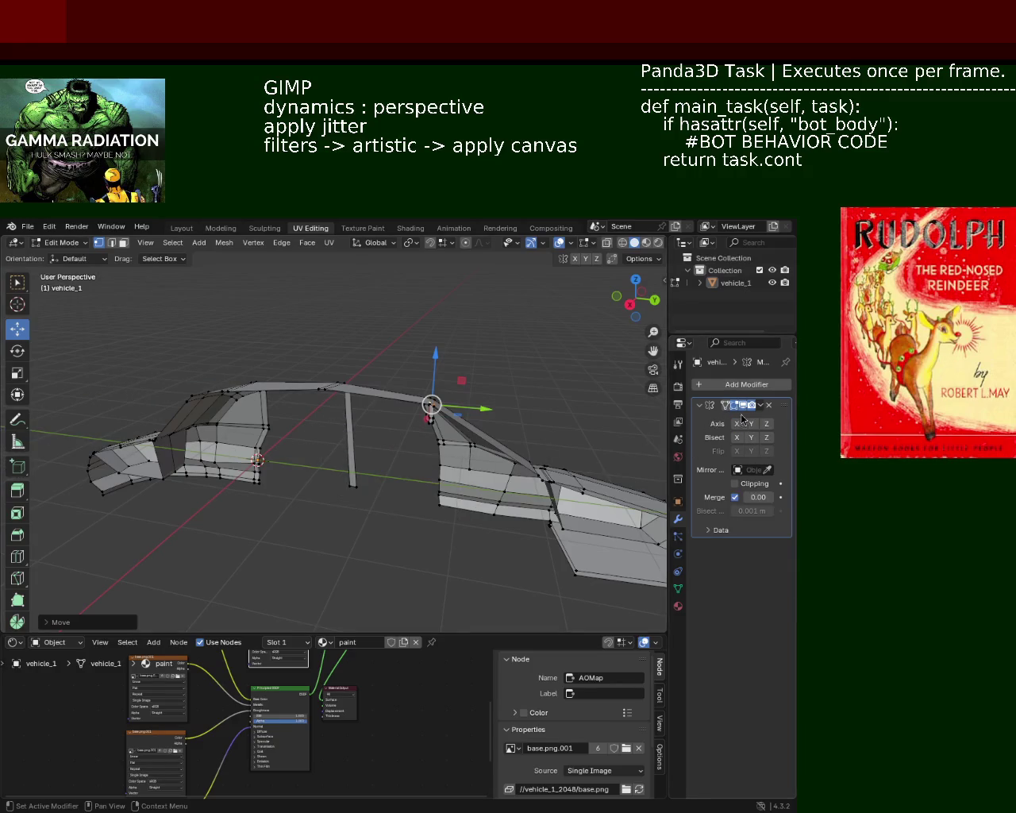
{"action": "left_click", "coordinate": [740, 423]}
{"action": "left_click", "coordinate": [740, 423]}
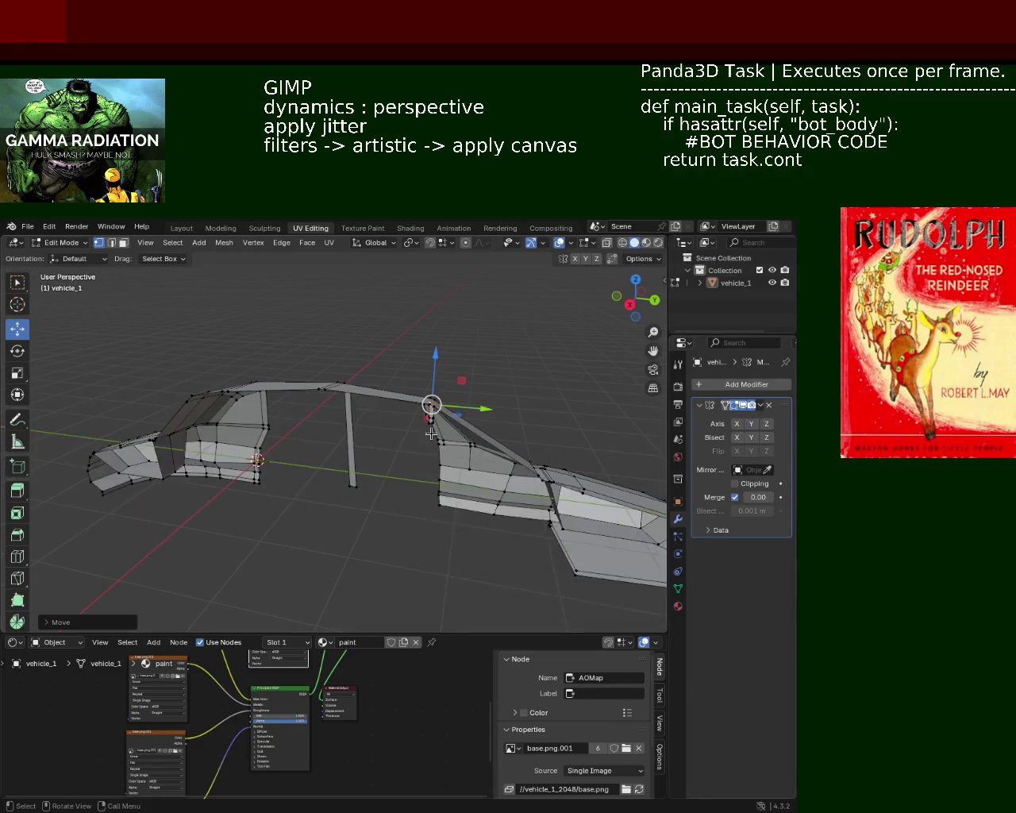
{"action": "middle_click_drag", "start_coordinate": [431, 434], "coordinate": [426, 408]}
{"action": "mouse_move", "coordinate": [254, 443]}
{"action": "middle_mouse_down"}
{"action": "mouse_move", "coordinate": [386, 476]}
{"action": "mouse_move", "coordinate": [279, 457]}
{"action": "middle_mouse_up"}
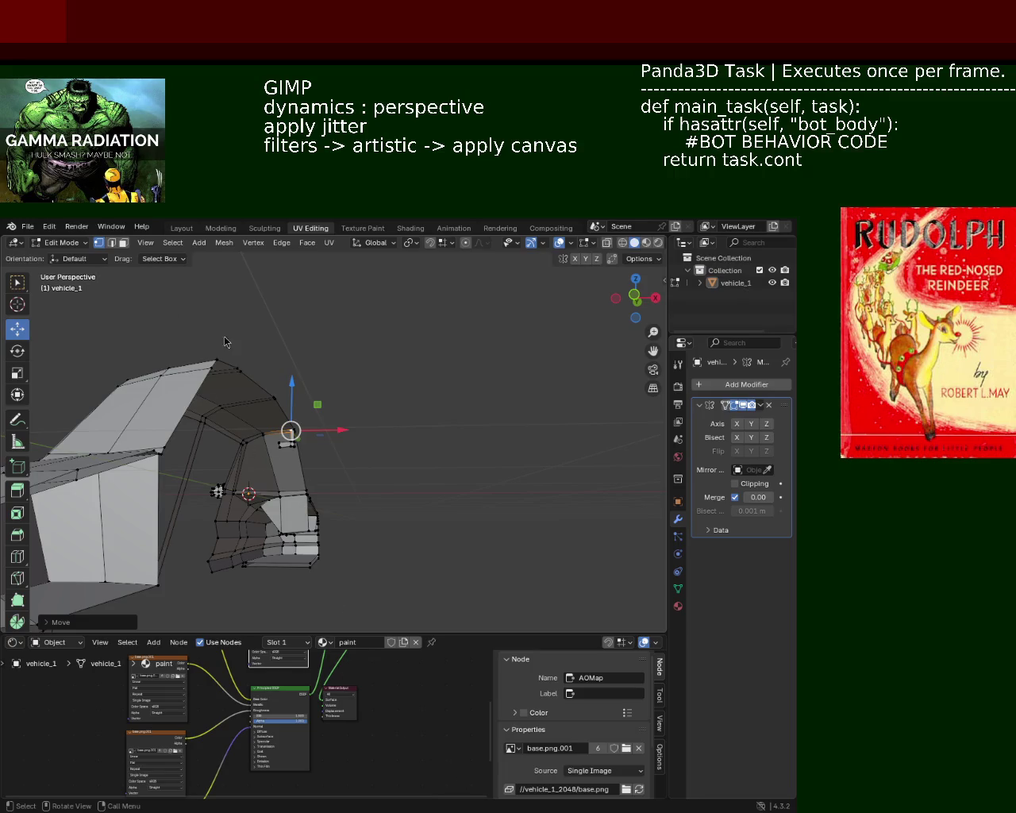
{"action": "scroll", "coordinate": [225, 342], "scroll_direction": "up", "scroll_amount": 1}
{"action": "scroll", "coordinate": [225, 342], "scroll_direction": "up", "scroll_amount": 2}
{"action": "left_click", "coordinate": [753, 427]}
{"action": "left_click", "coordinate": [752, 428]}
{"action": "left_click", "coordinate": [736, 426]}
{"action": "left_click", "coordinate": [736, 425]}
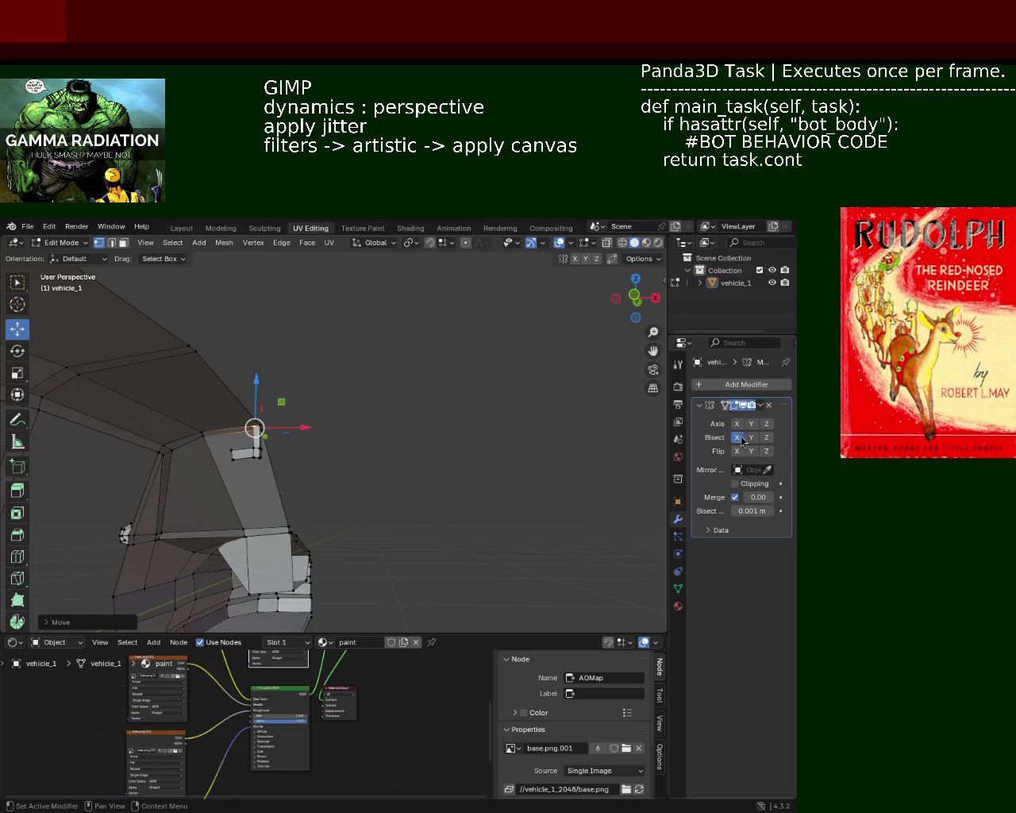
{"action": "left_click", "coordinate": [738, 438]}
{"action": "left_click", "coordinate": [737, 423]}
{"action": "left_click", "coordinate": [752, 423]}
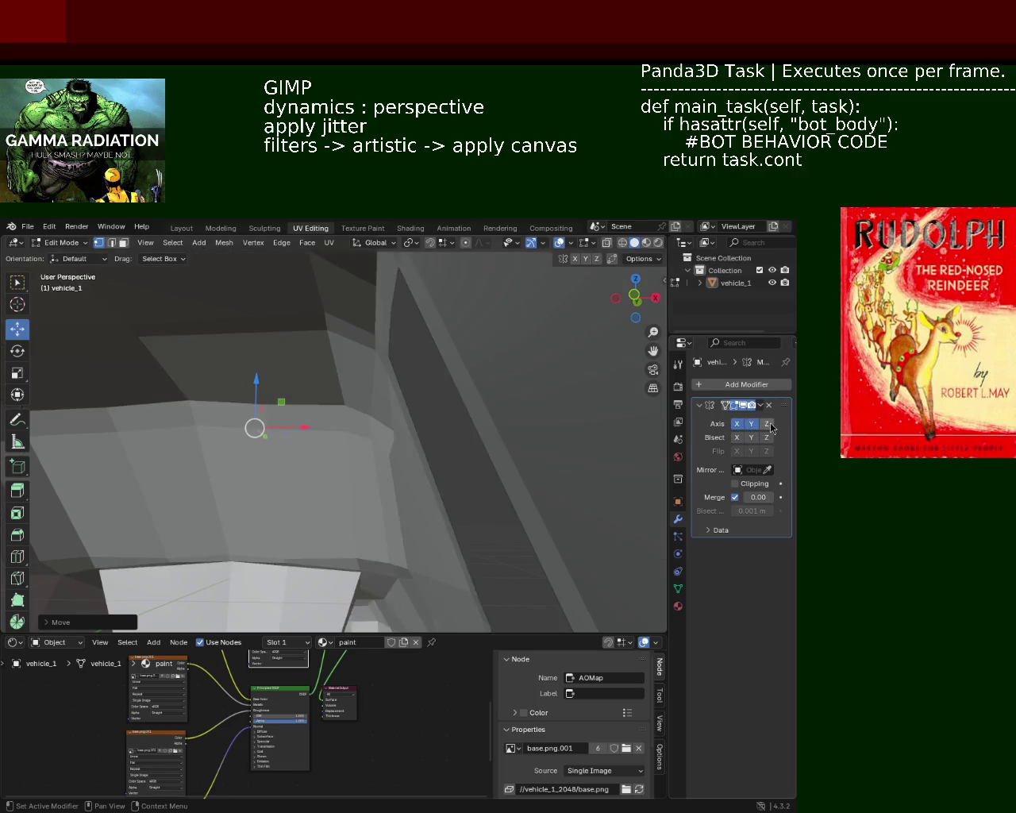
{"action": "left_click", "coordinate": [767, 423]}
{"action": "middle_click_drag", "start_coordinate": [341, 477], "coordinate": [502, 478]}
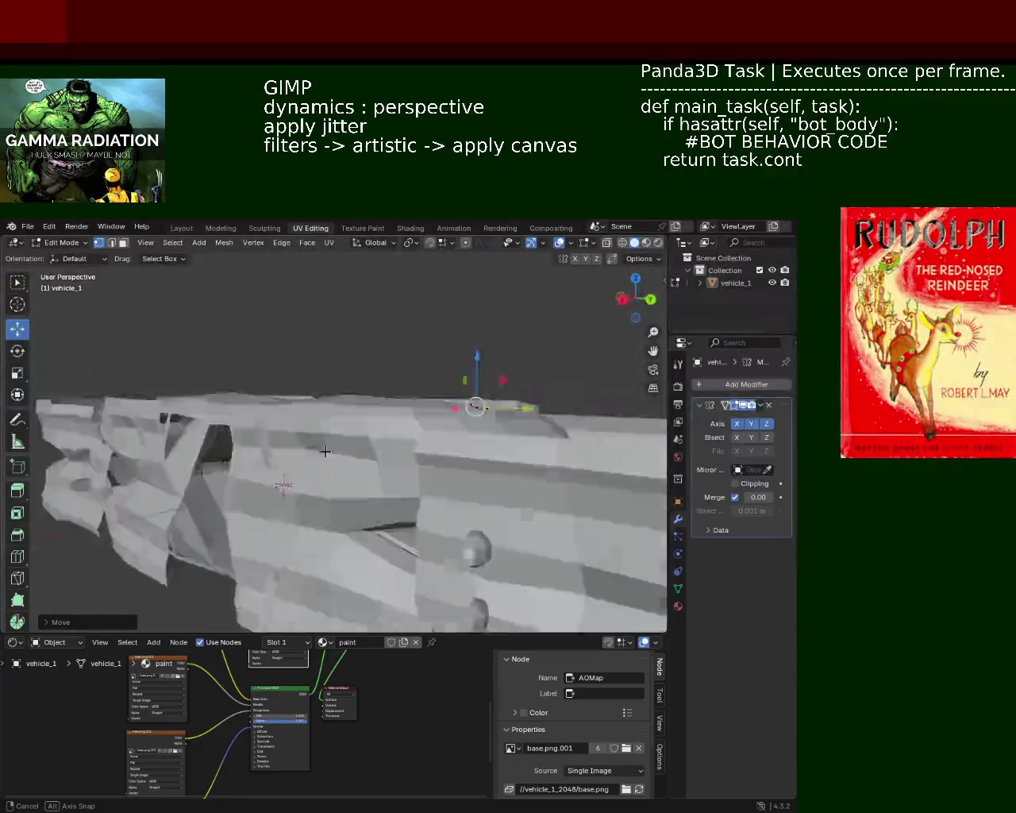
{"action": "left_click", "coordinate": [766, 423]}
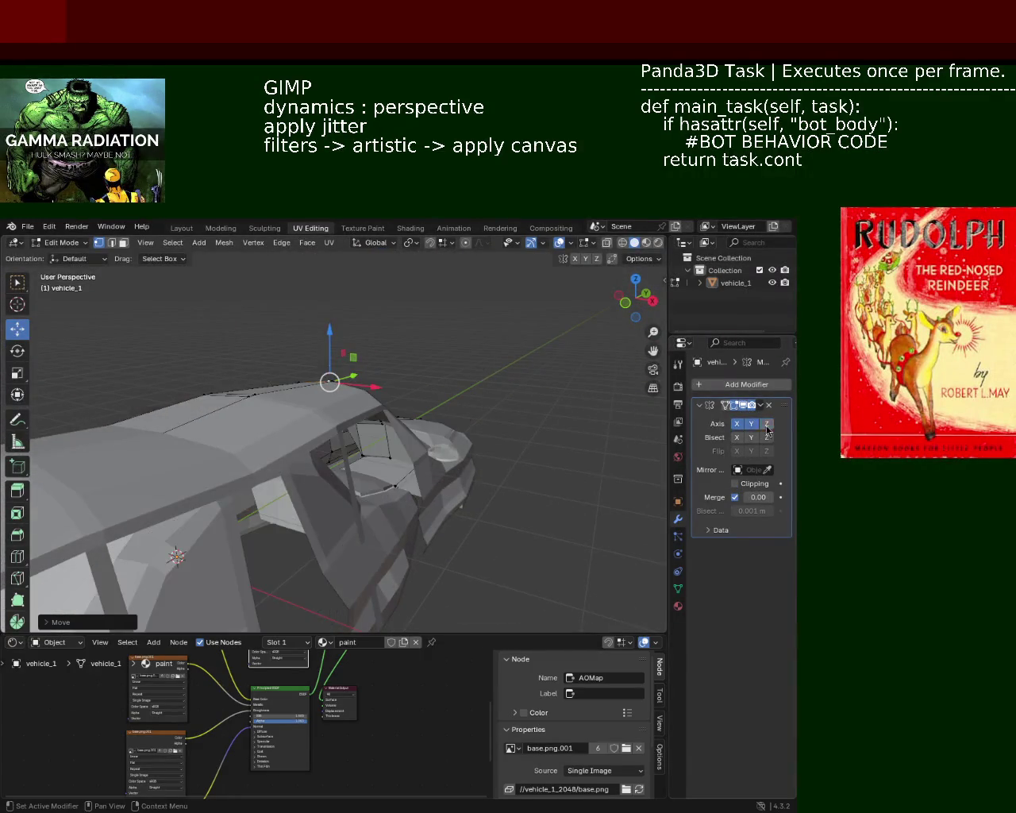
{"action": "left_click", "coordinate": [751, 424]}
{"action": "scroll", "coordinate": [445, 414], "scroll_direction": "up", "scroll_amount": 5}
{"action": "middle_click_drag", "start_coordinate": [444, 414], "coordinate": [658, 441]}
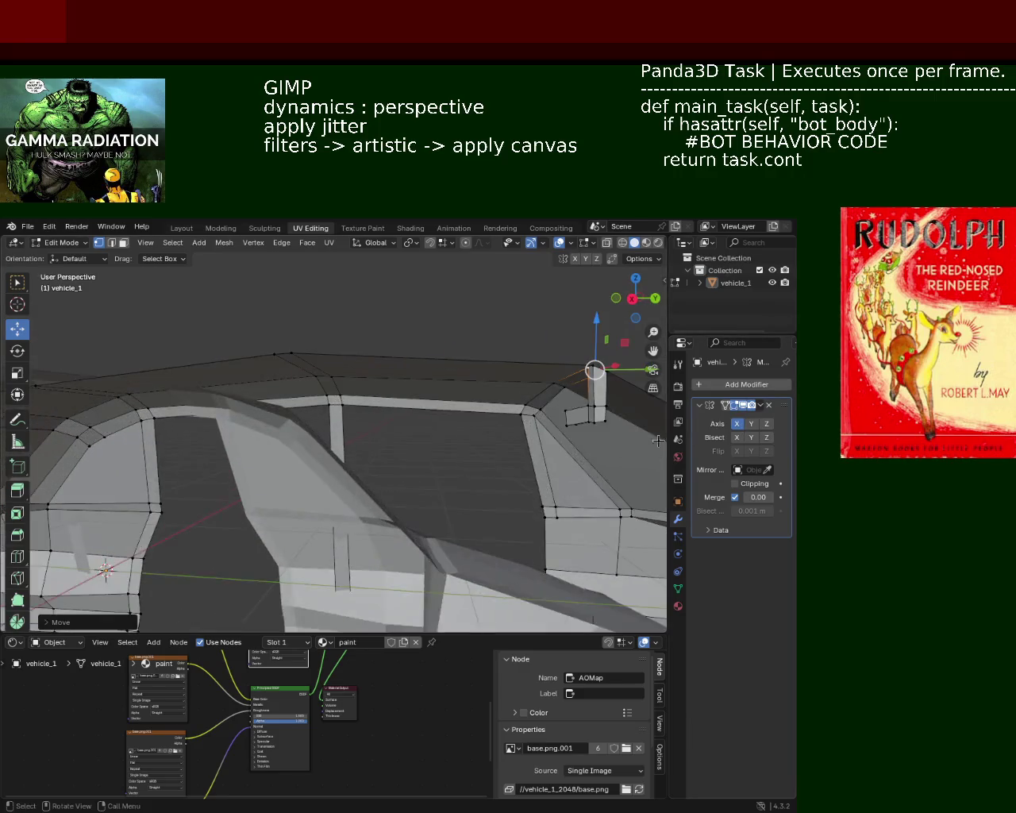
{"action": "left_click", "coordinate": [735, 425]}
- Zoom in on the side window and select the window base edge behind the mirror
{"action": "mouse_move", "coordinate": [438, 444]}
{"action": "middle_mouse_down"}
{"action": "mouse_move", "coordinate": [370, 417]}
{"action": "mouse_move", "coordinate": [300, 431]}
{"action": "mouse_move", "coordinate": [436, 440]}
{"action": "mouse_move", "coordinate": [335, 422]}
{"action": "mouse_move", "coordinate": [312, 466]}
{"action": "mouse_move", "coordinate": [452, 425]}
{"action": "mouse_move", "coordinate": [481, 390]}
{"action": "mouse_move", "coordinate": [416, 453]}
{"action": "mouse_move", "coordinate": [337, 436]}
{"action": "middle_mouse_up"}
{"action": "mouse_move", "coordinate": [415, 453]}
{"action": "middle_mouse_down"}
{"action": "mouse_move", "coordinate": [340, 482]}
{"action": "mouse_move", "coordinate": [285, 387]}
{"action": "middle_mouse_up"}
{"action": "scroll", "coordinate": [372, 338], "scroll_direction": "down", "scroll_amount": 3}
{"action": "mouse_move", "coordinate": [351, 408]}
{"action": "middle_mouse_down"}
{"action": "mouse_move", "coordinate": [272, 442]}
{"action": "mouse_move", "coordinate": [293, 484]}
{"action": "mouse_move", "coordinate": [278, 465]}
{"action": "mouse_move", "coordinate": [302, 456]}
{"action": "mouse_move", "coordinate": [197, 456]}
{"action": "mouse_move", "coordinate": [268, 398]}
{"action": "mouse_move", "coordinate": [159, 437]}
{"action": "mouse_move", "coordinate": [417, 388]}
{"action": "mouse_move", "coordinate": [334, 428]}
{"action": "mouse_move", "coordinate": [277, 399]}
{"action": "mouse_move", "coordinate": [383, 400]}
{"action": "mouse_move", "coordinate": [527, 374]}
{"action": "mouse_move", "coordinate": [347, 394]}
{"action": "mouse_move", "coordinate": [205, 368]}
{"action": "mouse_move", "coordinate": [243, 370]}
{"action": "mouse_move", "coordinate": [255, 397]}
{"action": "mouse_move", "coordinate": [231, 458]}
{"action": "mouse_move", "coordinate": [334, 397]}
{"action": "mouse_move", "coordinate": [432, 374]}
{"action": "mouse_move", "coordinate": [353, 436]}
{"action": "mouse_move", "coordinate": [358, 453]}
{"action": "mouse_move", "coordinate": [401, 473]}
{"action": "mouse_move", "coordinate": [414, 466]}
{"action": "mouse_move", "coordinate": [384, 476]}
{"action": "middle_mouse_up"}
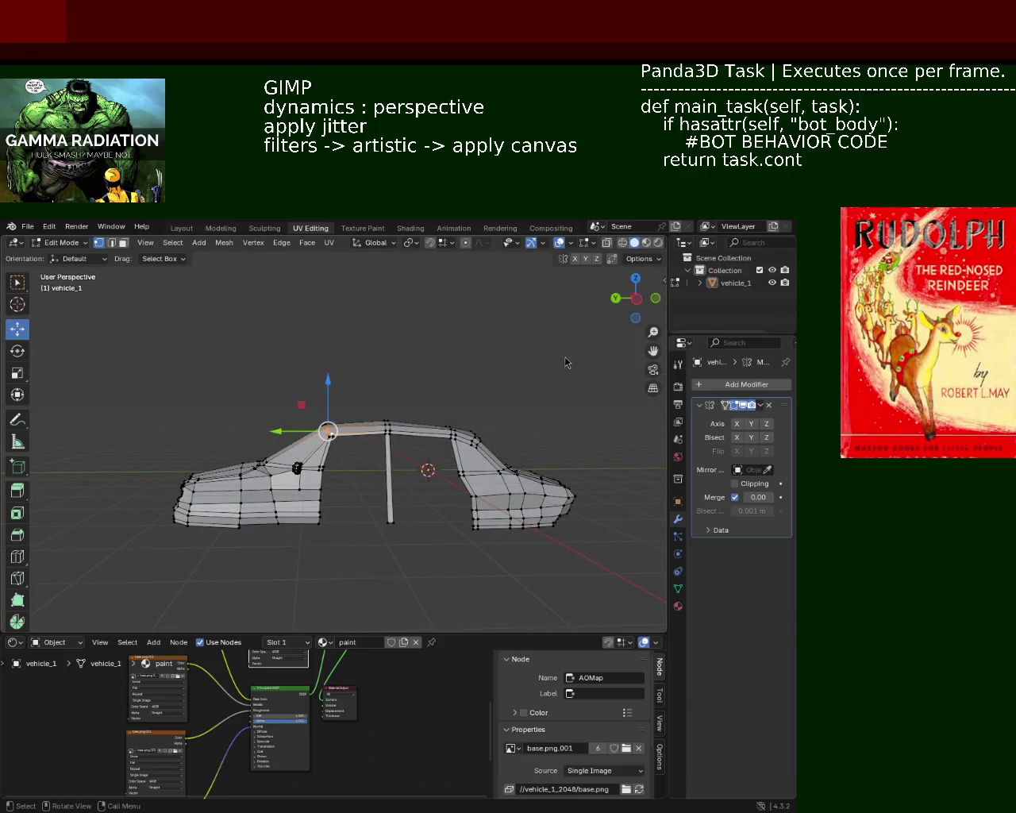
{"action": "middle_click_drag", "start_coordinate": [271, 324], "coordinate": [376, 479]}
{"action": "scroll", "coordinate": [341, 427], "scroll_direction": "up", "scroll_amount": 4}
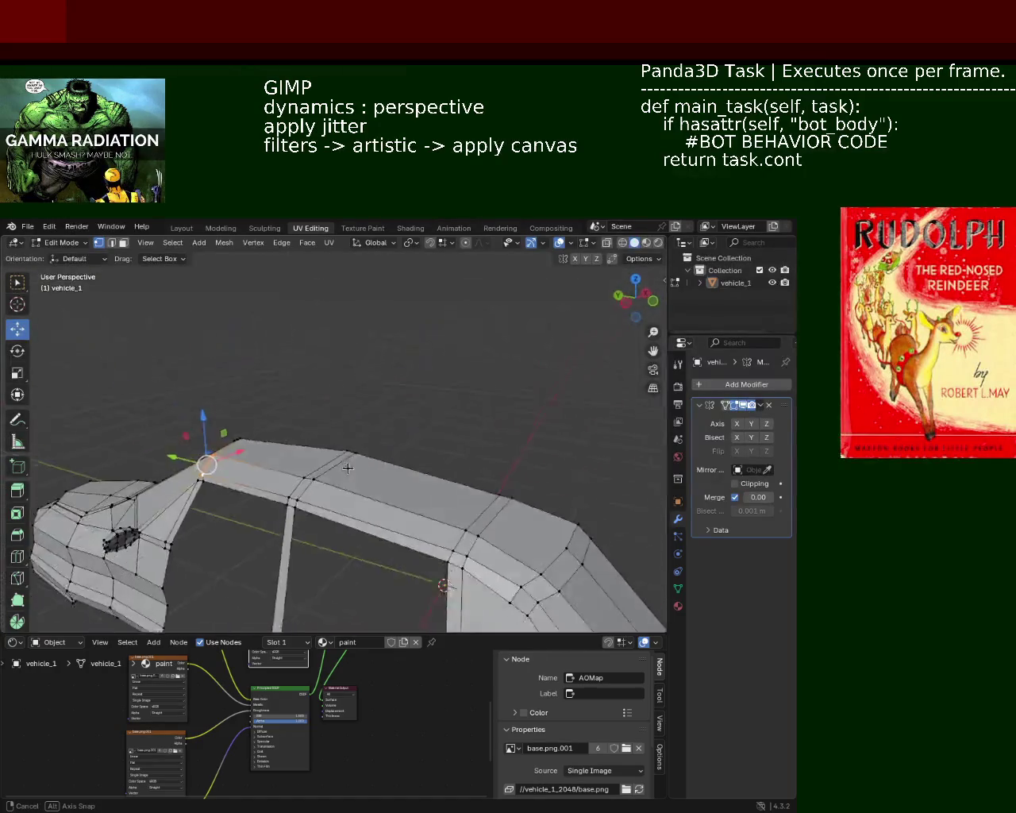
{"action": "middle_click_drag", "start_coordinate": [221, 490], "coordinate": [487, 437]}
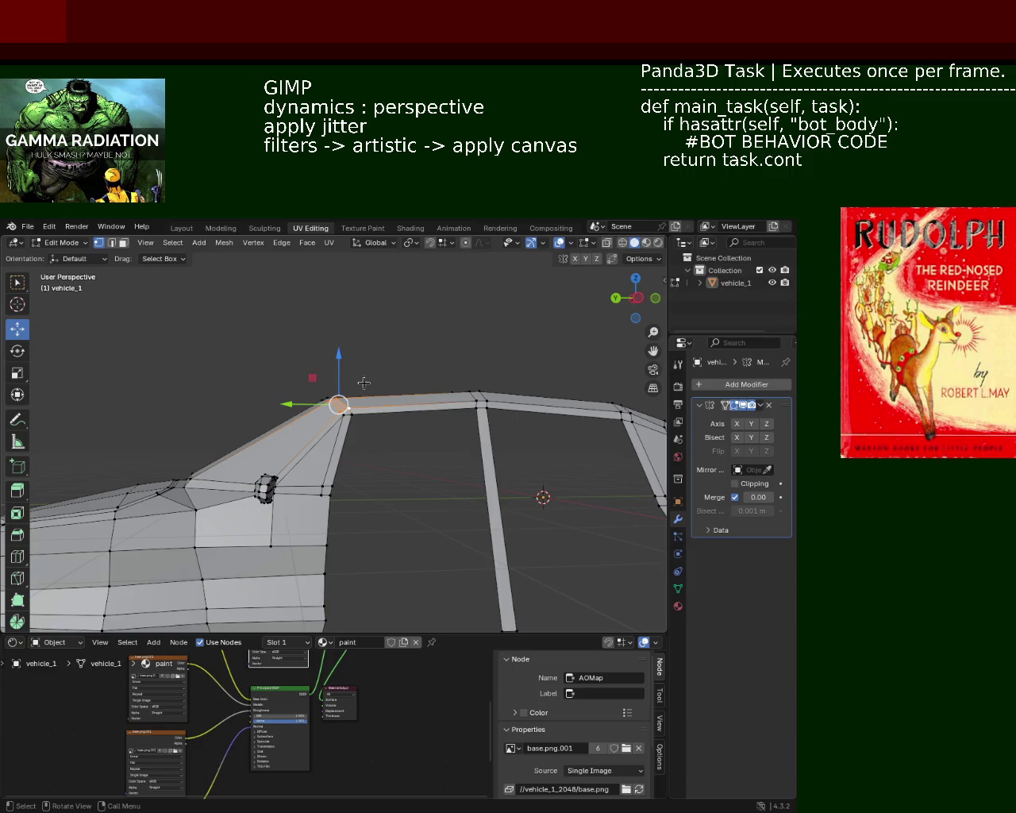
{"action": "middle_click_drag", "start_coordinate": [488, 437], "coordinate": [426, 382], "text": "shift"}
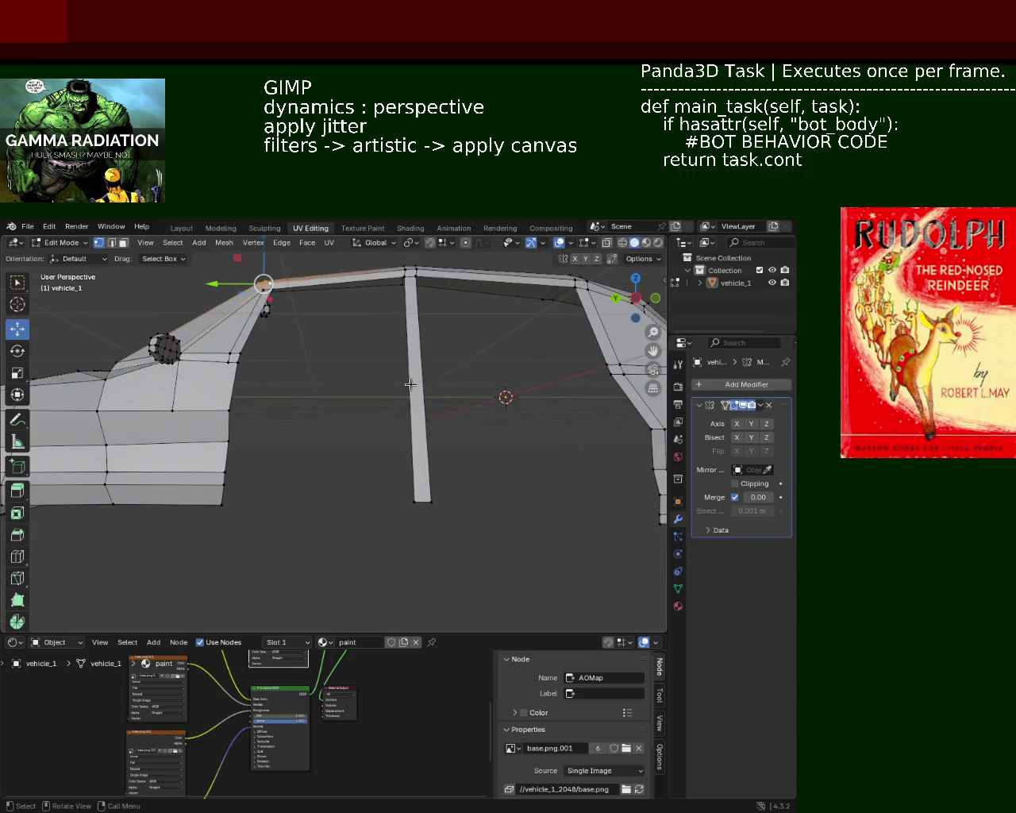
{"action": "mouse_move", "coordinate": [409, 400]}
{"action": "middle_mouse_down"}
{"action": "mouse_move", "coordinate": [276, 524]}
{"action": "mouse_move", "coordinate": [376, 450]}
{"action": "middle_mouse_up"}
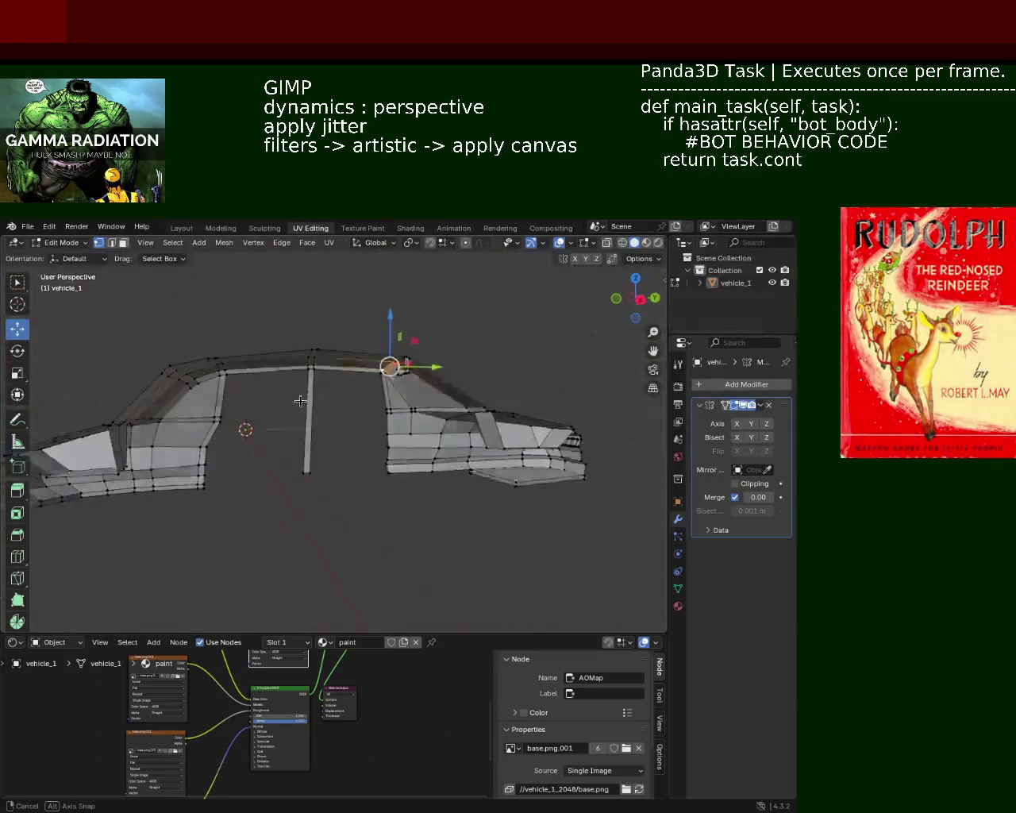
{"action": "scroll", "coordinate": [320, 408], "scroll_direction": "up", "scroll_amount": 1}
{"action": "scroll", "coordinate": [318, 406], "scroll_direction": "up", "scroll_amount": 2}
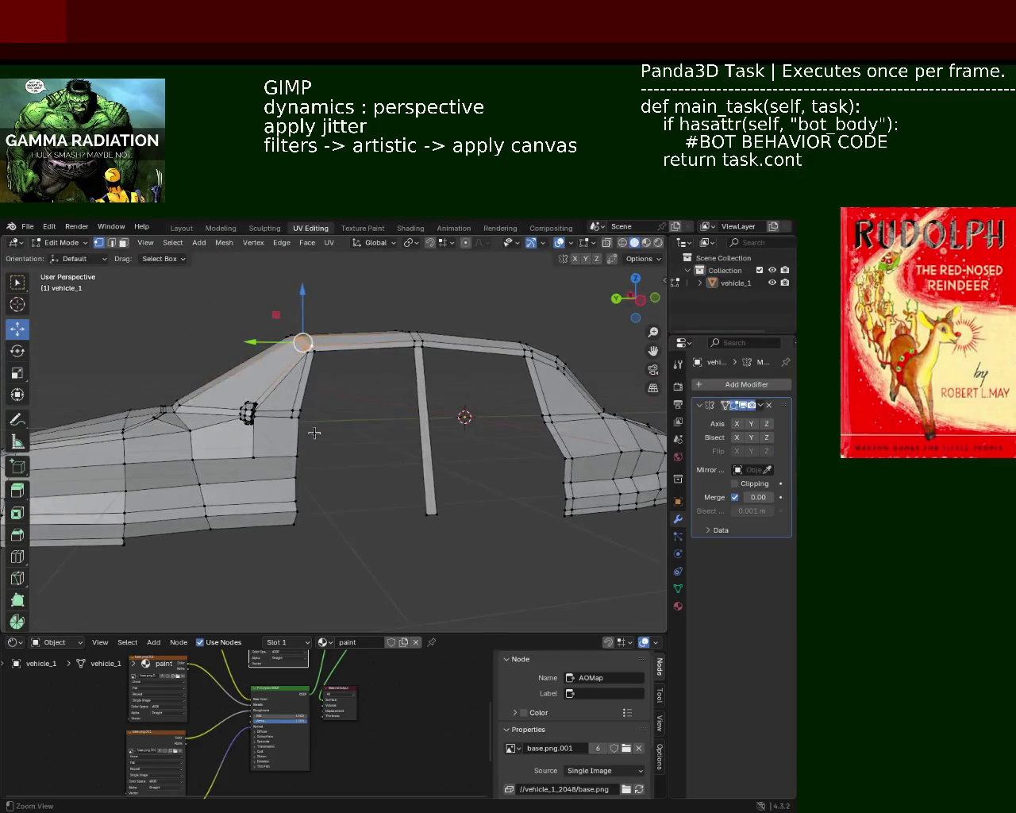
{"action": "scroll", "coordinate": [297, 402], "scroll_direction": "up", "scroll_amount": 2}
{"action": "middle_click_drag", "start_coordinate": [297, 402], "coordinate": [269, 420]}
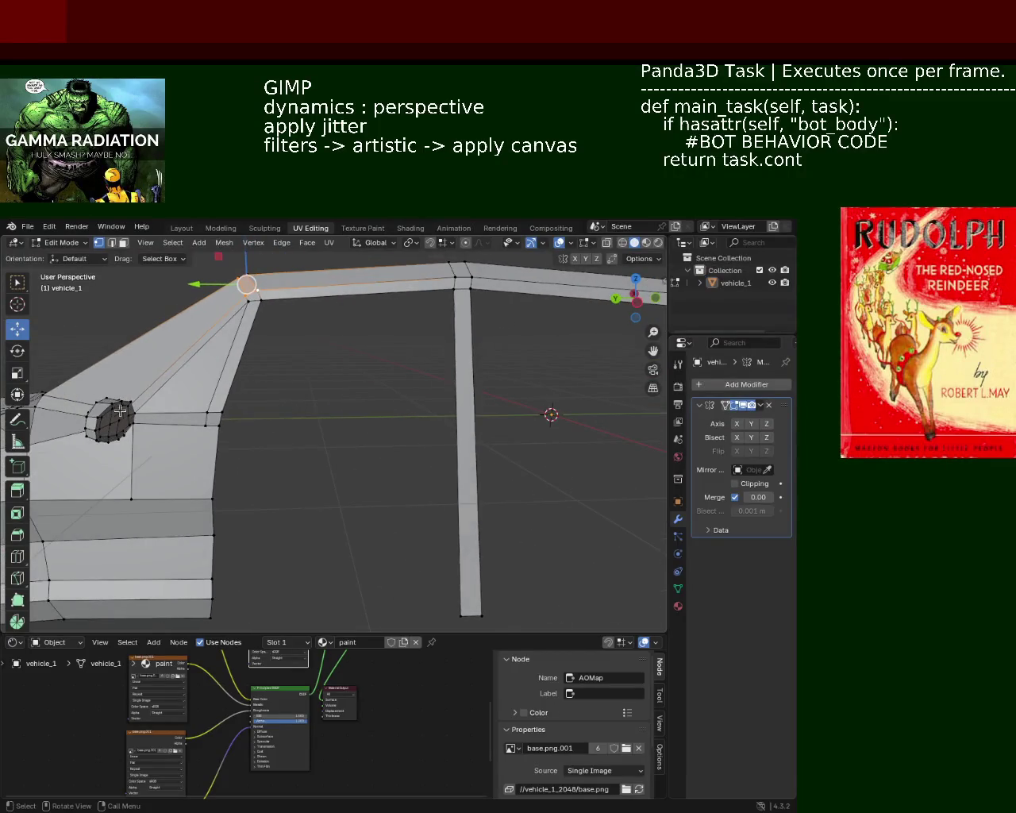
{"action": "left_click", "coordinate": [112, 242]}
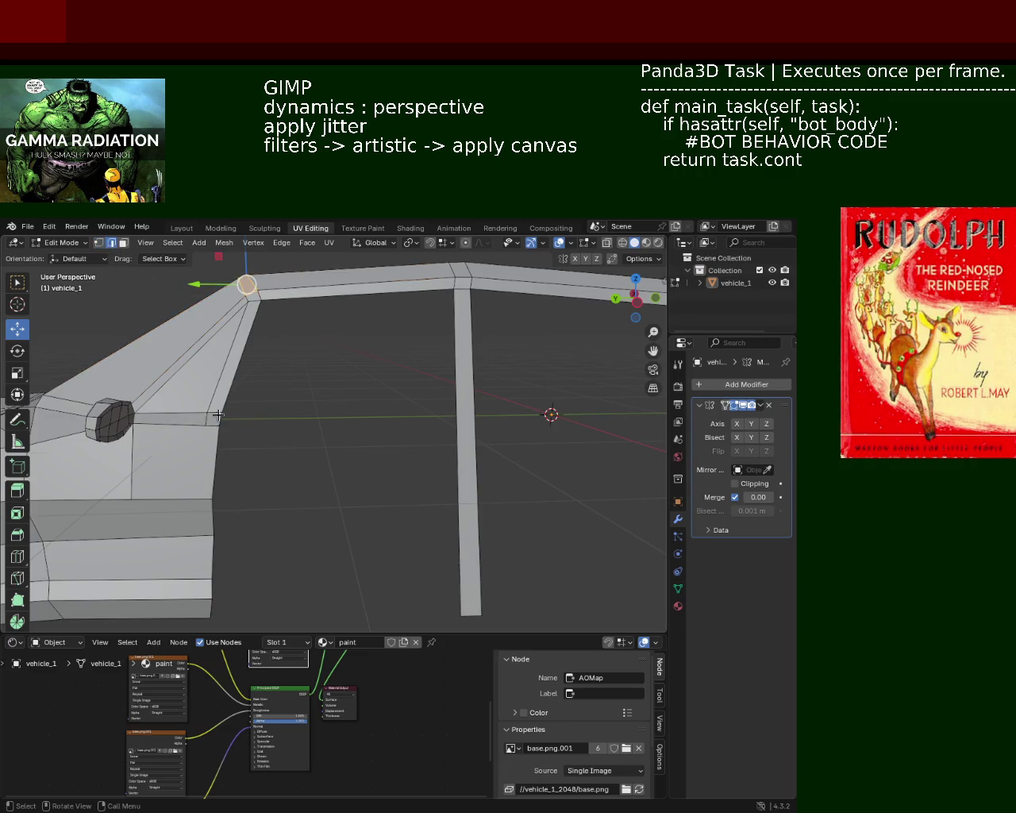
- Move the window base edge behind the side mirror along the Y axis
{"action": "left_click", "coordinate": [236, 421]}
{"action": "key", "text": "g"}
{"action": "key", "text": "z"}
{"action": "key", "text": "y"}
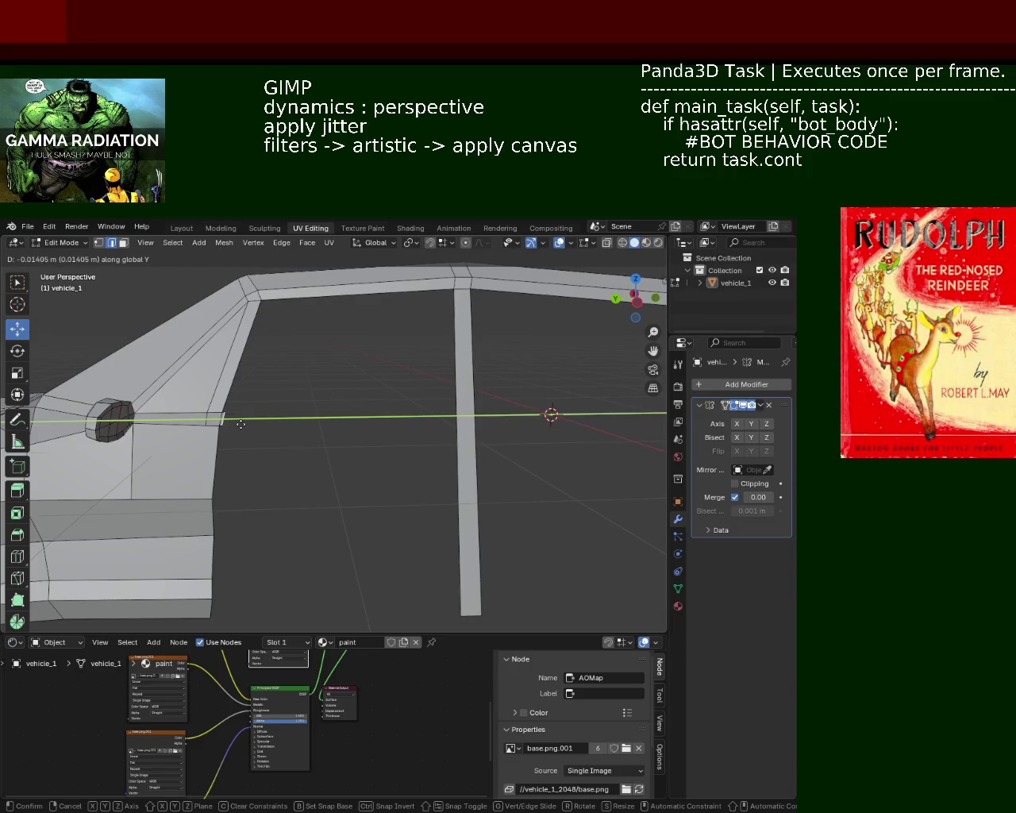
{"action": "left_click", "coordinate": [242, 425]}
{"action": "middle_click_drag", "start_coordinate": [251, 437], "coordinate": [277, 416], "text": "ctrl"}
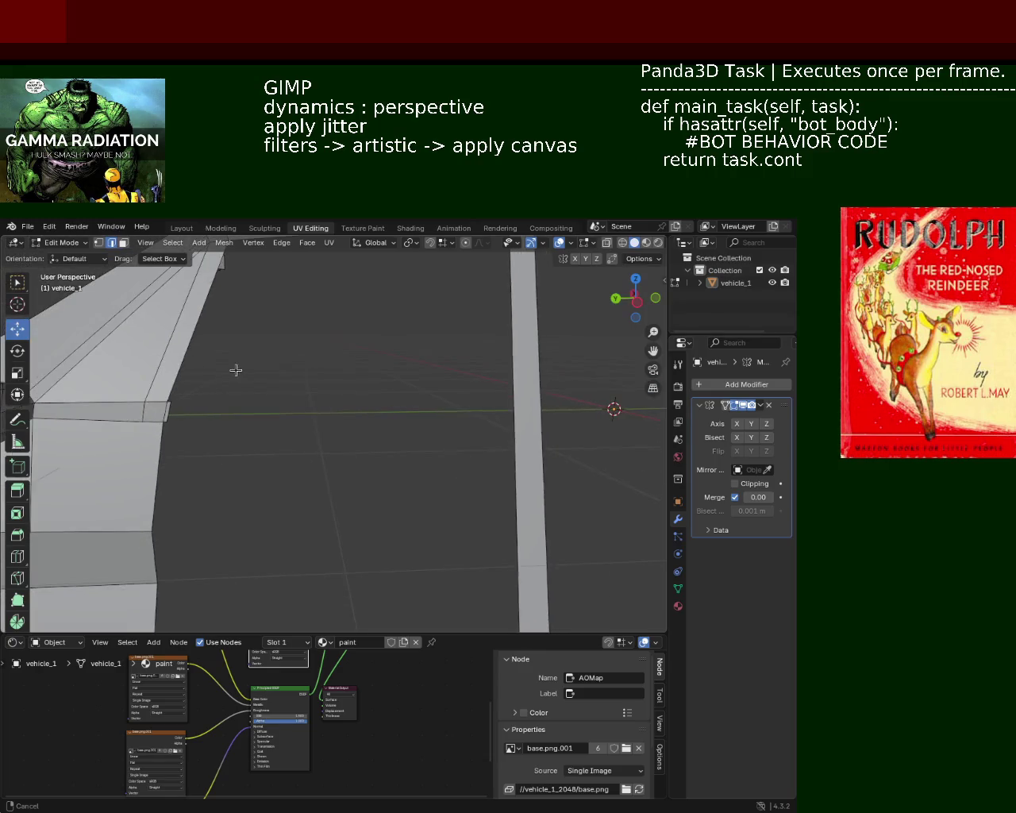
{"action": "scroll", "coordinate": [288, 407], "scroll_direction": "down", "scroll_amount": 3}
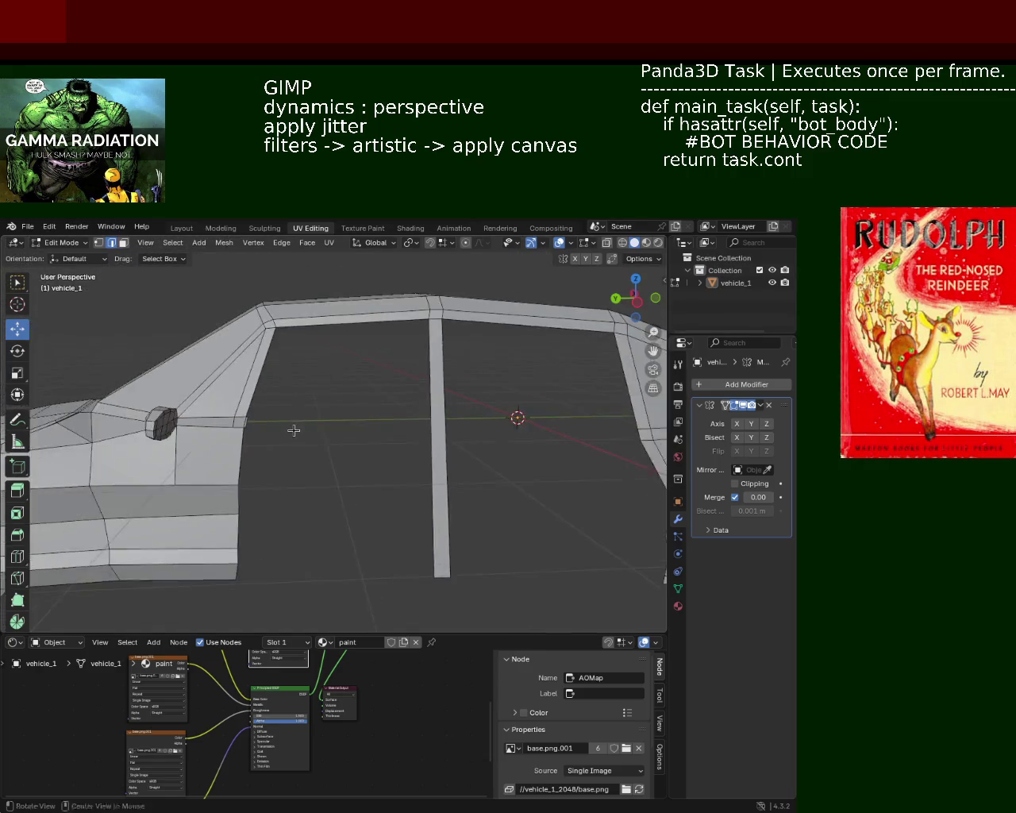
- Rotate the vertical edge behind the mirror around the Z axis
{"action": "left_click", "coordinate": [267, 464]}
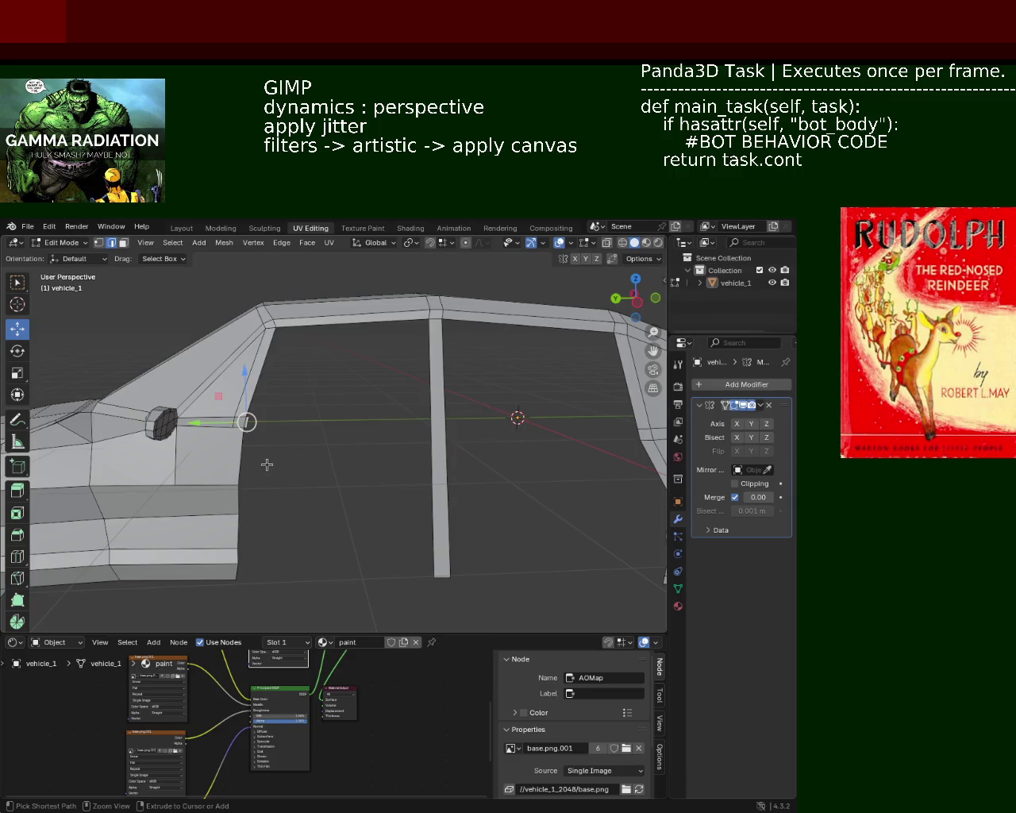
{"action": "middle_click_drag", "start_coordinate": [267, 465], "coordinate": [270, 418]}
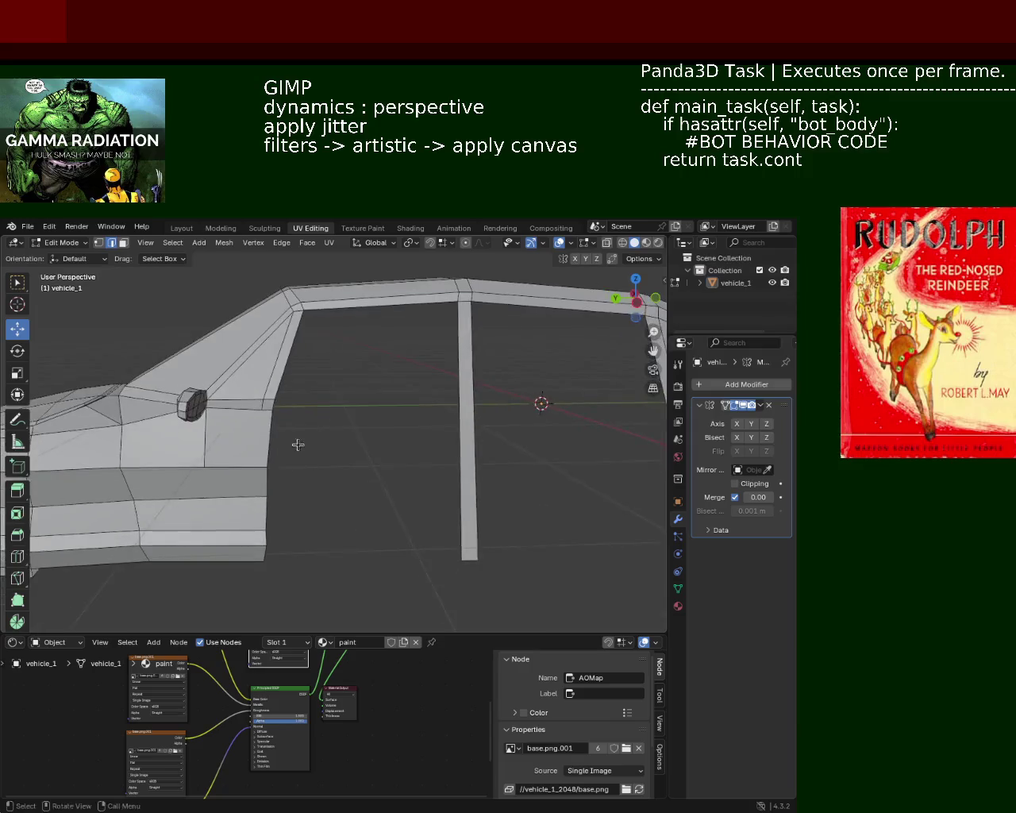
{"action": "left_click", "coordinate": [213, 422]}
{"action": "middle_click_drag", "start_coordinate": [213, 422], "coordinate": [381, 456]}
{"action": "key", "text": "g"}
{"action": "key", "text": "r"}
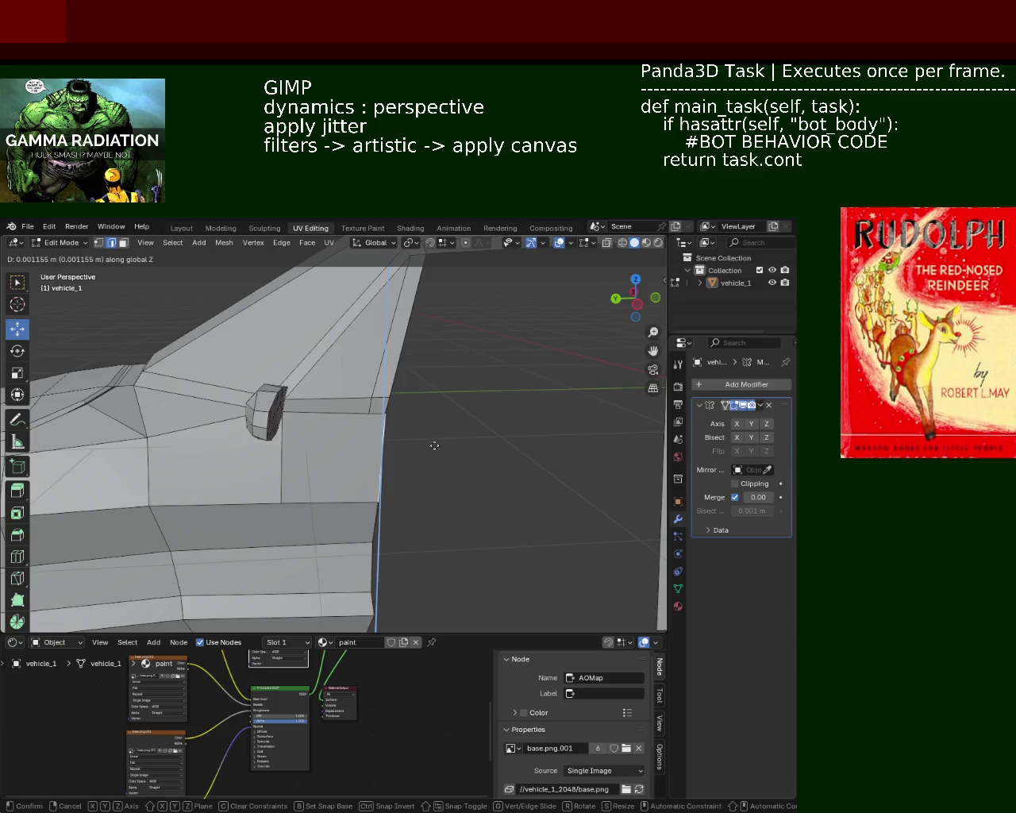
{"action": "key", "text": "z"}
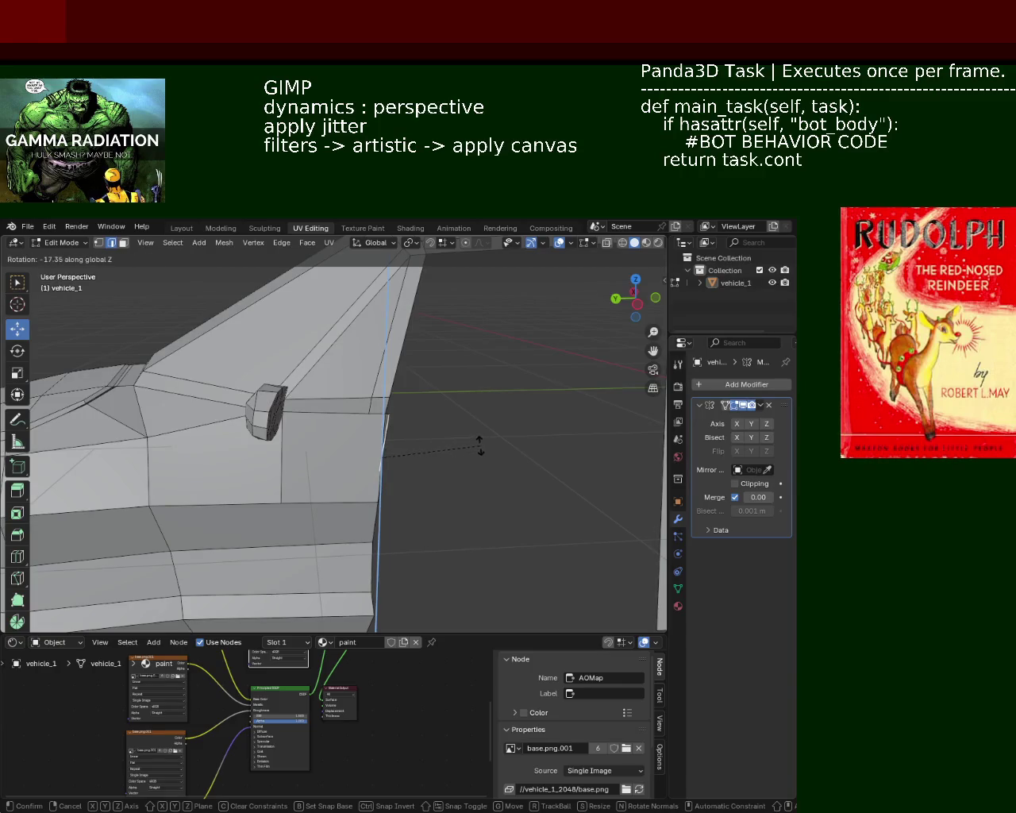
{"action": "left_click", "coordinate": [475, 445]}
- Reposition that edge along Y to form the short panel below the window base
{"action": "key", "text": "g"}
{"action": "key", "text": "z"}
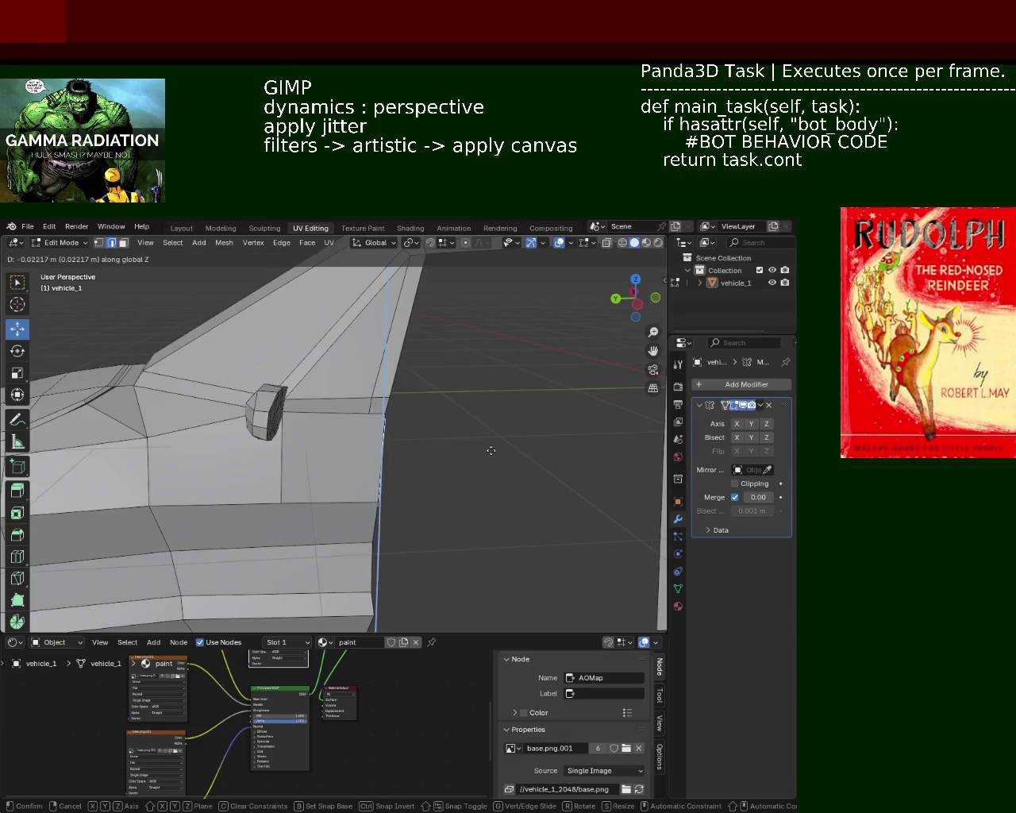
{"action": "key", "text": "y"}
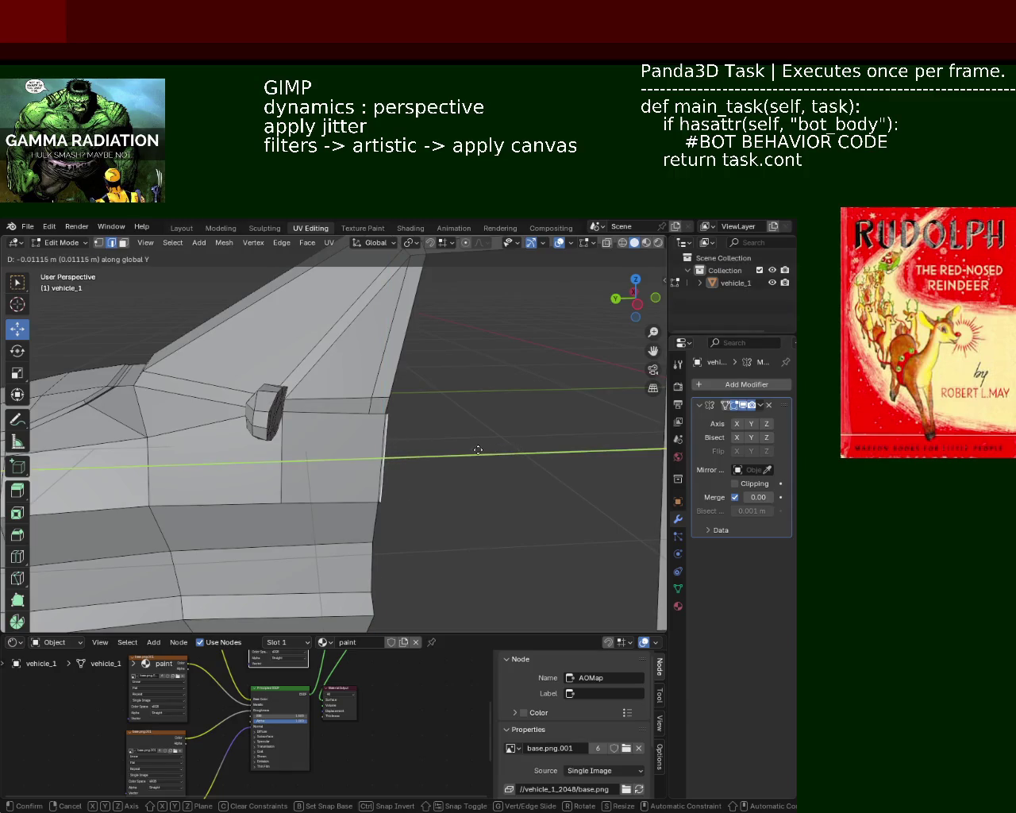
{"action": "left_click", "coordinate": [478, 450]}
{"action": "mouse_move", "coordinate": [459, 391]}
{"action": "middle_mouse_down"}
{"action": "mouse_move", "coordinate": [468, 431]}
{"action": "mouse_move", "coordinate": [426, 443]}
{"action": "mouse_move", "coordinate": [320, 434]}
{"action": "mouse_move", "coordinate": [392, 420]}
{"action": "mouse_move", "coordinate": [422, 433]}
{"action": "mouse_move", "coordinate": [438, 475]}
{"action": "mouse_move", "coordinate": [449, 433]}
{"action": "mouse_move", "coordinate": [361, 445]}
{"action": "mouse_move", "coordinate": [402, 436]}
{"action": "middle_mouse_up"}
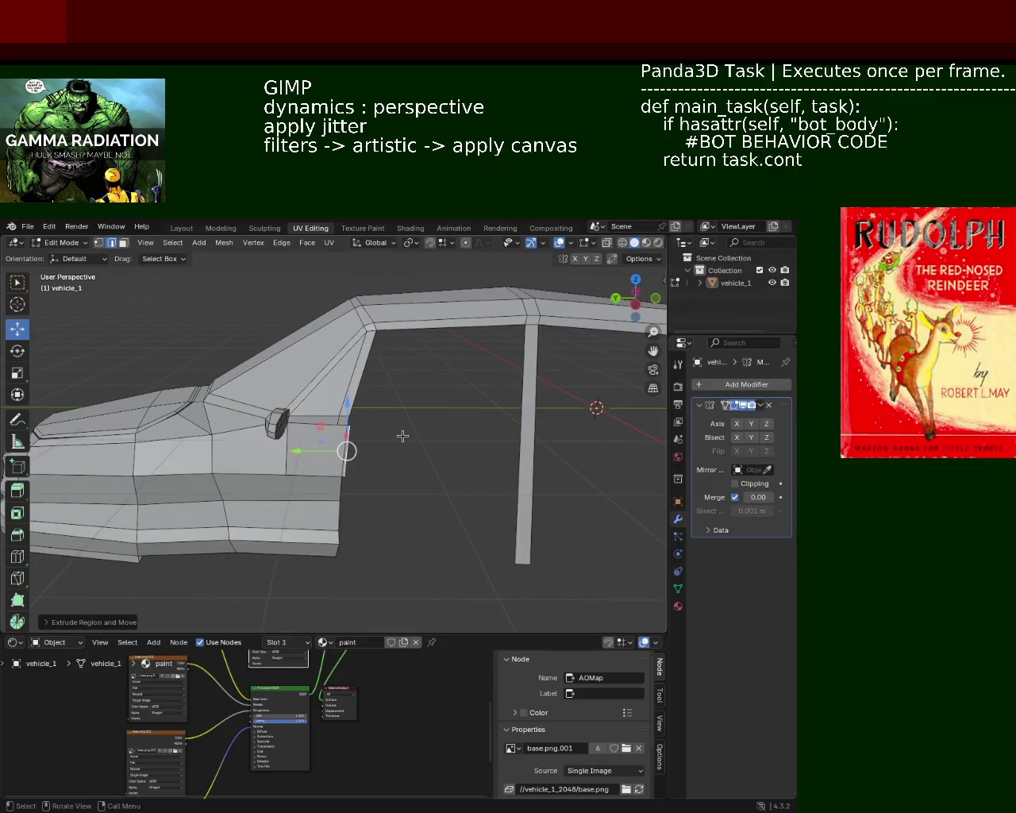
{"action": "mouse_move", "coordinate": [403, 436]}
{"action": "middle_mouse_down"}
{"action": "mouse_move", "coordinate": [447, 482]}
{"action": "mouse_move", "coordinate": [513, 485]}
{"action": "mouse_move", "coordinate": [461, 436]}
{"action": "mouse_move", "coordinate": [429, 436]}
{"action": "mouse_move", "coordinate": [408, 456]}
{"action": "middle_mouse_up"}
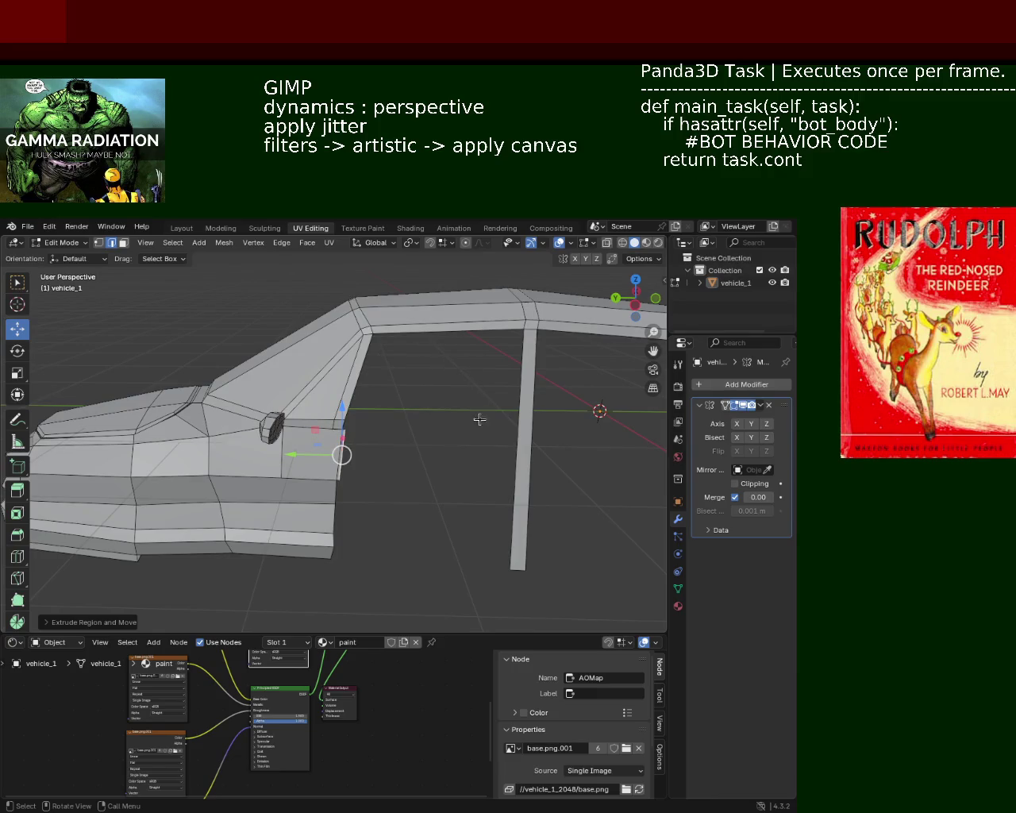
{"action": "mouse_move", "coordinate": [393, 440]}
{"action": "middle_mouse_down"}
{"action": "mouse_move", "coordinate": [404, 454]}
{"action": "mouse_move", "coordinate": [296, 457]}
{"action": "middle_mouse_up"}
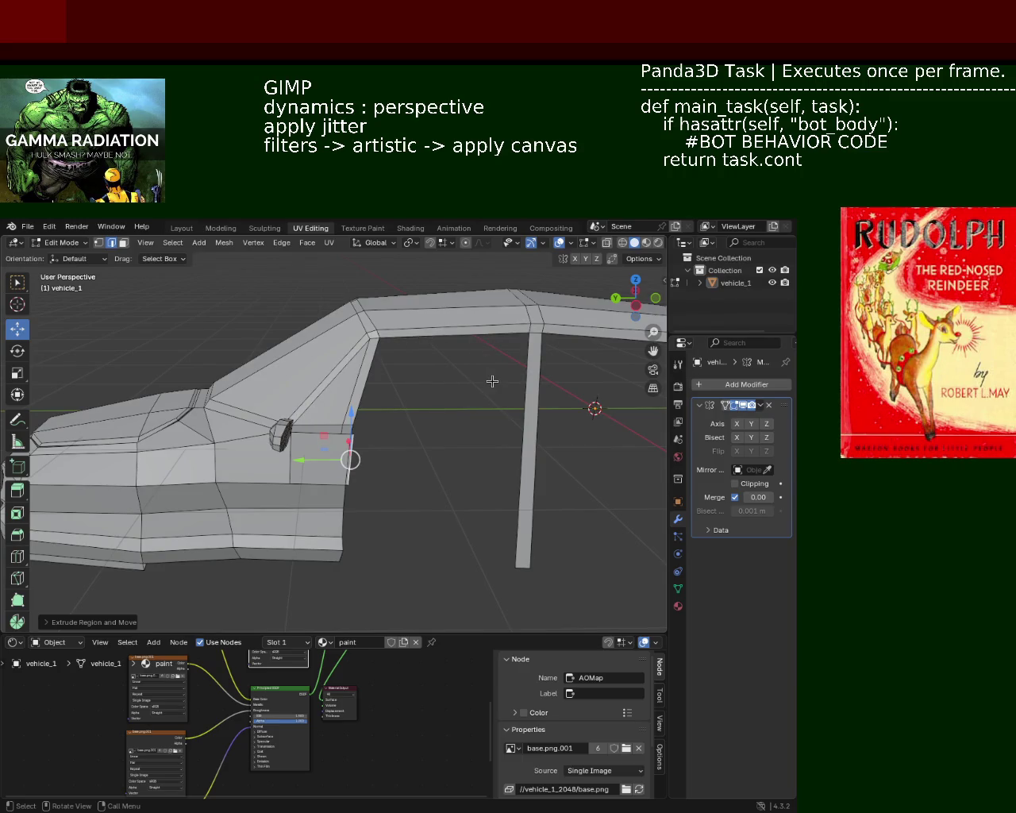
{"action": "mouse_move", "coordinate": [492, 381]}
{"action": "middle_mouse_down"}
{"action": "mouse_move", "coordinate": [311, 463]}
{"action": "mouse_move", "coordinate": [370, 408]}
{"action": "mouse_move", "coordinate": [397, 445]}
{"action": "middle_mouse_up"}
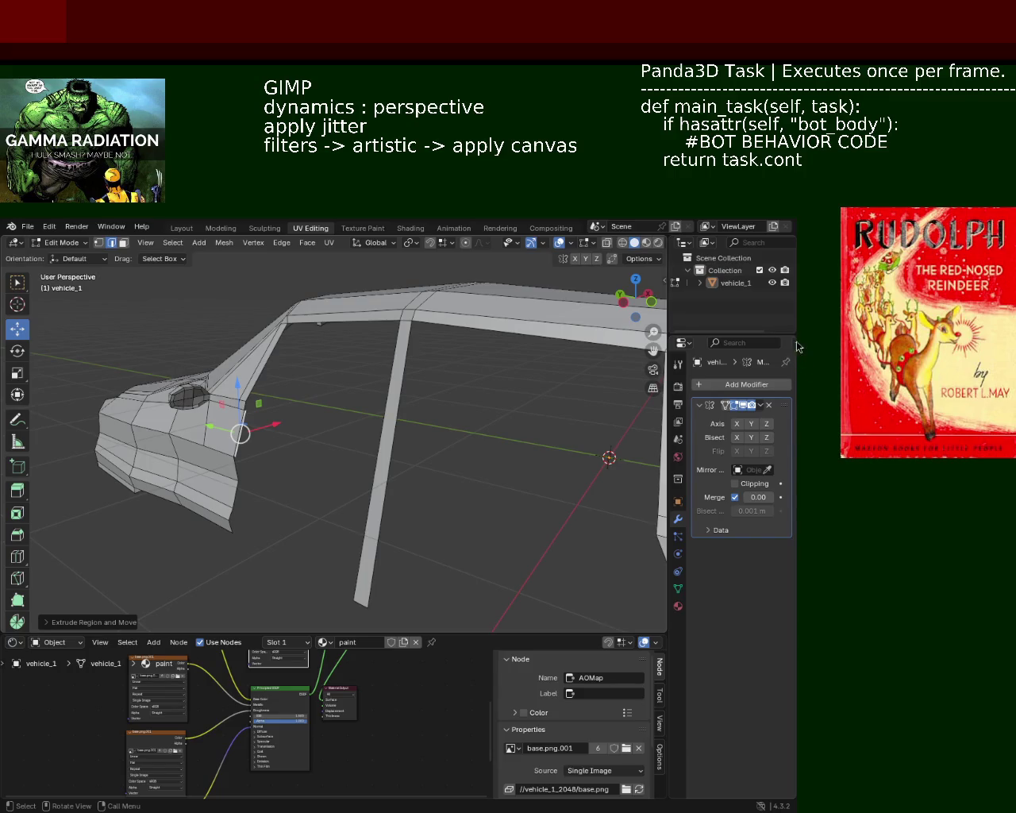
{"action": "mouse_move", "coordinate": [308, 376]}
{"action": "middle_mouse_down"}
{"action": "mouse_move", "coordinate": [381, 384]}
{"action": "mouse_move", "coordinate": [336, 352]}
{"action": "mouse_move", "coordinate": [381, 434]}
{"action": "mouse_move", "coordinate": [189, 301]}
{"action": "middle_mouse_up"}
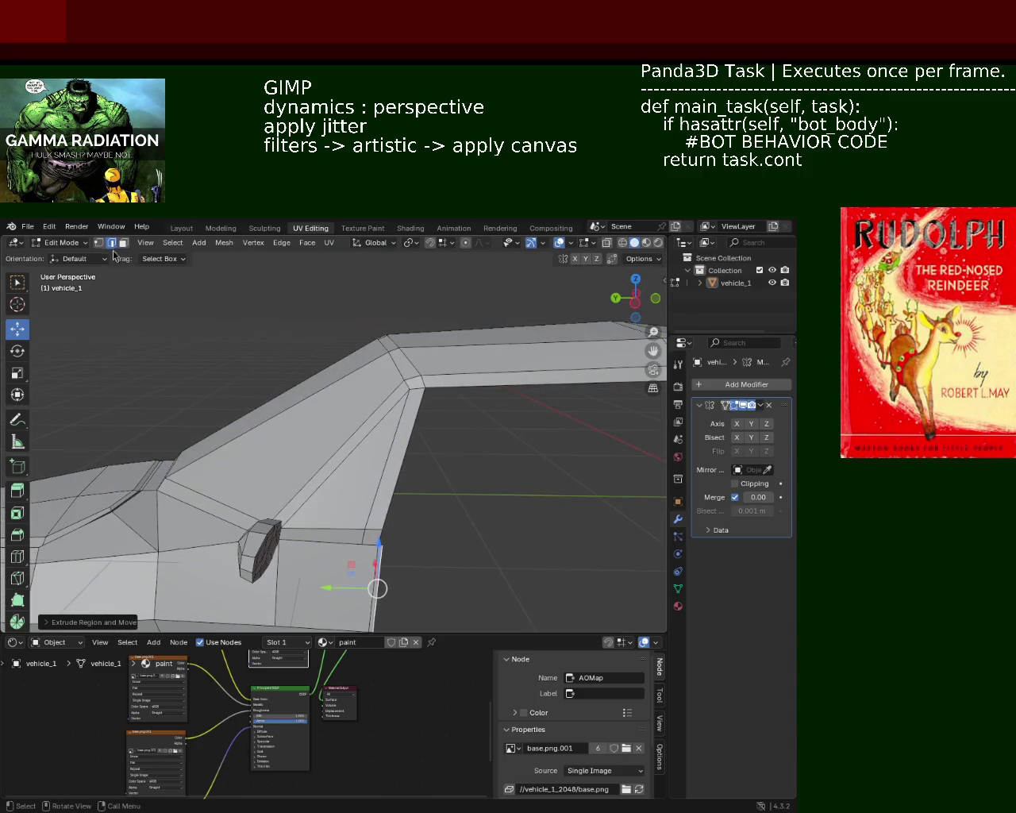
{"action": "left_click", "coordinate": [382, 477]}
- Dissolve the two slanted edges near the side mirror
{"action": "left_click", "coordinate": [372, 474]}
{"action": "key", "text": "x"}
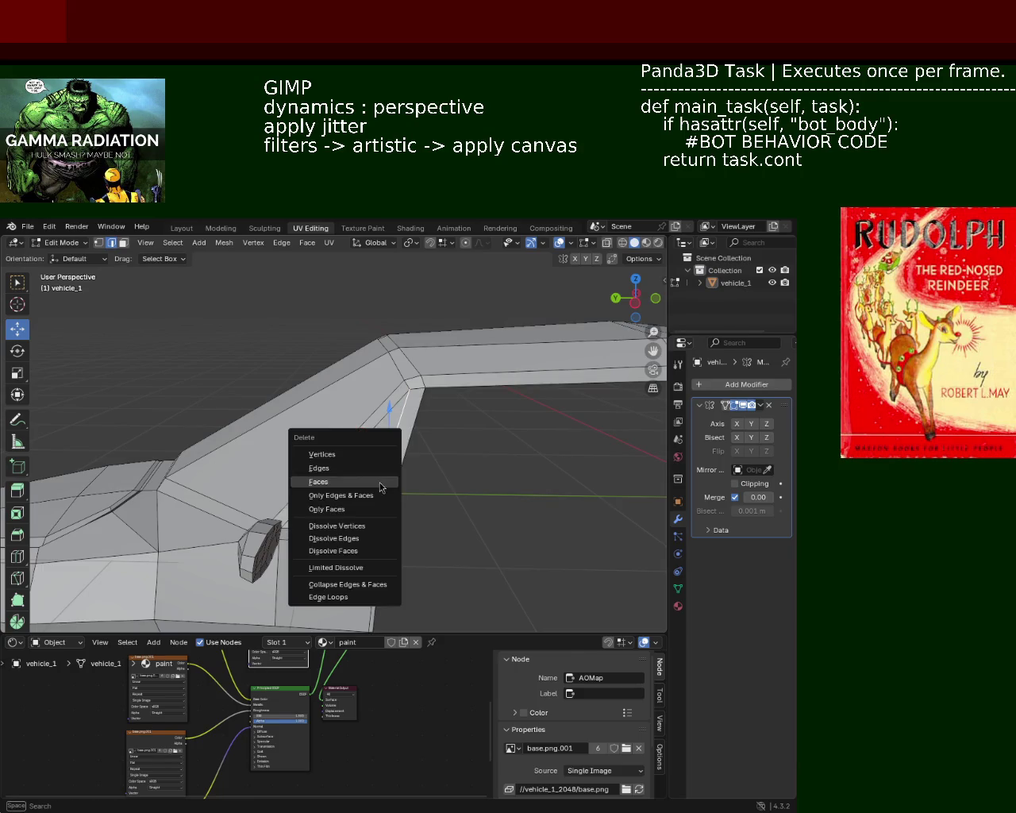
{"action": "left_click", "coordinate": [367, 539]}
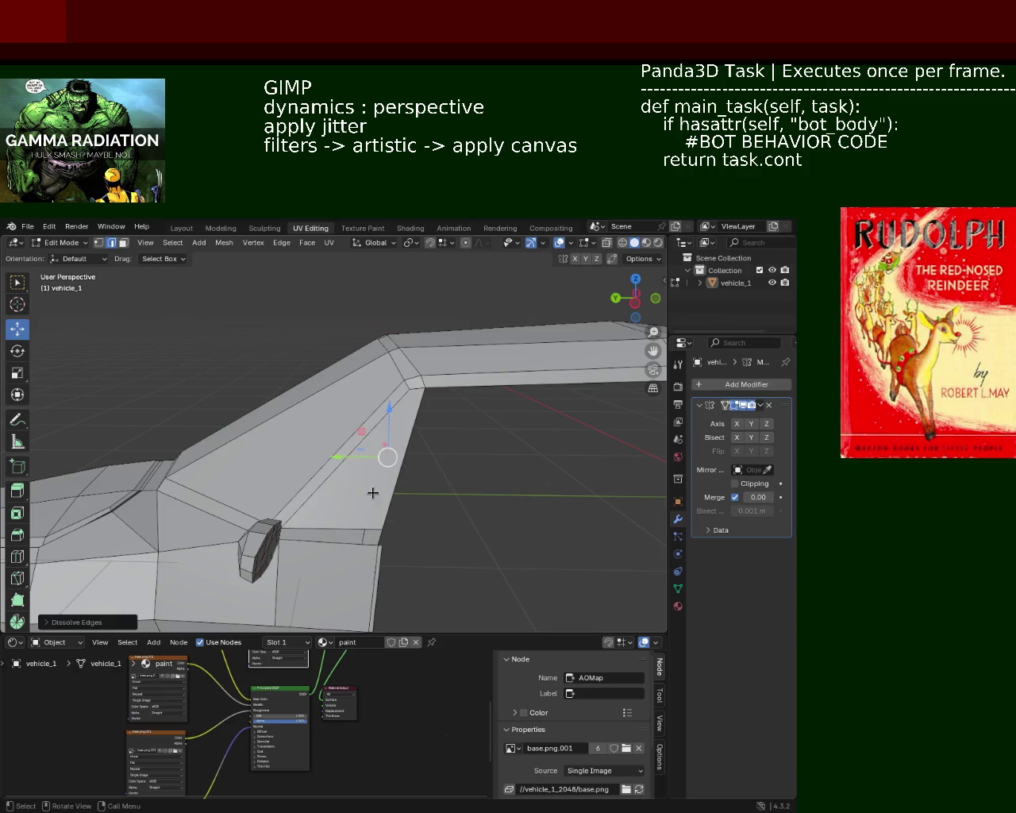
{"action": "mouse_move", "coordinate": [372, 493]}
{"action": "middle_mouse_down"}
{"action": "mouse_move", "coordinate": [356, 433]}
{"action": "mouse_move", "coordinate": [474, 445]}
{"action": "middle_mouse_up"}
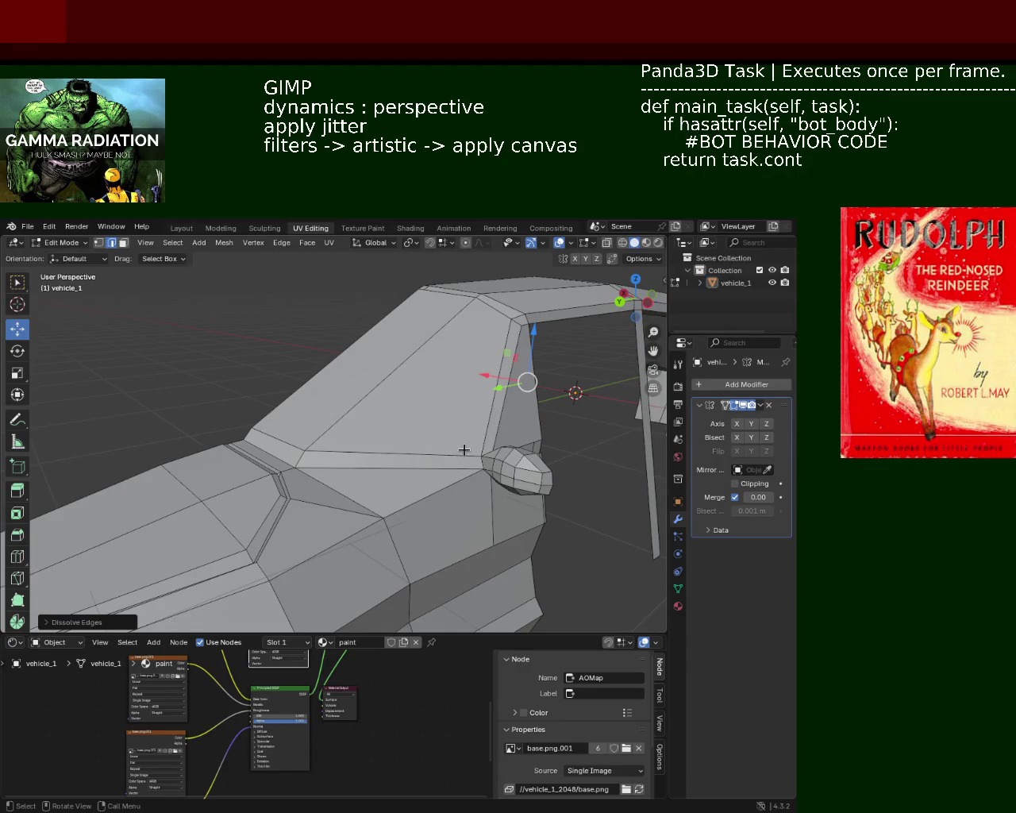
{"action": "middle_click_drag", "start_coordinate": [474, 497], "coordinate": [442, 438]}
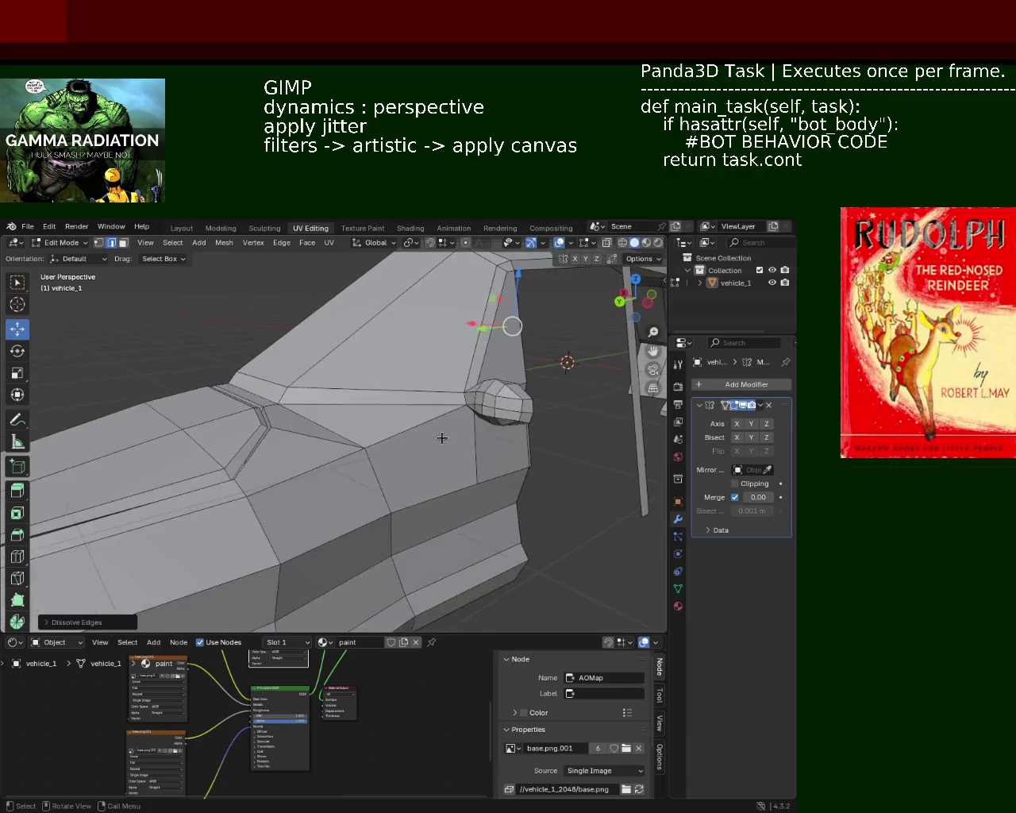
{"action": "scroll", "coordinate": [448, 393], "scroll_direction": "up", "scroll_amount": 2}
{"action": "middle_click_drag", "start_coordinate": [453, 349], "coordinate": [453, 390]}
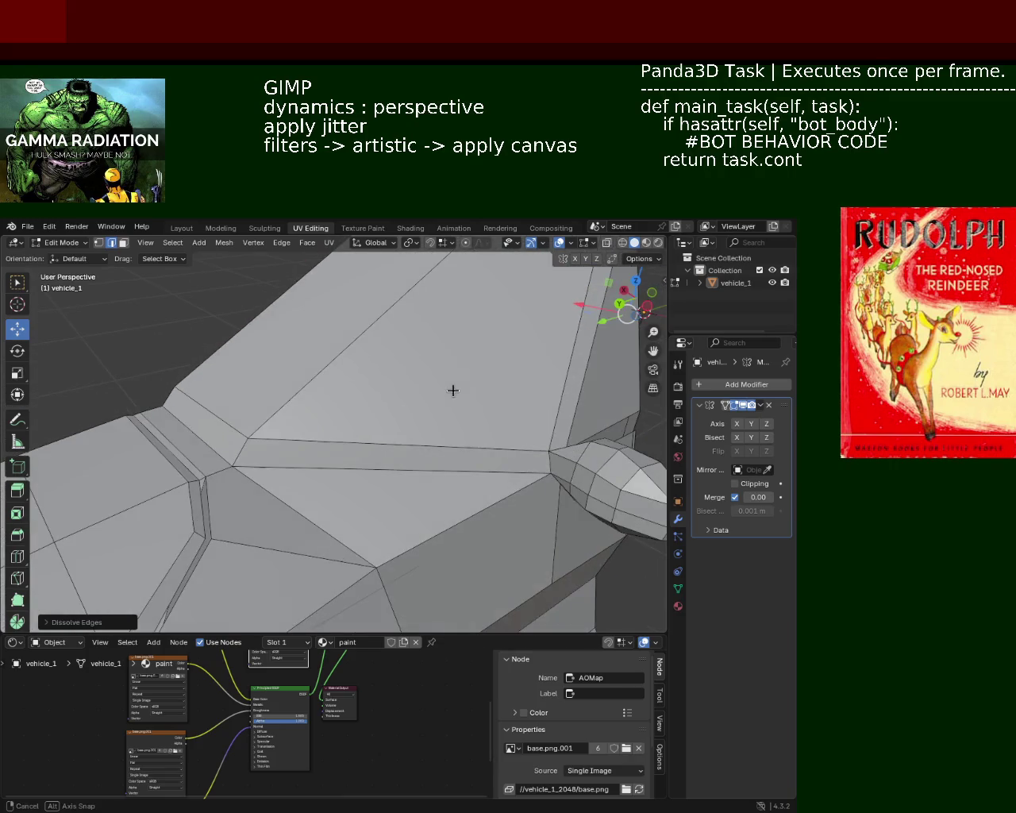
- In vertex mode, select the path from the windshield base vertex to the mirror and slide it
{"action": "left_click", "coordinate": [98, 242]}
{"action": "left_click", "coordinate": [249, 438]}
{"action": "left_click", "coordinate": [550, 449], "text": "ctrl"}
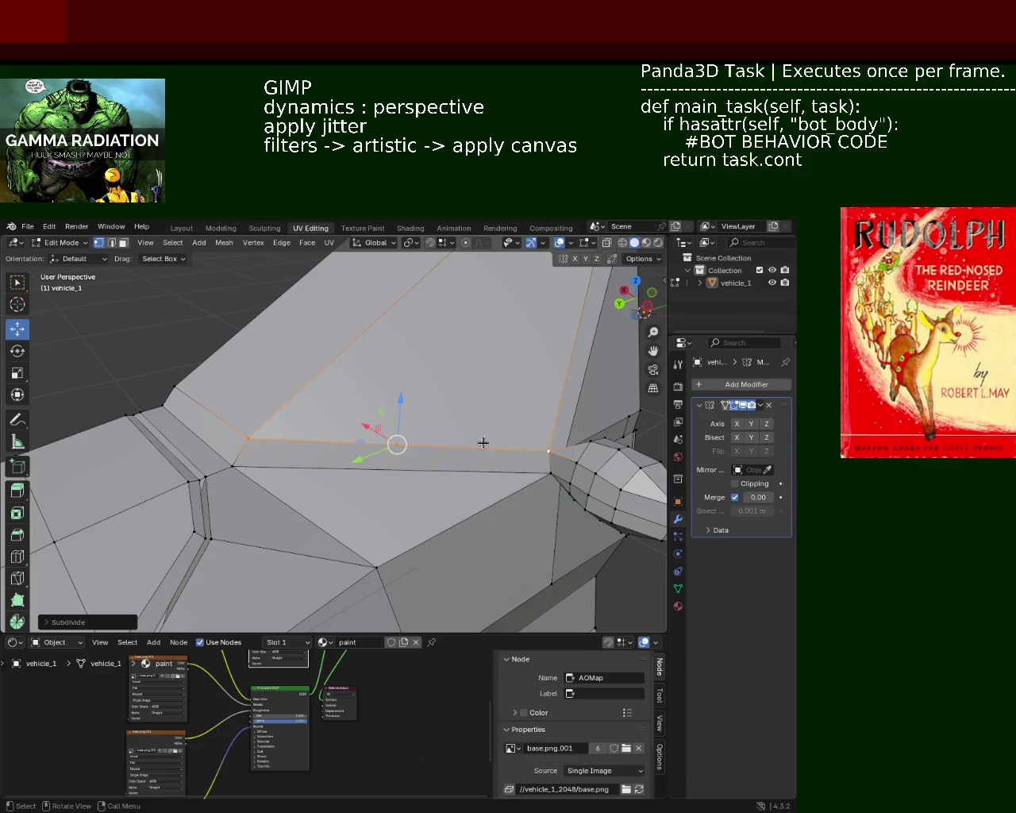
{"action": "key", "text": "shift+v"}
- Subdivide the lower window base edge and slide the new midpoint vertex along it
{"action": "left_click", "coordinate": [526, 461]}
{"action": "left_click", "coordinate": [230, 465]}
{"action": "left_click", "coordinate": [548, 470], "text": "ctrl"}
{"action": "key", "text": "ctrl+e"}
{"action": "left_click", "coordinate": [534, 474]}
{"action": "left_click", "coordinate": [439, 463]}
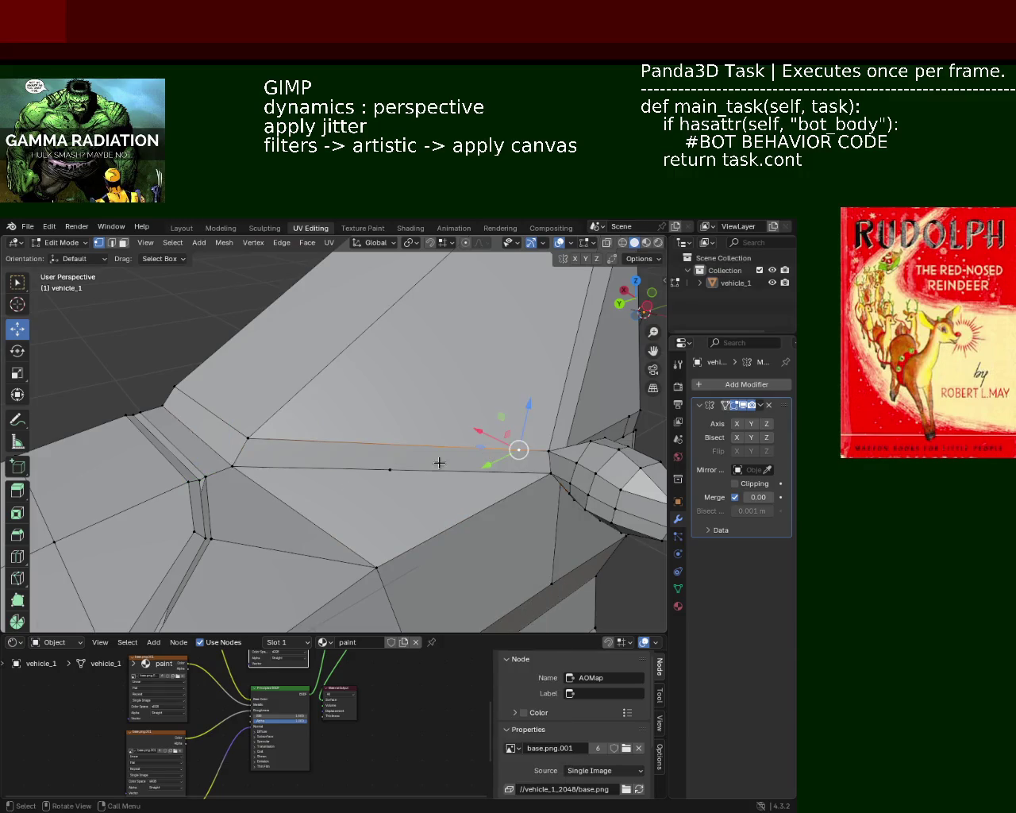
{"action": "key", "text": "shift+v"}
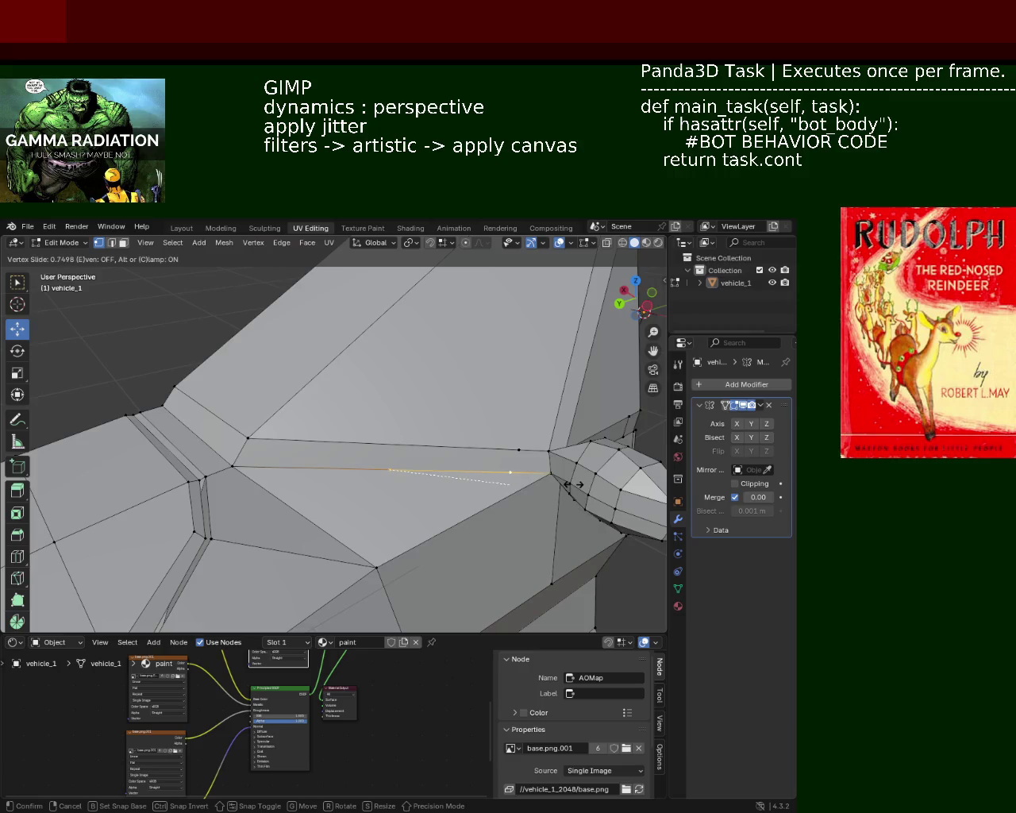
{"action": "right_click", "coordinate": [577, 486]}
{"action": "key", "text": "j"}
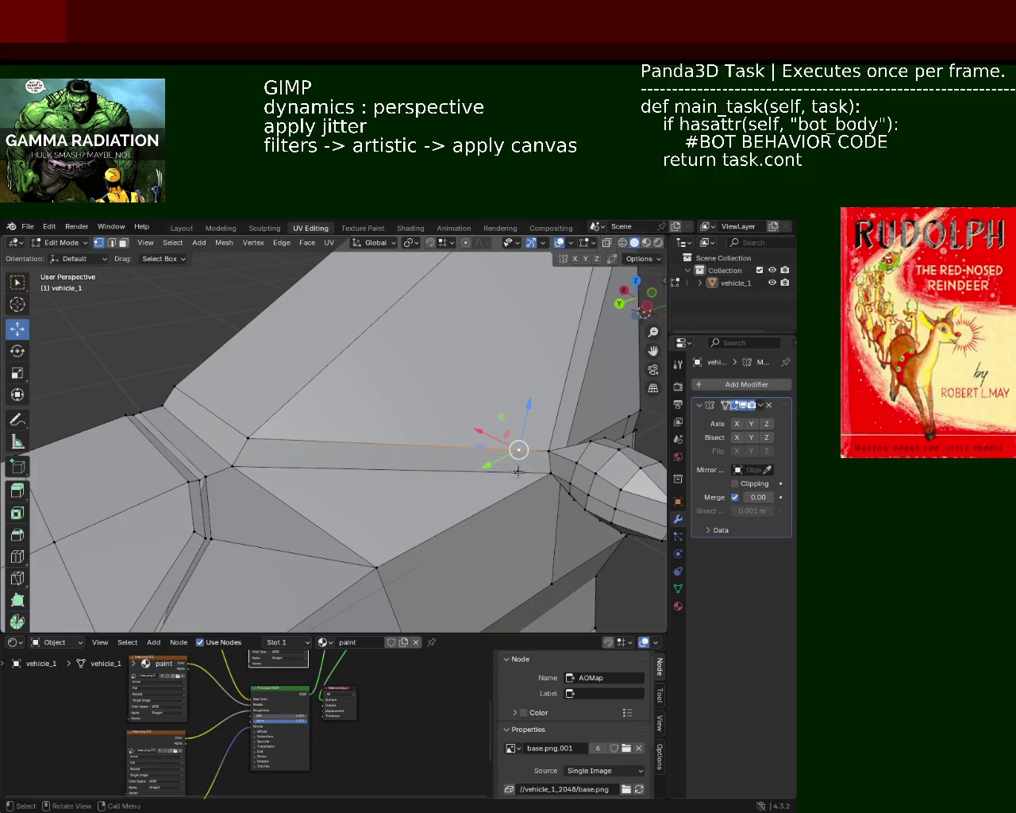